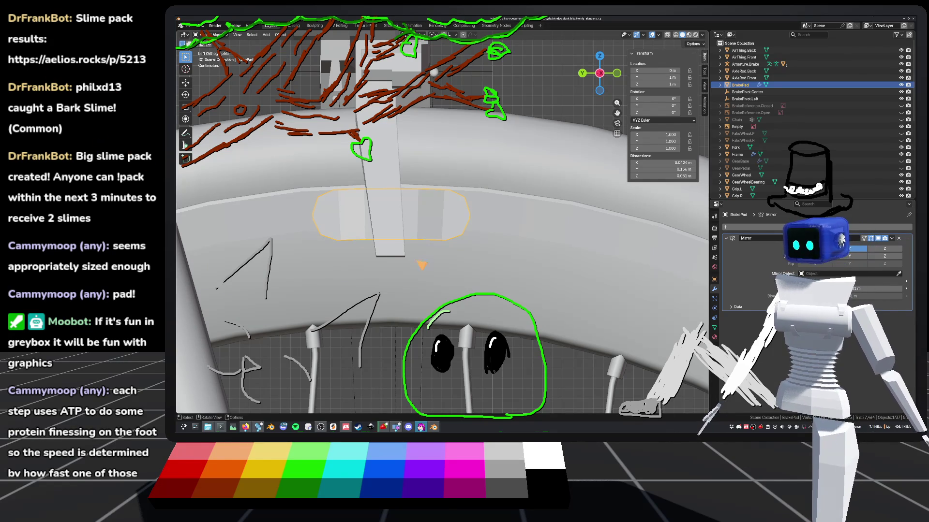
# Step: Orbit around the brake pad on the rim and save the bike file
pyautogui.moveTo(548, 270); pyautogui.dragTo(458, 219)
pyautogui.hotkey('alt', 'a')
pyautogui.scroll(3)
pyautogui.hotkey('ctrl', 's')
# Step: Put the brake pad into Edit Mode and inspect it from the side
pyautogui.hotkey('ctrl', 'z')
pyautogui.press('Tab')
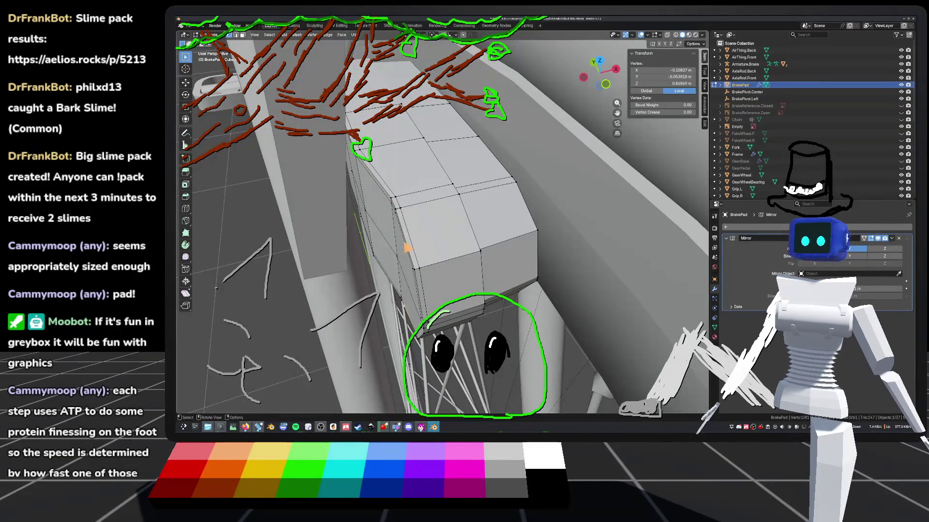
pyautogui.moveTo(399, 222); pyautogui.dragTo(428, 140)
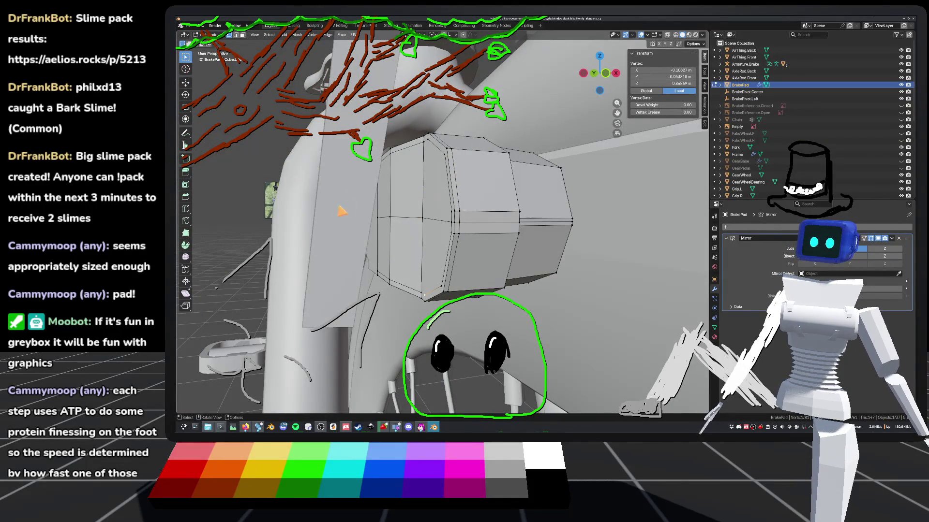
pyautogui.moveTo(503, 180); pyautogui.dragTo(425, 215)
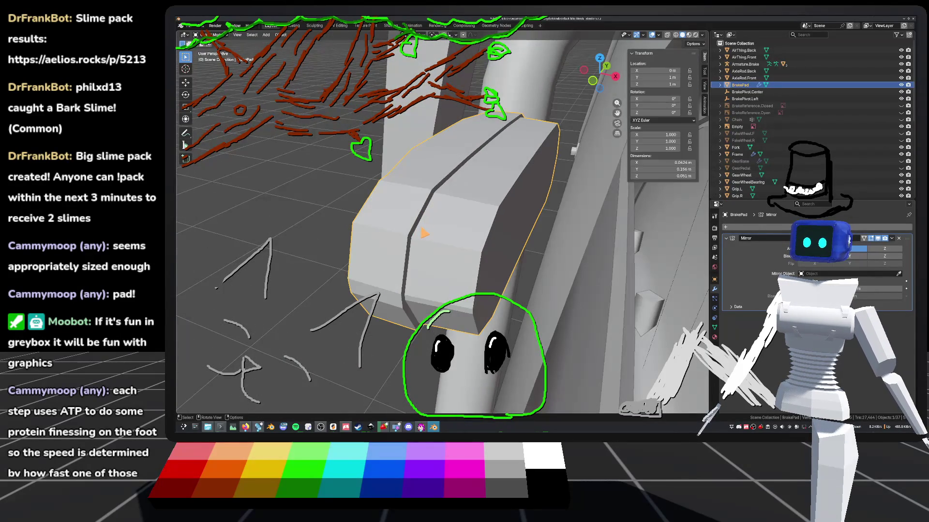
# Step: Select a shortest edge path along the pad's centre and mark it sharp
pyautogui.hotkey('alt', 'a')
pyautogui.click(486, 150)
pyautogui.moveTo(486, 150); pyautogui.dragTo(430, 242)
pyautogui.click(435, 162)
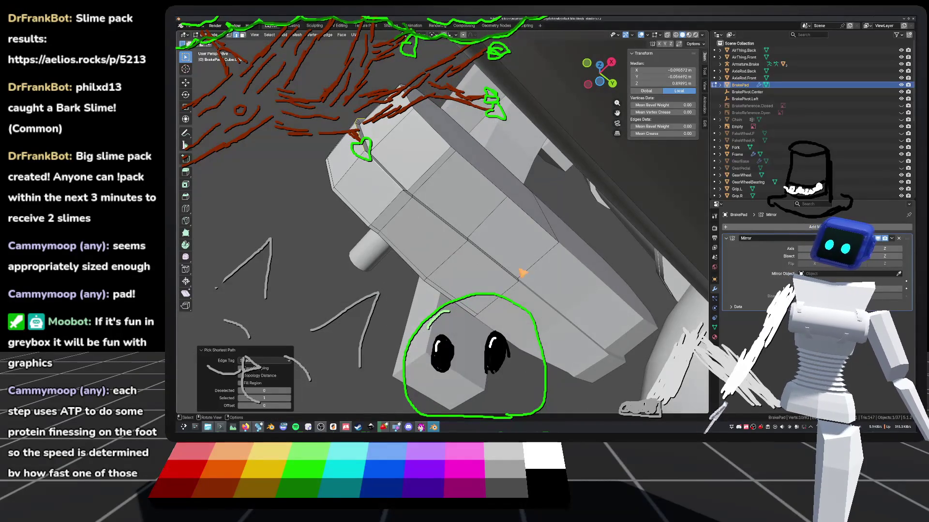
pyautogui.click(511, 281)
pyautogui.rightClick(511, 281)
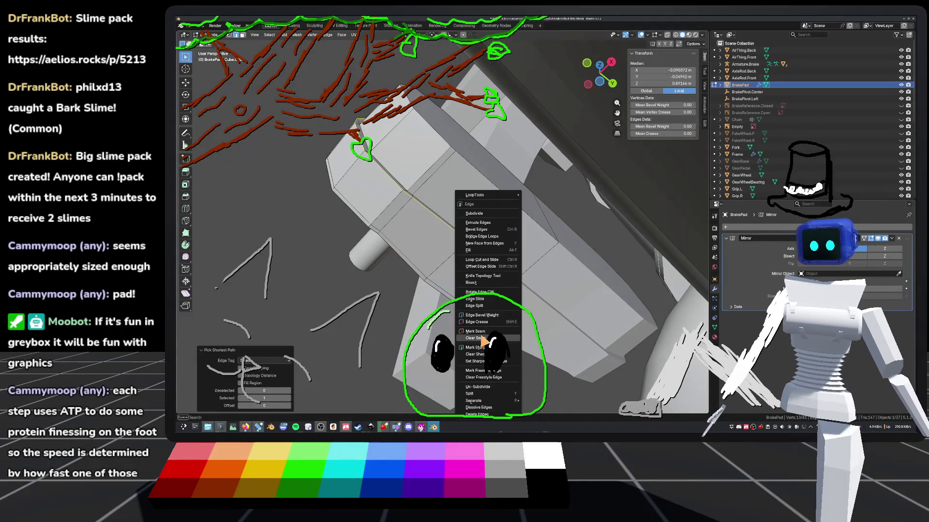
pyautogui.click(474, 347)
pyautogui.moveTo(472, 353); pyautogui.dragTo(520, 283)
# Step: Mark the centre edge path as both sharp and a UV seam, then save
pyautogui.click(390, 214)
pyautogui.hotkey('ctrl', 'e')
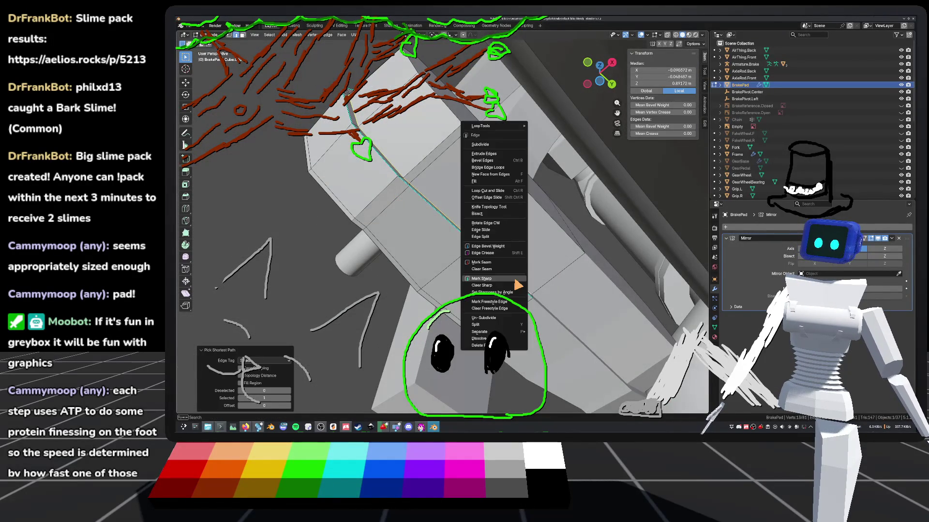
pyautogui.click(518, 286)
pyautogui.hotkey('ctrl', 'e')
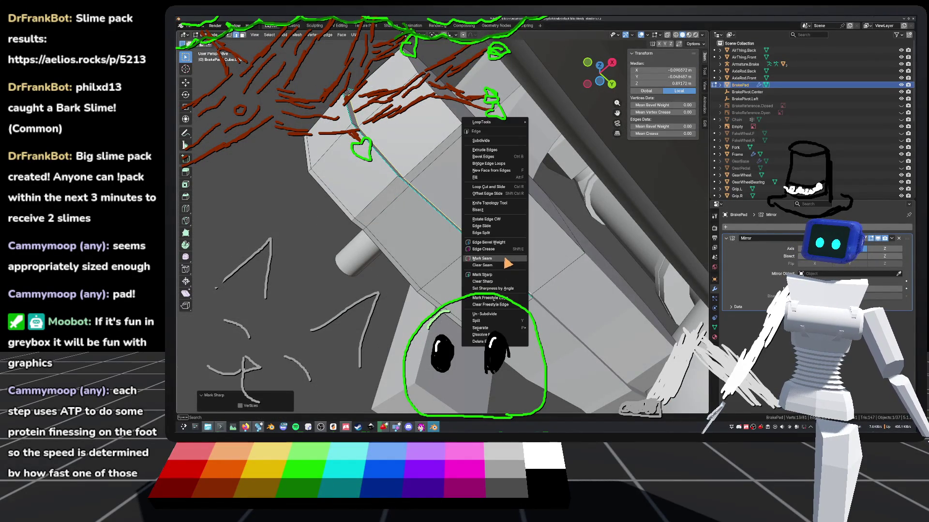
pyautogui.click(507, 263)
pyautogui.moveTo(506, 217); pyautogui.dragTo(490, 196)
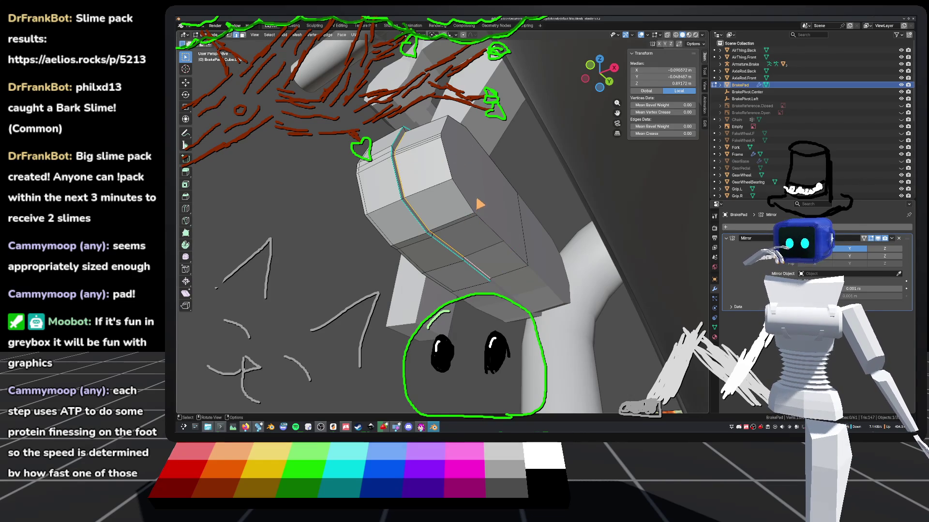
pyautogui.moveTo(435, 242); pyautogui.dragTo(538, 277)
pyautogui.hotkey('ctrl', 's')
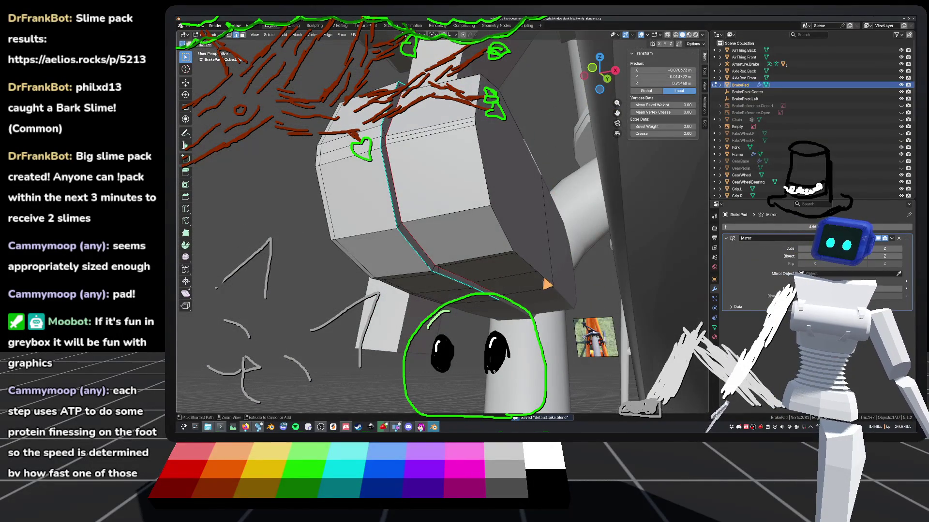
# Step: Select an edge path on the pad's right side with X-ray enabled
pyautogui.click(547, 284)
pyautogui.click(538, 167)
pyautogui.moveTo(539, 174); pyautogui.dragTo(586, 233)
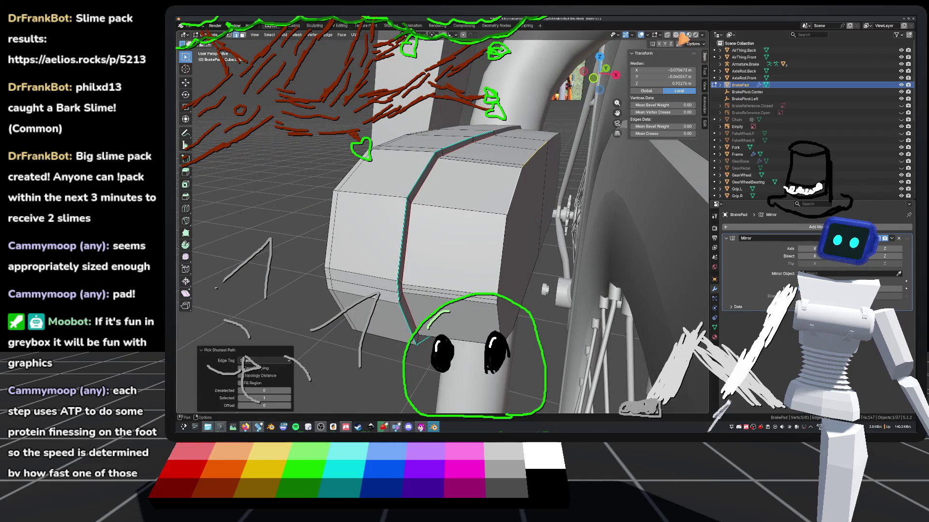
pyautogui.click(666, 37)
pyautogui.moveTo(489, 146); pyautogui.dragTo(464, 224)
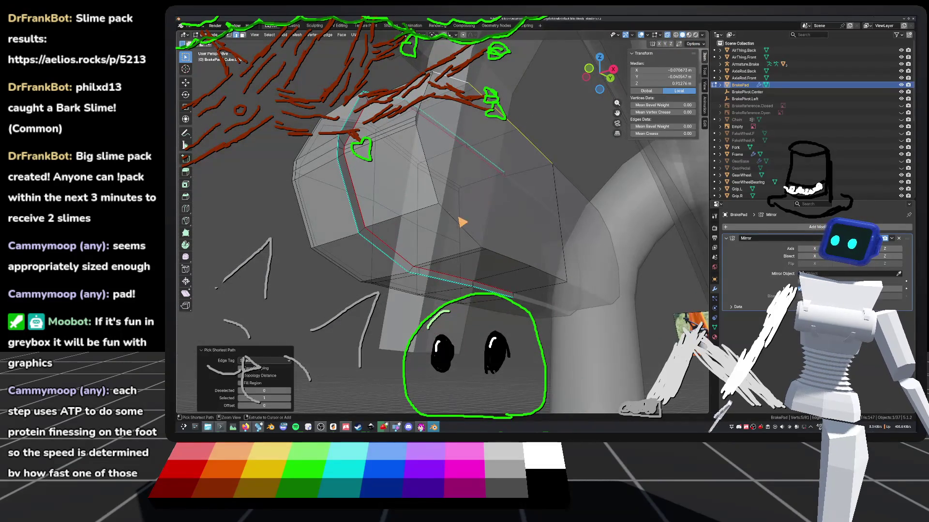
pyautogui.click(548, 279)
# Step: Add offset edge loops beside the selected edges, return to Object Mode and save
pyautogui.hotkey('ctrl', 'e')
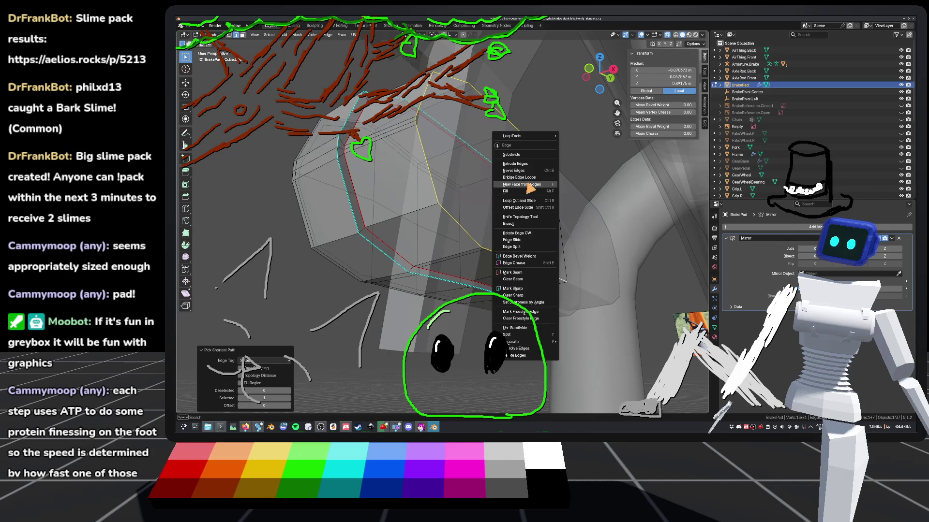
pyautogui.click(528, 207)
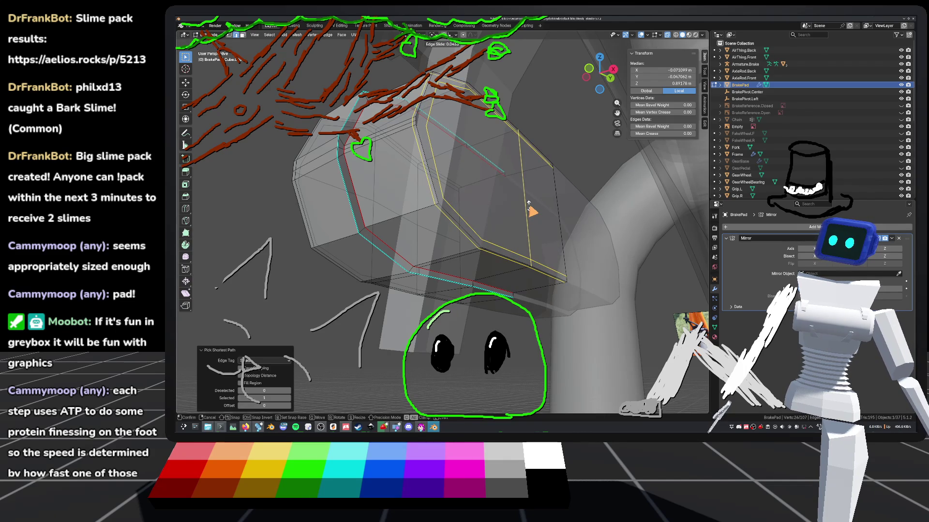
pyautogui.click(530, 208)
pyautogui.moveTo(539, 209); pyautogui.dragTo(383, 213)
pyautogui.press('Tab')
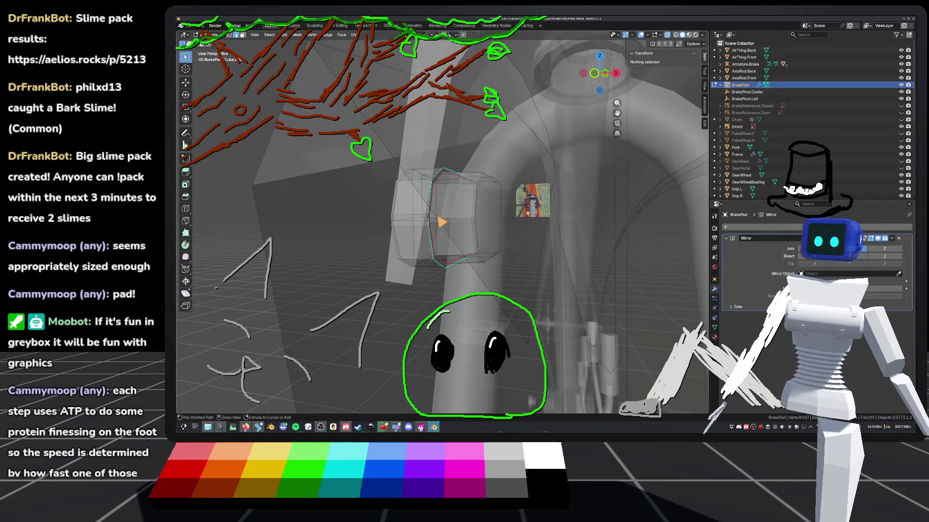
pyautogui.hotkey('ctrl', 's')
pyautogui.moveTo(442, 216); pyautogui.dragTo(628, 193)
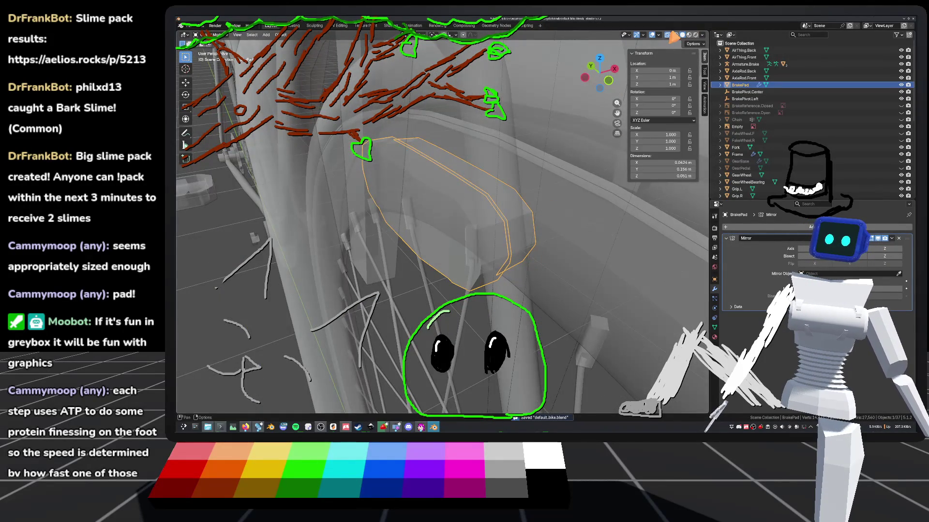
# Step: Turn X-ray off and apply Shade Smooth (Keep Sharp Edges) to the brake pad
pyautogui.click(669, 36)
pyautogui.moveTo(532, 208); pyautogui.dragTo(503, 216)
pyautogui.rightClick(503, 216)
pyautogui.click(473, 144)
pyautogui.moveTo(473, 144); pyautogui.dragTo(404, 213)
pyautogui.moveTo(454, 127); pyautogui.dragTo(435, 213)
# Step: In Edit Mode, select the pad's centre edge paths and mark them sharp
pyautogui.press('Tab')
pyautogui.click(474, 230)
pyautogui.click(429, 236)
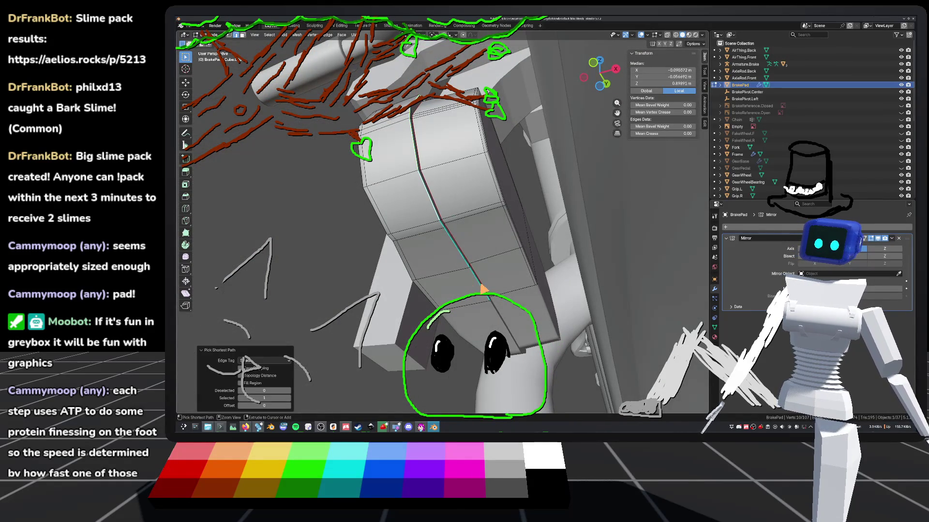
pyautogui.hotkey('ctrl', 'z')
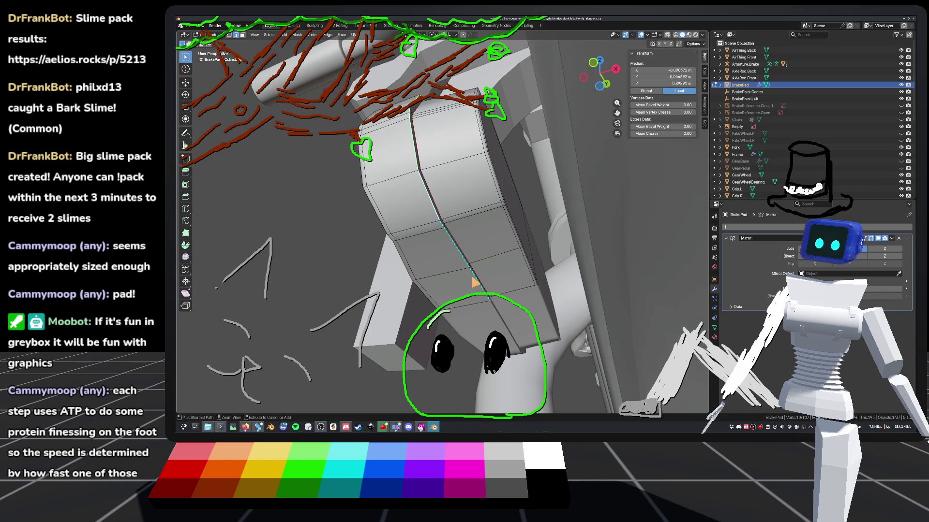
pyautogui.click(474, 283)
pyautogui.rightClick(475, 282)
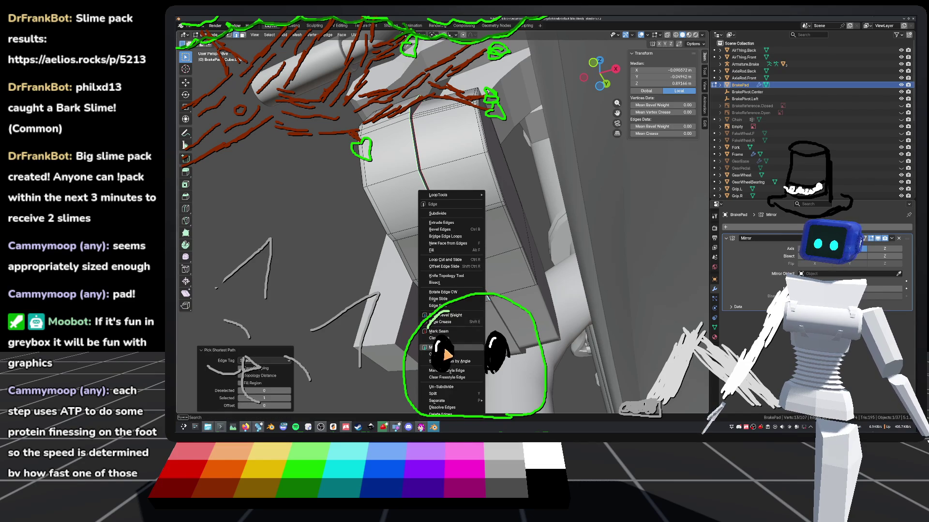
pyautogui.click(445, 354)
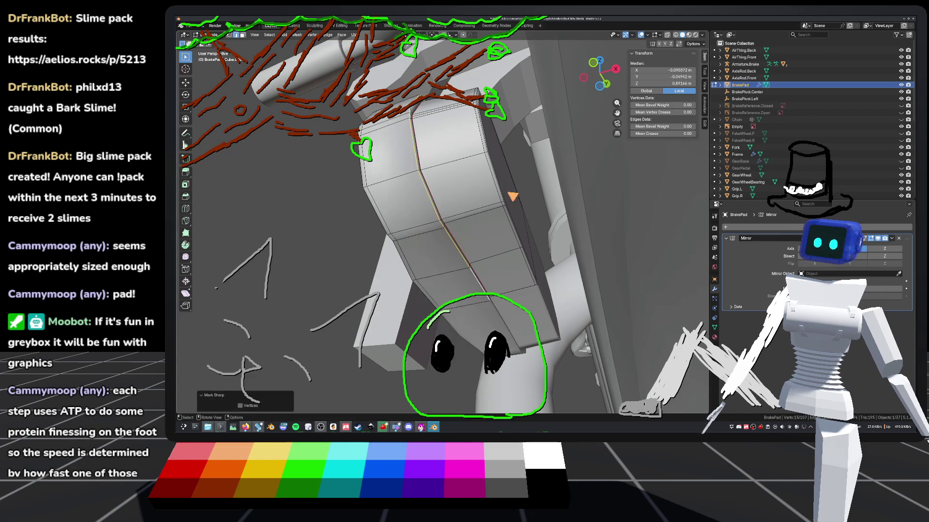
pyautogui.moveTo(506, 200); pyautogui.dragTo(495, 277)
# Step: Add offset edge loops alongside the sharp centre edges
pyautogui.moveTo(474, 190); pyautogui.dragTo(435, 208)
pyautogui.rightClick(414, 205)
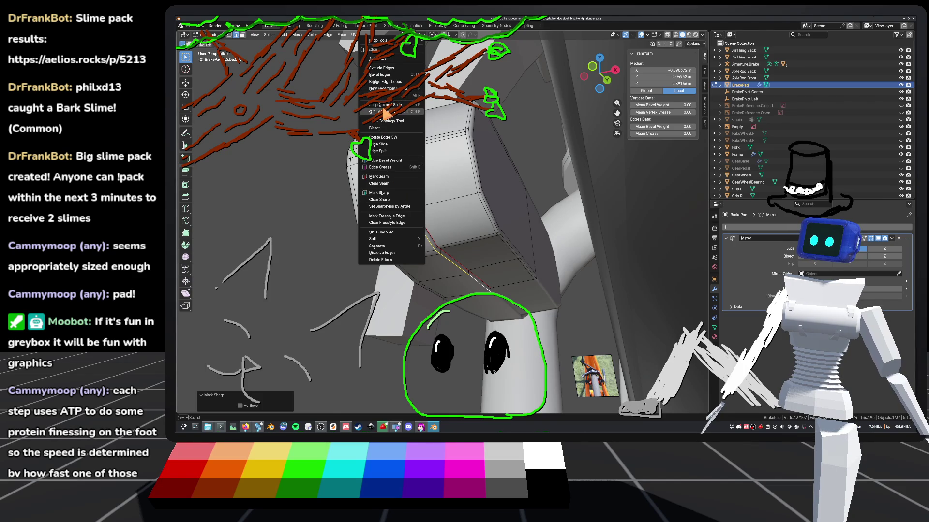
pyautogui.click(383, 113)
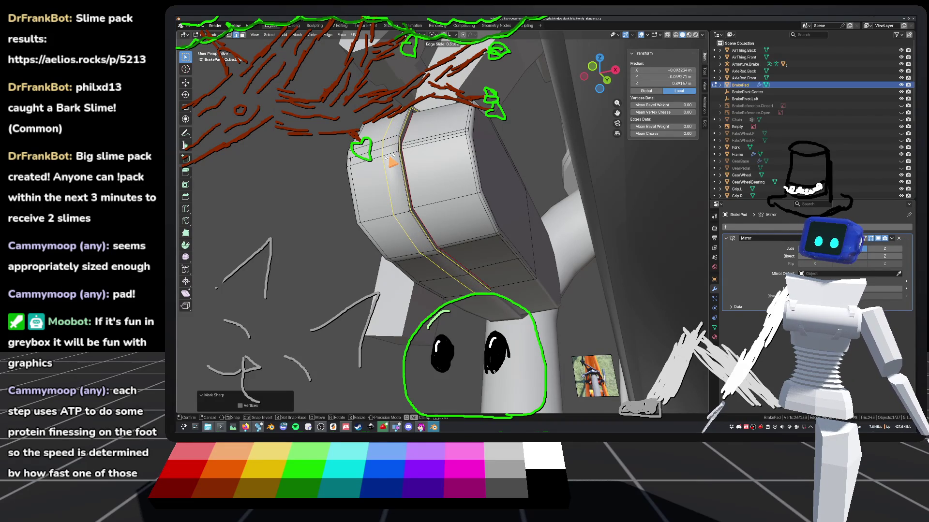
pyautogui.click(389, 159)
pyautogui.moveTo(389, 159); pyautogui.dragTo(451, 397)
pyautogui.moveTo(450, 197); pyautogui.dragTo(506, 196)
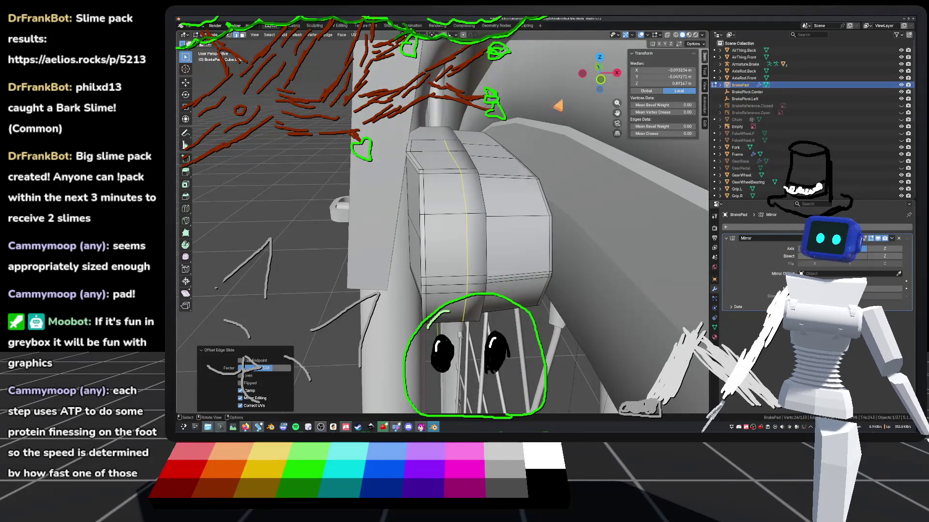
# Step: Switch to wireframe and select a short edge path on the pad
pyautogui.click(677, 36)
pyautogui.moveTo(484, 145); pyautogui.dragTo(443, 237)
pyautogui.click(455, 164)
pyautogui.click(455, 193)
pyautogui.moveTo(455, 283); pyautogui.dragTo(580, 110)
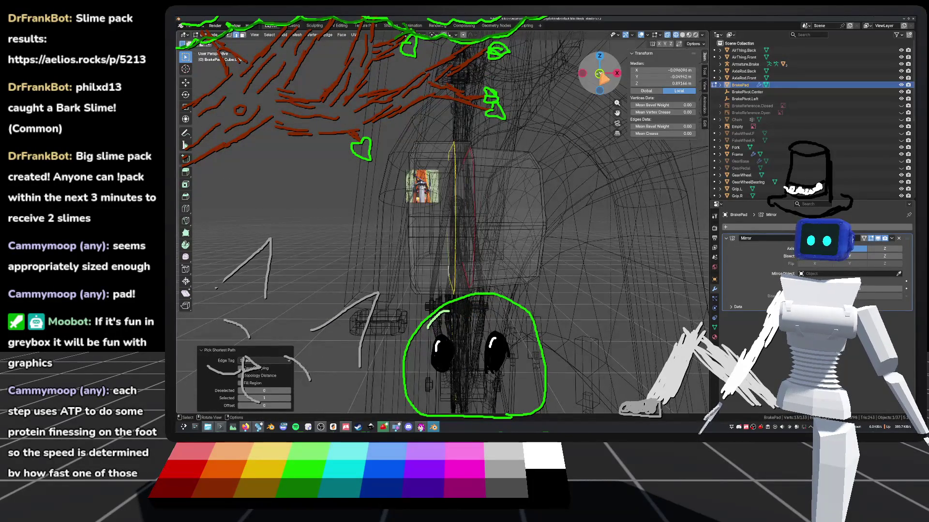
# Step: In front orthographic view, move the selected edge along X
pyautogui.click(601, 75)
pyautogui.press('g')
pyautogui.press('x')
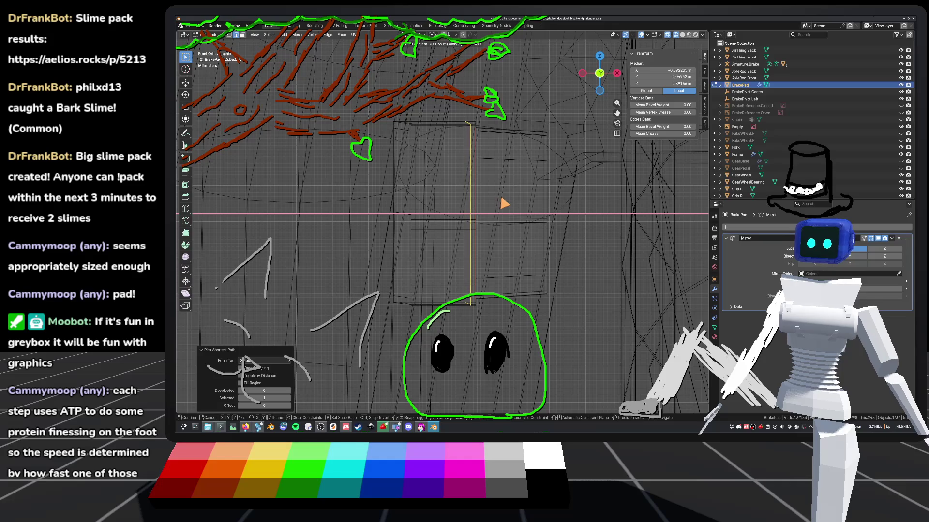
pyautogui.click(504, 202)
pyautogui.moveTo(504, 202); pyautogui.dragTo(493, 166)
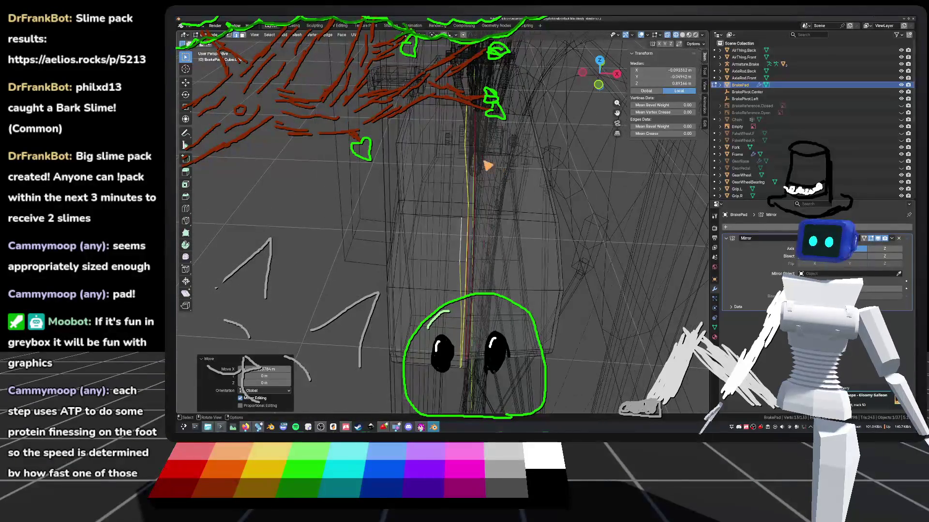
# Step: Select another edge and vertex, then move them along X in front view
pyautogui.click(467, 152)
pyautogui.scroll(-3)
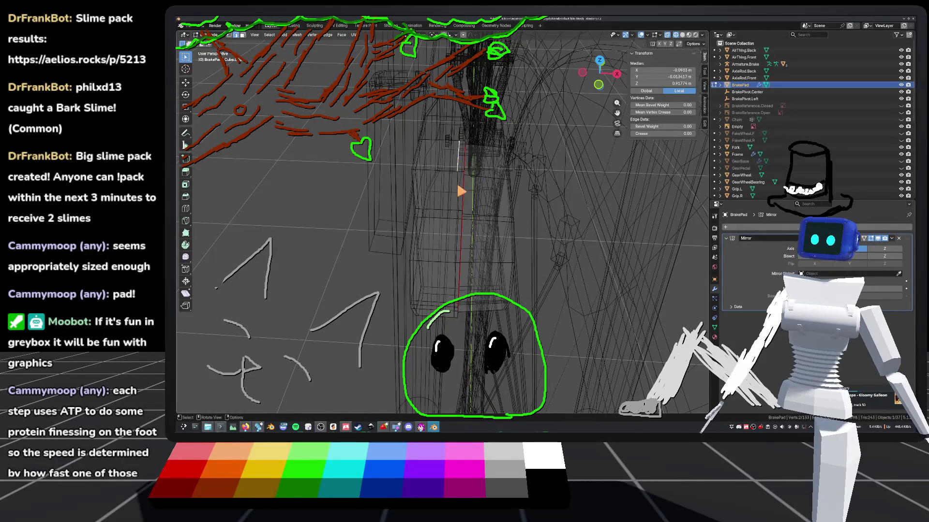
pyautogui.moveTo(468, 192); pyautogui.dragTo(481, 141)
pyautogui.click(458, 293)
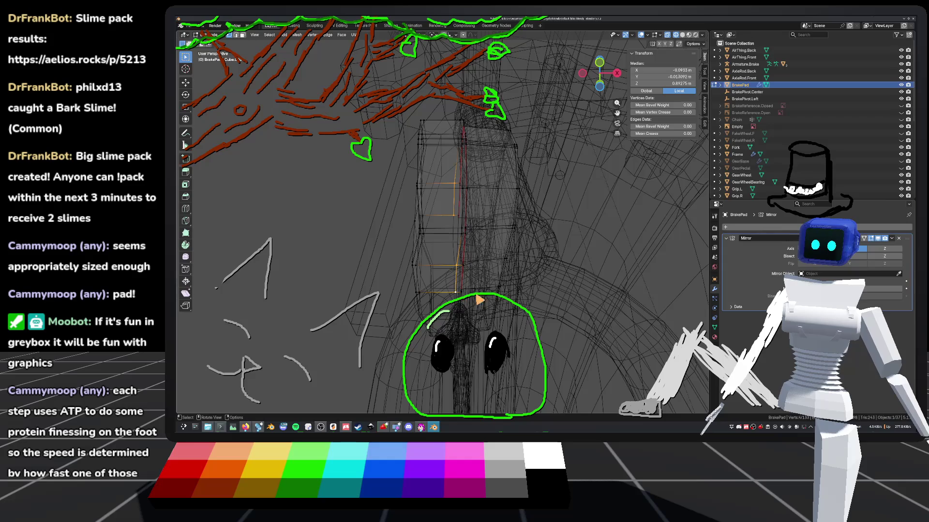
pyautogui.click(600, 83)
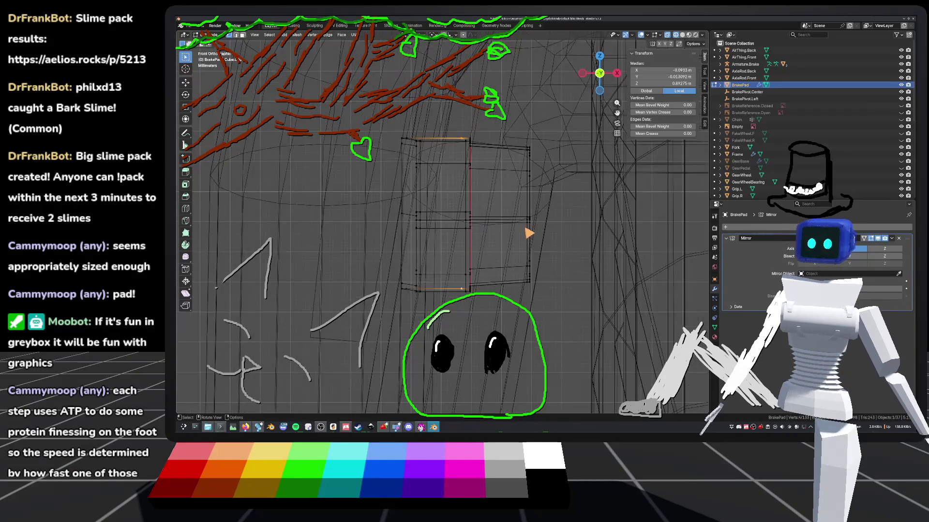
pyautogui.press('g')
pyautogui.press('x')
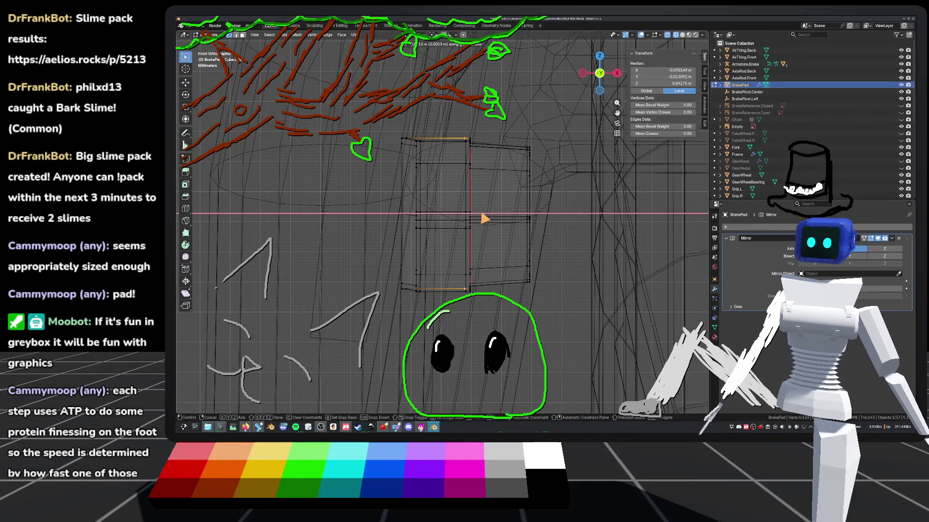
pyautogui.click(485, 219)
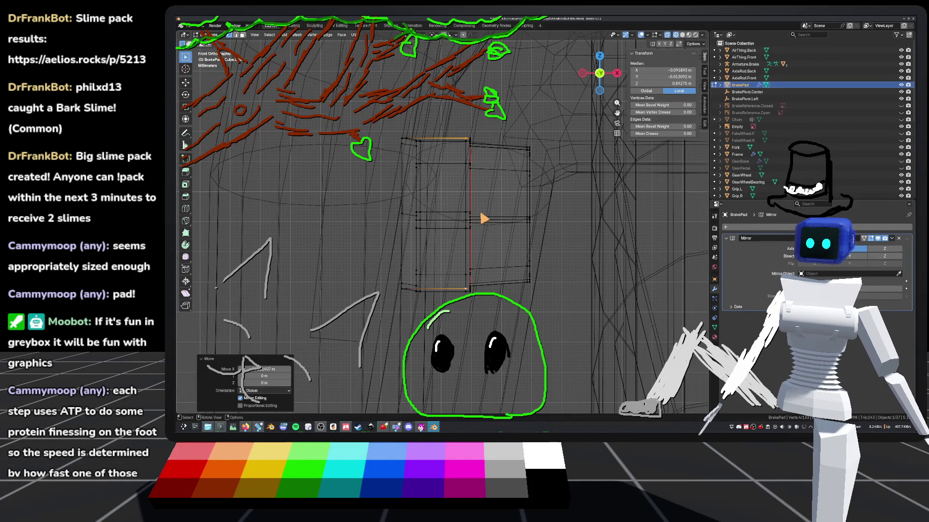
# Step: Return to Object Mode, save the bike file, and switch to solid shading
pyautogui.press('Tab')
pyautogui.hotkey('ctrl', 's')
pyautogui.moveTo(406, 247); pyautogui.dragTo(579, 236)
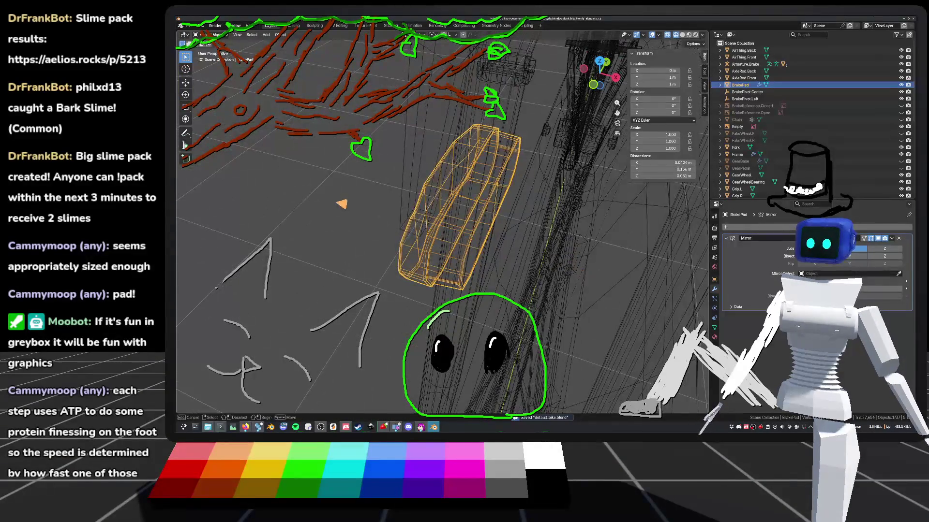
pyautogui.click(342, 201)
pyautogui.click(682, 35)
# Step: Check the brake pad against the fork and wheel from the front, then save
pyautogui.moveTo(532, 145); pyautogui.dragTo(536, 215)
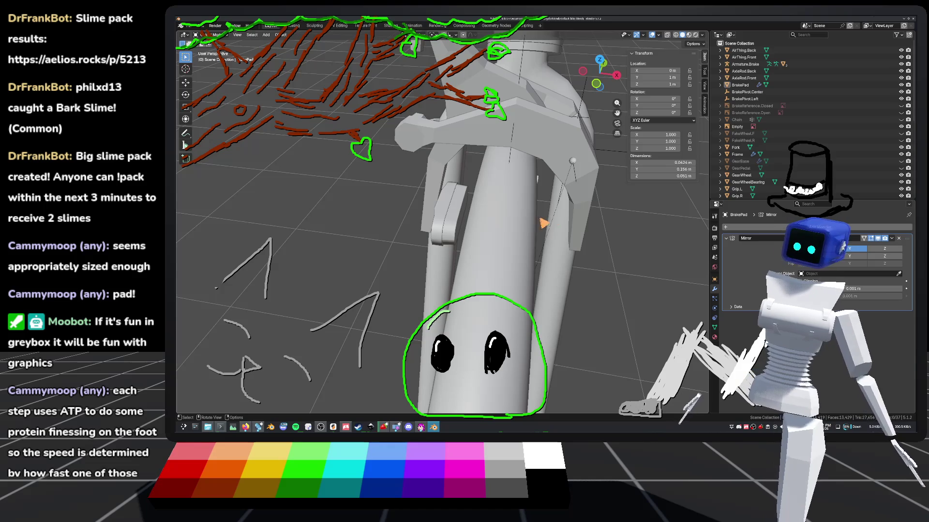
pyautogui.moveTo(682, 341); pyautogui.dragTo(566, 251)
pyautogui.hotkey('ctrl', 's')
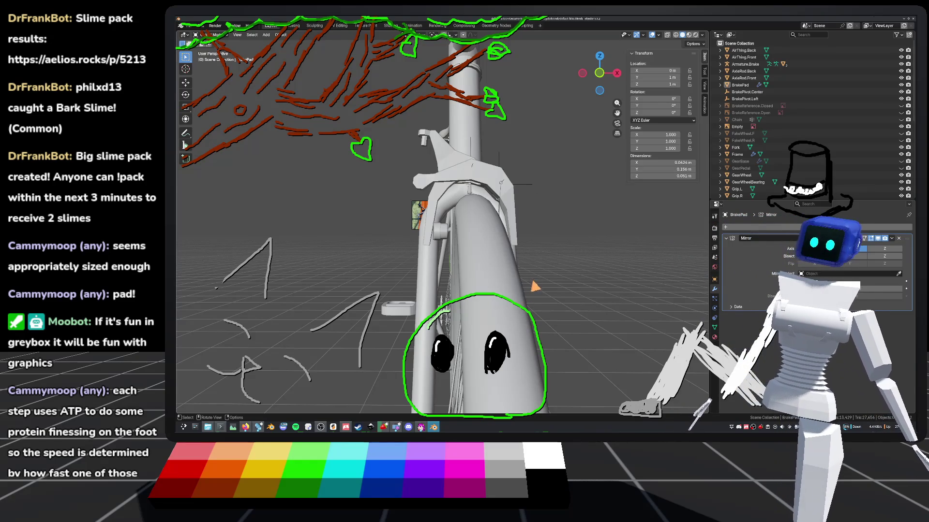
# Step: Select the brake pad block and snap to front orthographic view
pyautogui.scroll(3)
pyautogui.moveTo(523, 277); pyautogui.dragTo(537, 262)
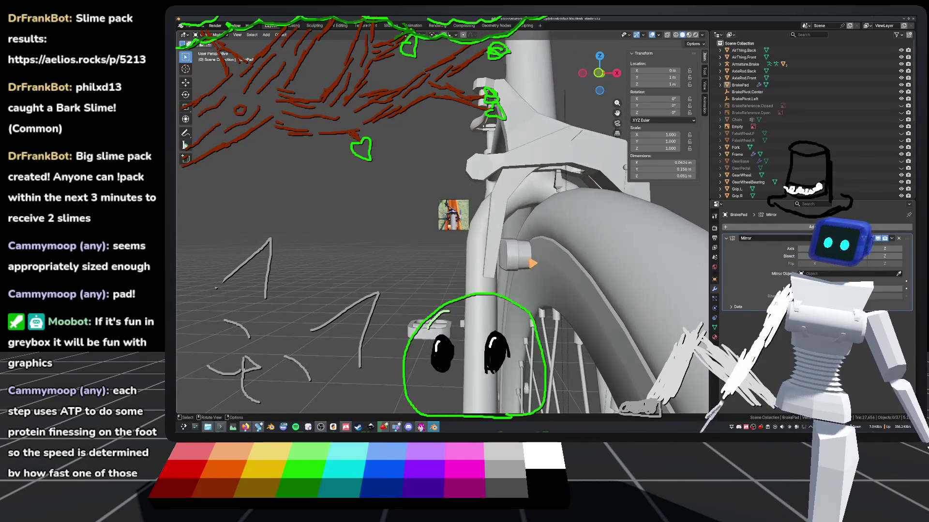
pyautogui.click(511, 253)
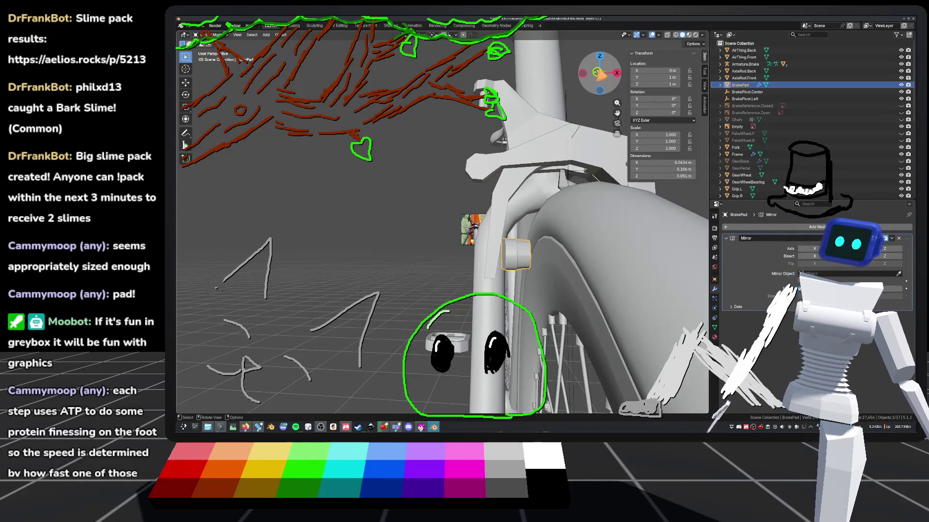
pyautogui.click(600, 75)
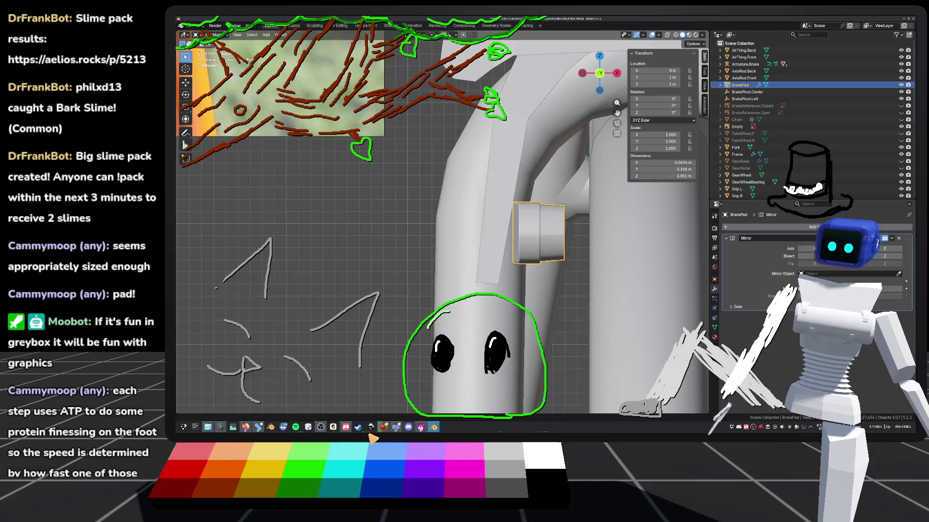
# Step: Skip to the next music track, then return to Blender and reselect the brake pad
pyautogui.click(382, 432)
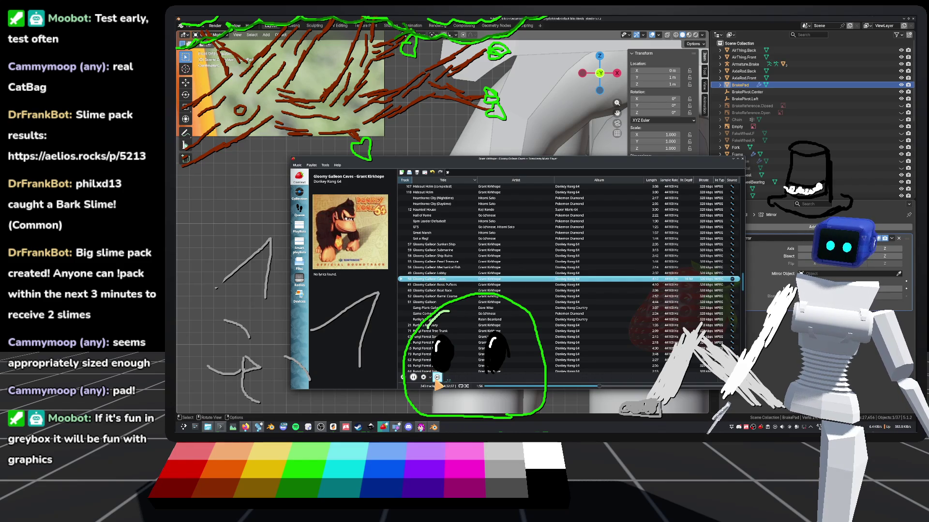
pyautogui.click(437, 378)
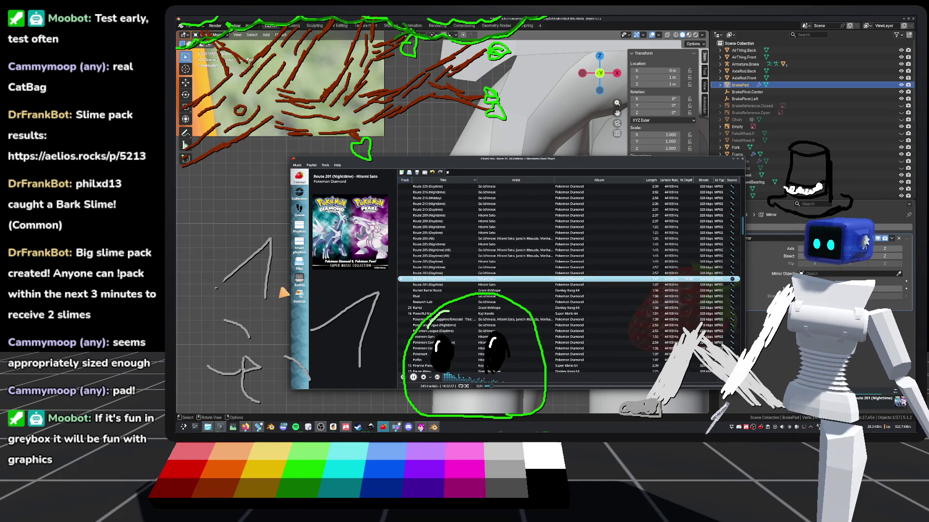
pyautogui.click(287, 299)
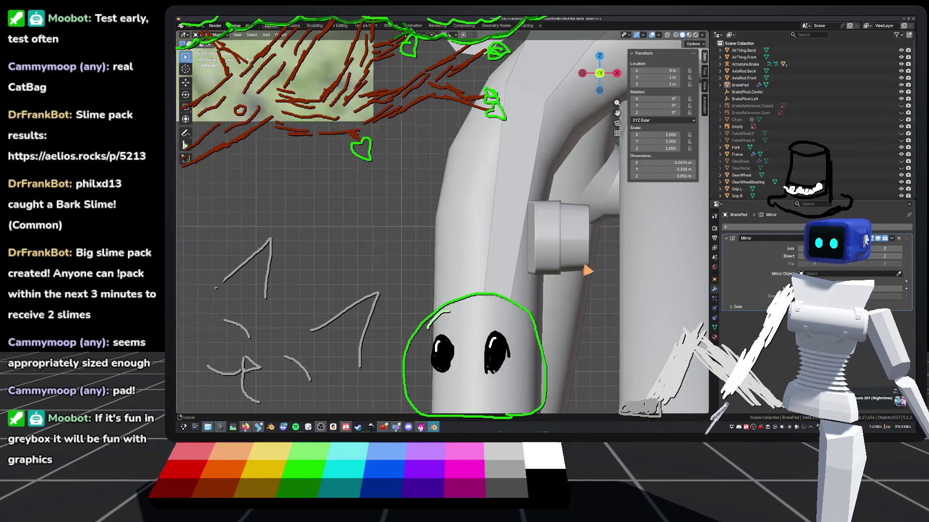
pyautogui.scroll(-3)
pyautogui.click(519, 245)
pyautogui.moveTo(528, 234); pyautogui.dragTo(527, 249)
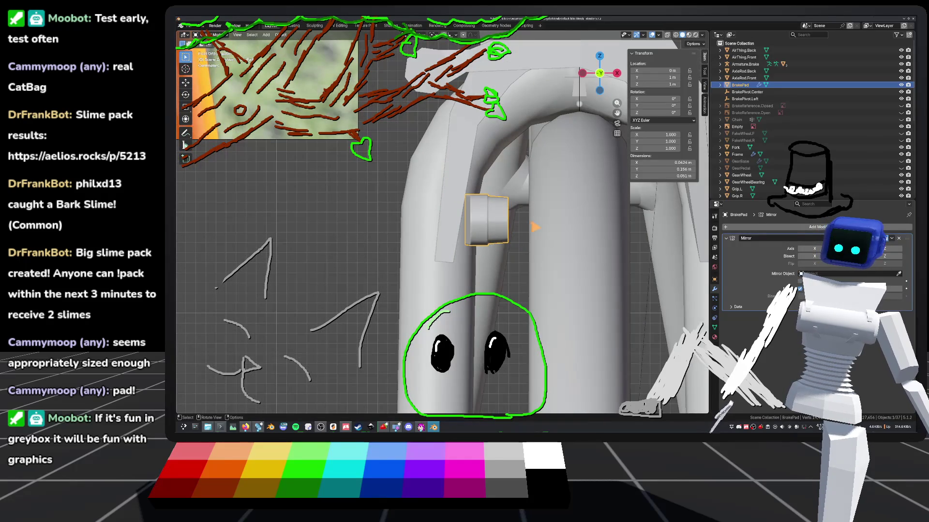
# Step: Start a brake pad rotation, cancel it, and check the pivot point options
pyautogui.press('r')
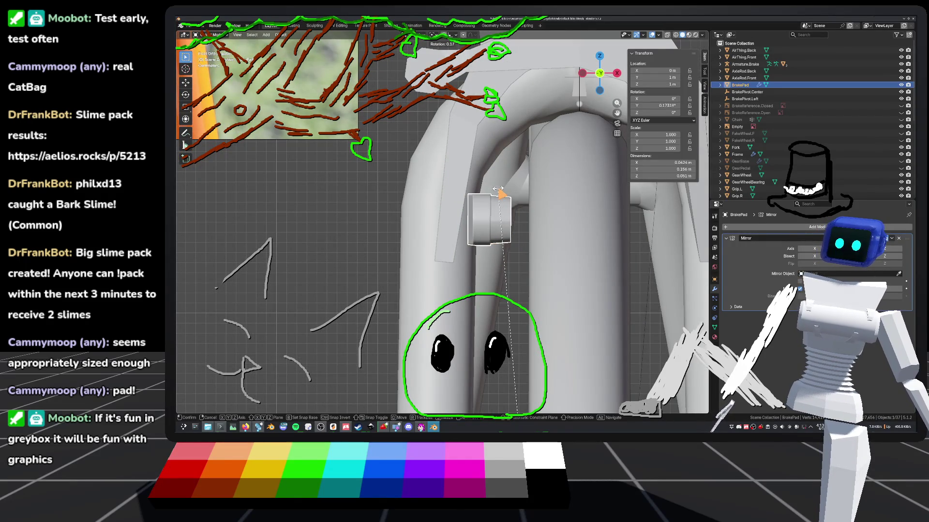
pyautogui.press('Escape')
pyautogui.click(434, 36)
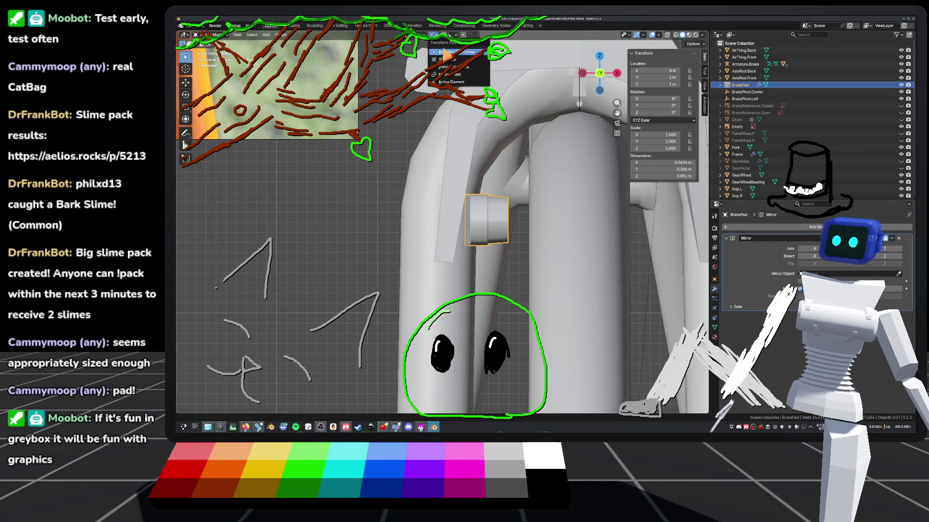
pyautogui.scroll(-3)
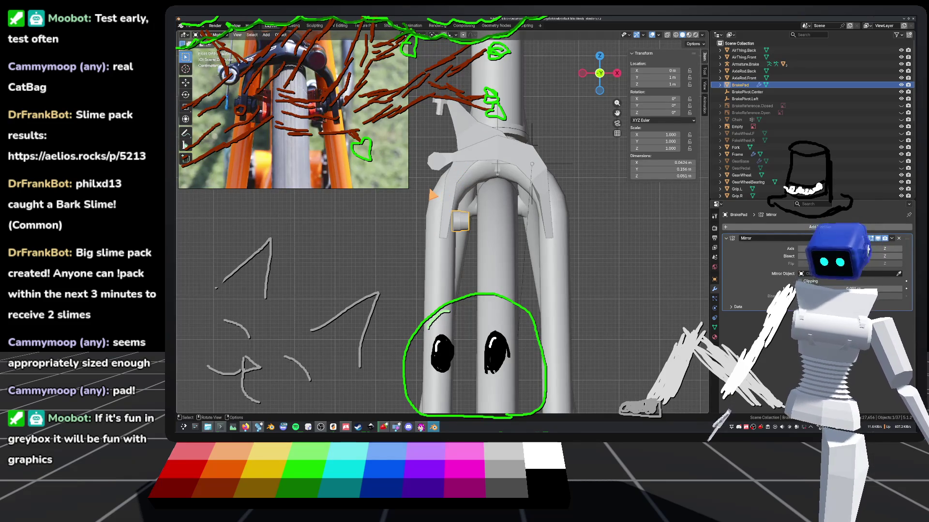
pyautogui.scroll(-3)
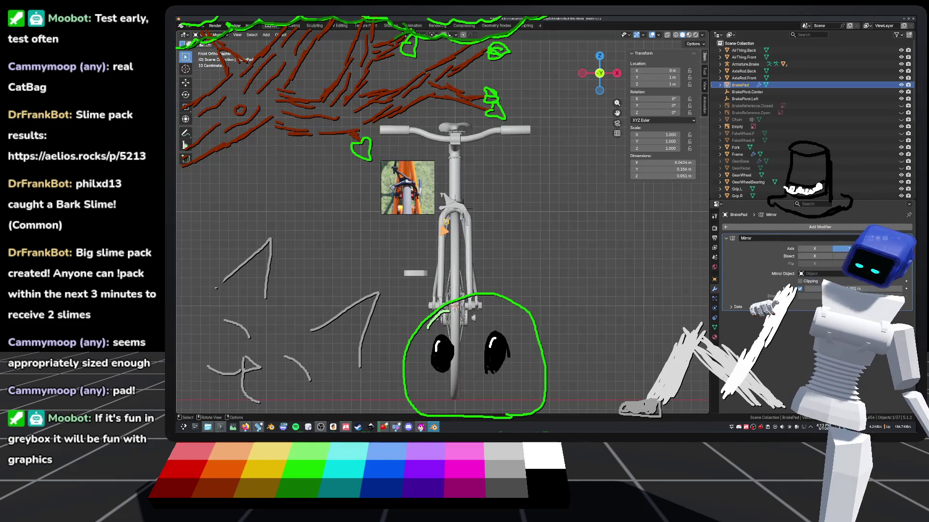
pyautogui.scroll(3)
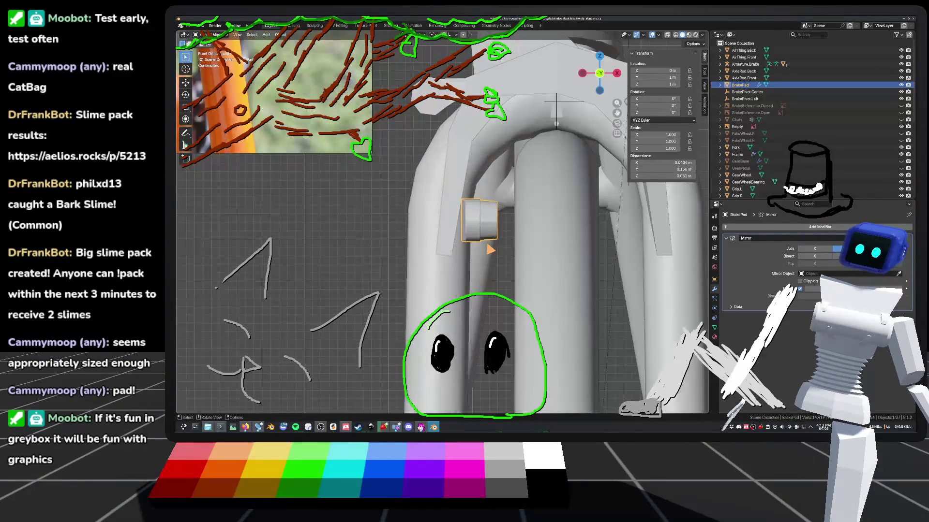
pyautogui.scroll(-3)
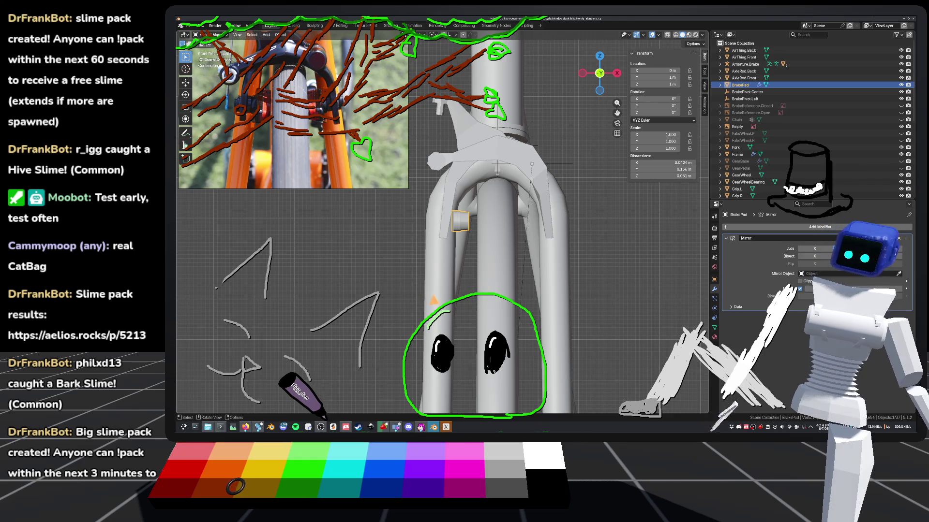
pyautogui.moveTo(470, 257); pyautogui.dragTo(522, 231)
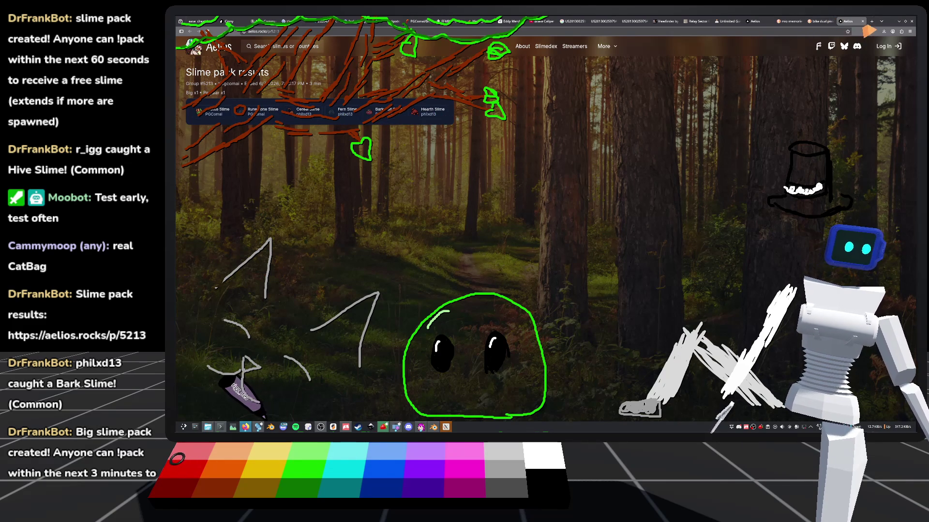
# Step: Close the browser page, deselect all, and open the BrakePad in Edit Mode
pyautogui.click(863, 21)
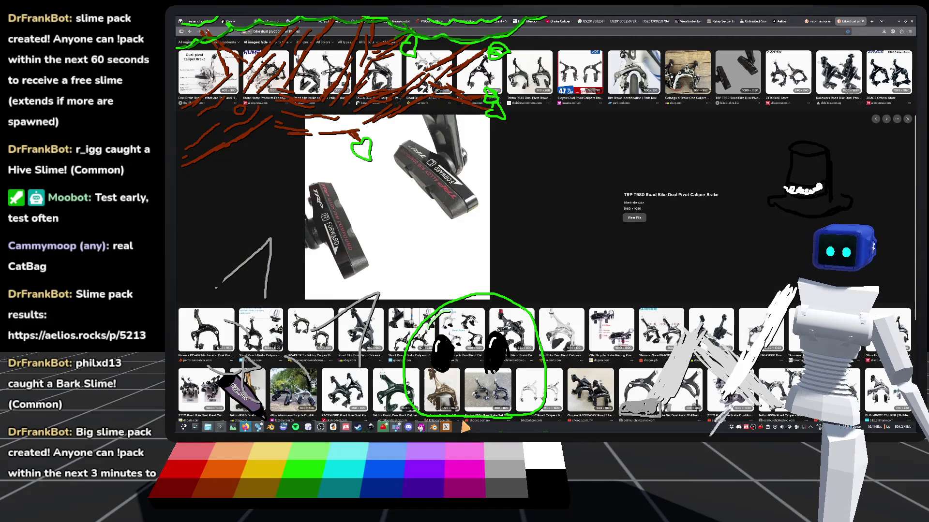
pyautogui.click(433, 429)
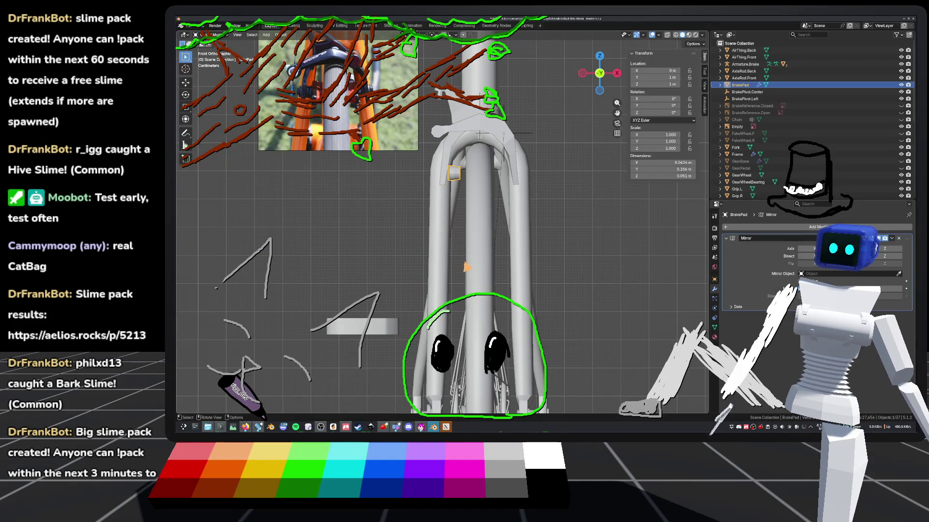
pyautogui.press('a')
pyautogui.click(584, 212)
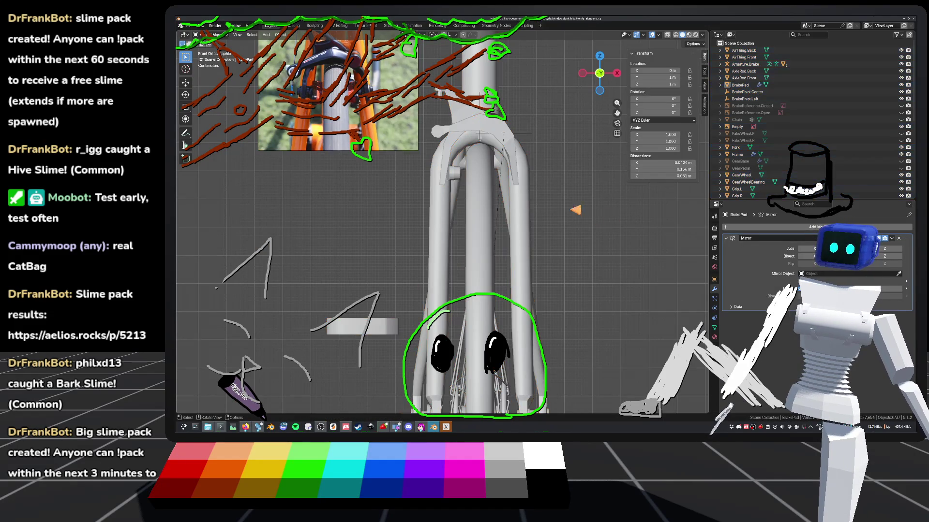
pyautogui.click(462, 174)
pyautogui.press('Tab')
pyautogui.scroll(-3)
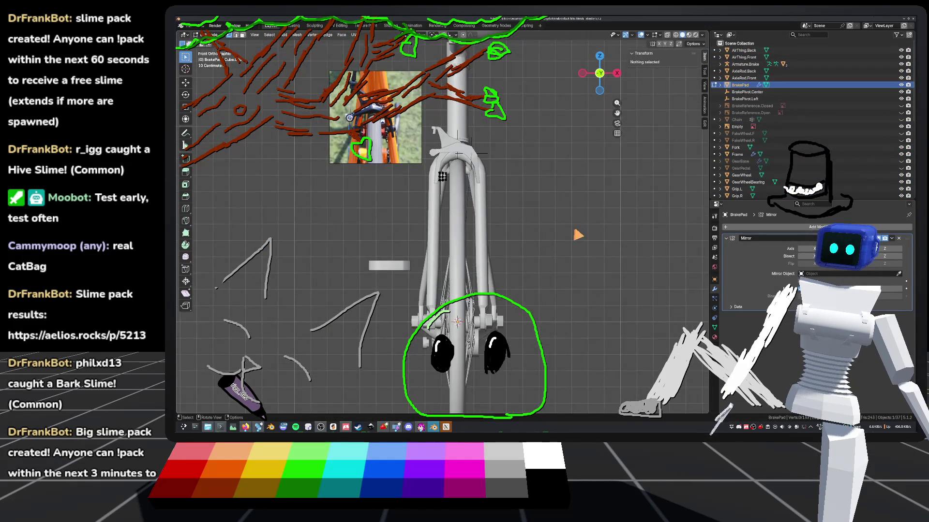
# Step: Select all brake pad vertices and set their median X to 0 m in front view
pyautogui.press('a')
pyautogui.moveTo(525, 254); pyautogui.dragTo(522, 223)
pyautogui.click(601, 65)
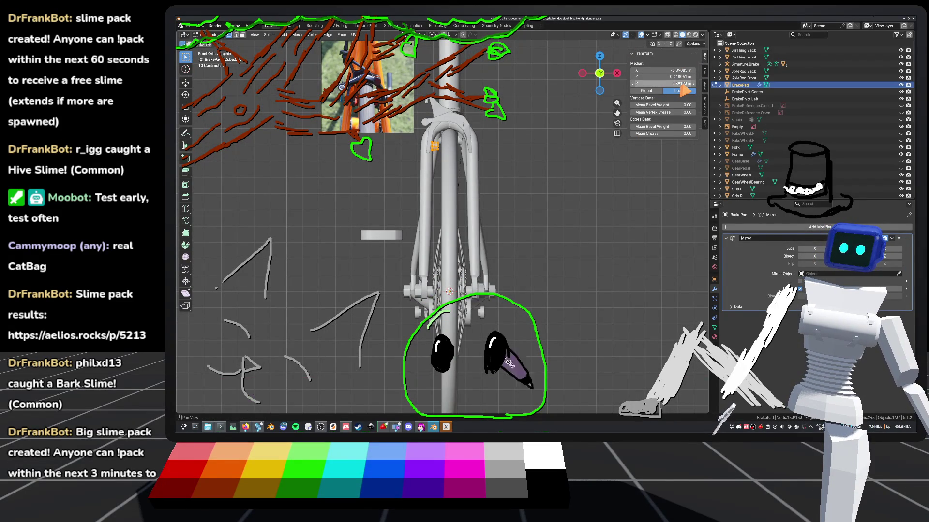
pyautogui.click(667, 70)
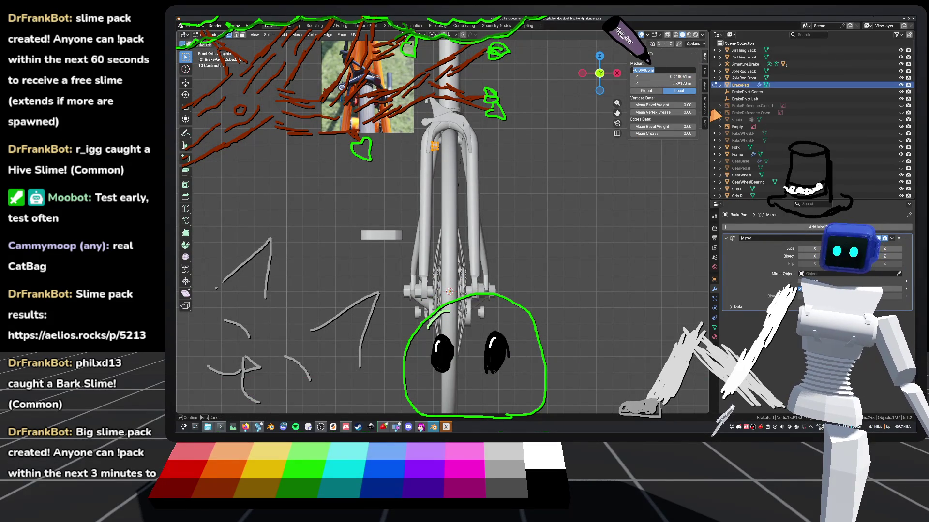
pyautogui.write('0')
pyautogui.press('Tab')
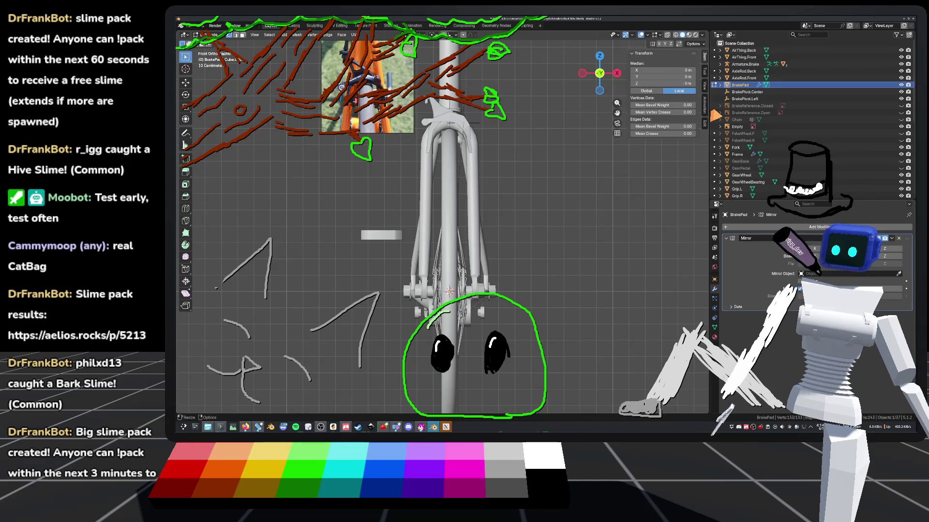
pyautogui.moveTo(532, 251); pyautogui.dragTo(561, 248)
# Step: With X-ray on, set the brake pad geometry's median Z to 0 and save
pyautogui.scroll(3)
pyautogui.scroll(3)
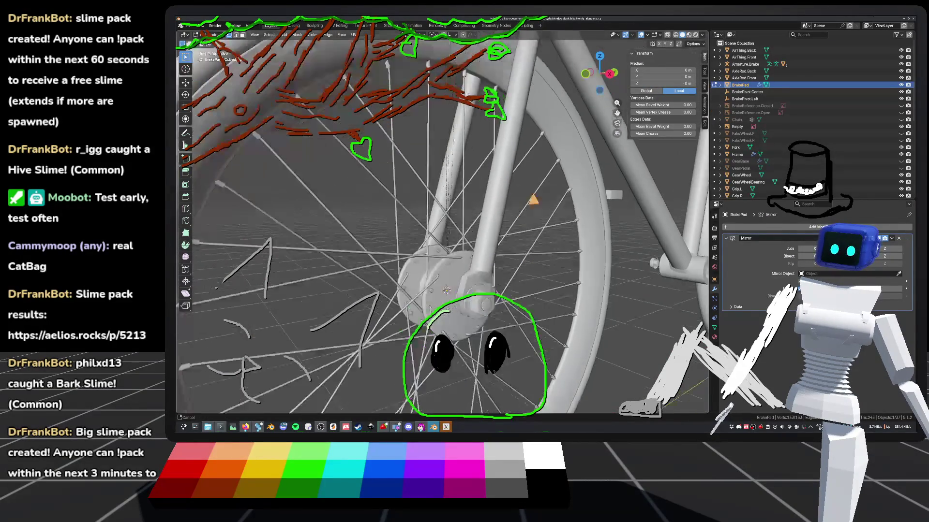
pyautogui.click(666, 35)
pyautogui.moveTo(512, 249); pyautogui.dragTo(479, 249)
pyautogui.scroll(-3)
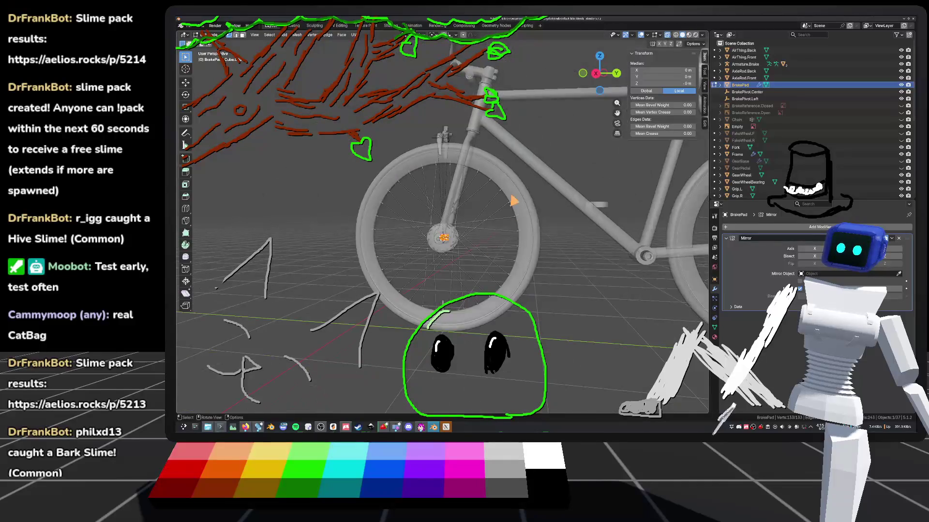
pyautogui.scroll(3)
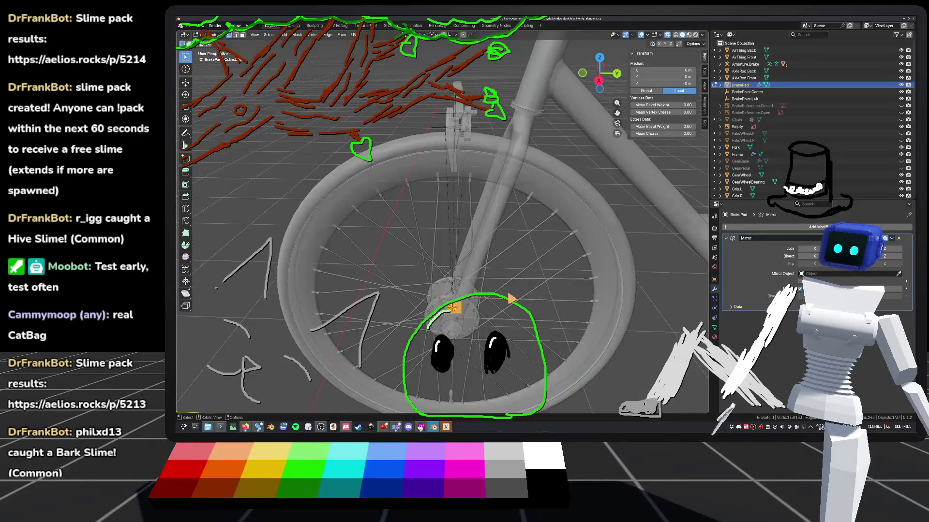
pyautogui.scroll(3)
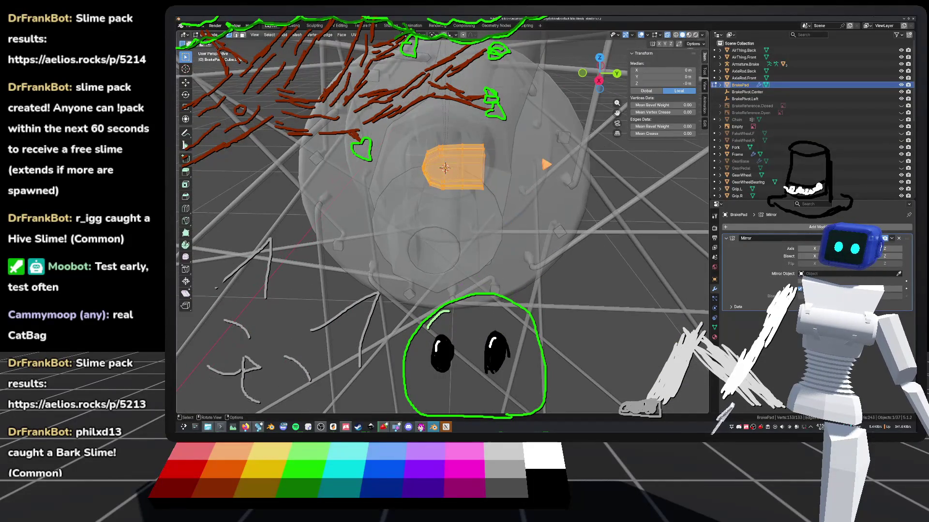
pyautogui.scroll(-3)
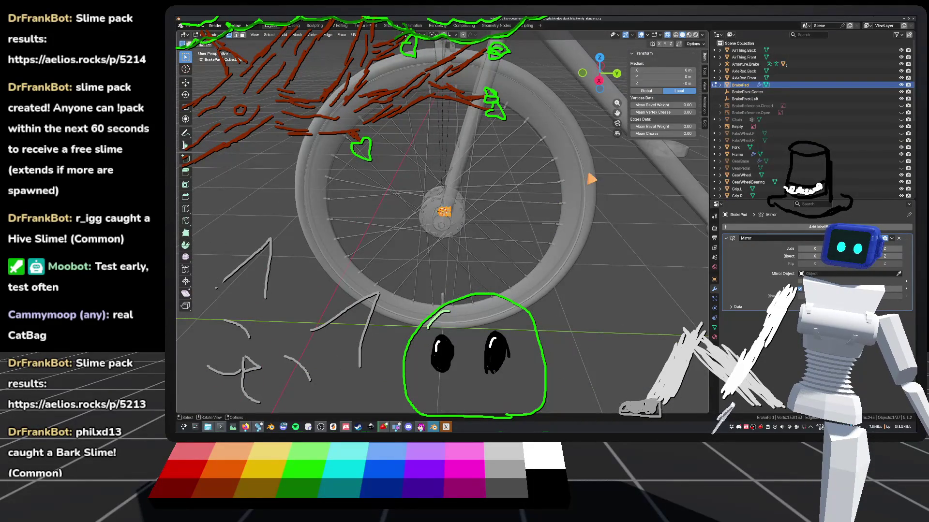
pyautogui.click(679, 83)
pyautogui.press('Return')
pyautogui.hotkey('ctrl', 's')
# Step: Return to Object Mode, save again, and view the bike from the front
pyautogui.scroll(3)
pyautogui.moveTo(554, 281); pyautogui.dragTo(620, 272)
pyautogui.scroll(-3)
pyautogui.press('Tab')
pyautogui.scroll(-3)
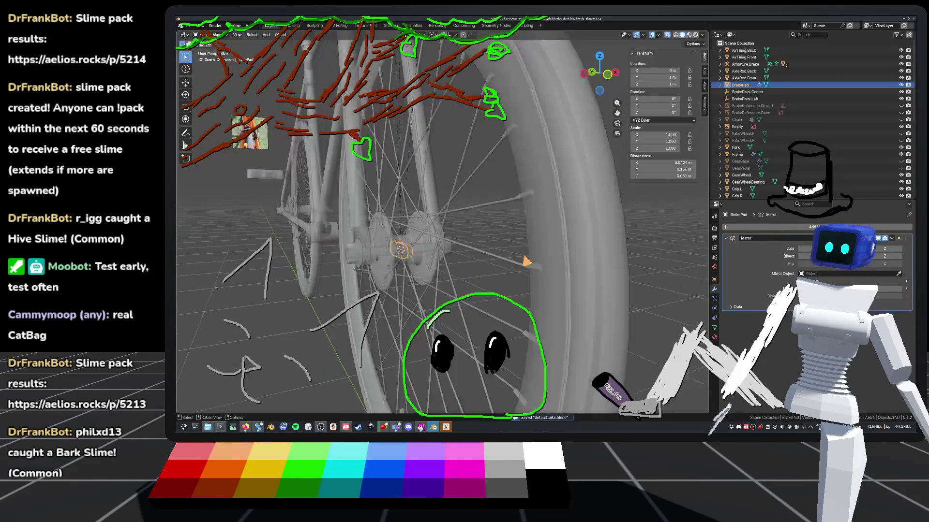
pyautogui.moveTo(542, 265); pyautogui.dragTo(555, 256)
pyautogui.hotkey('ctrl', 's')
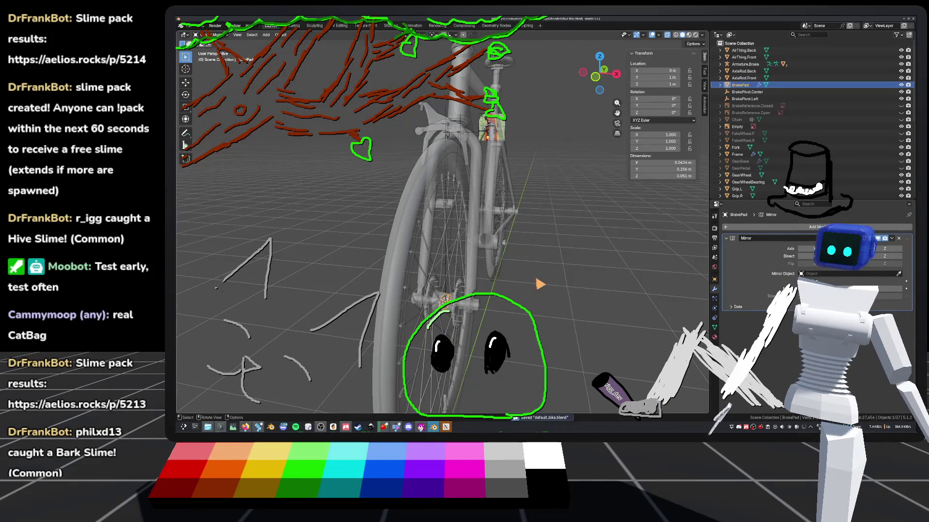
pyautogui.click(596, 79)
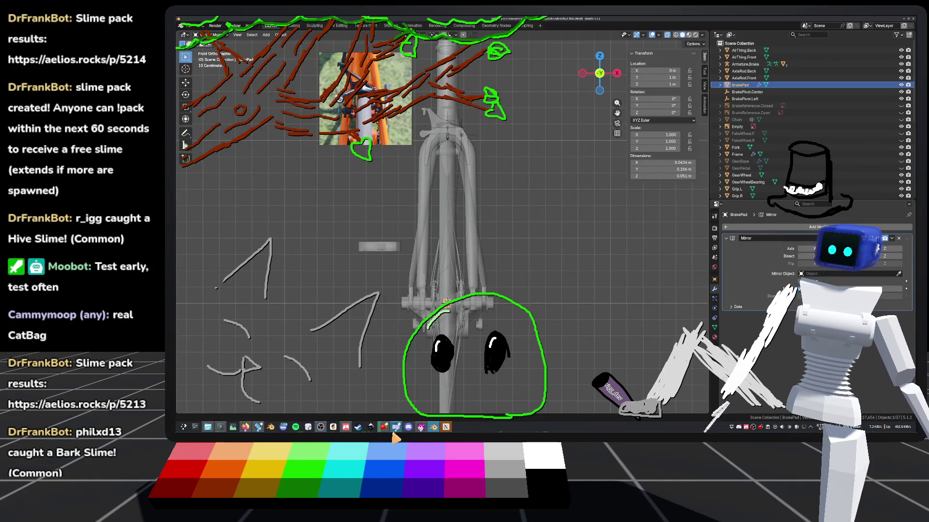
pyautogui.click(384, 427)
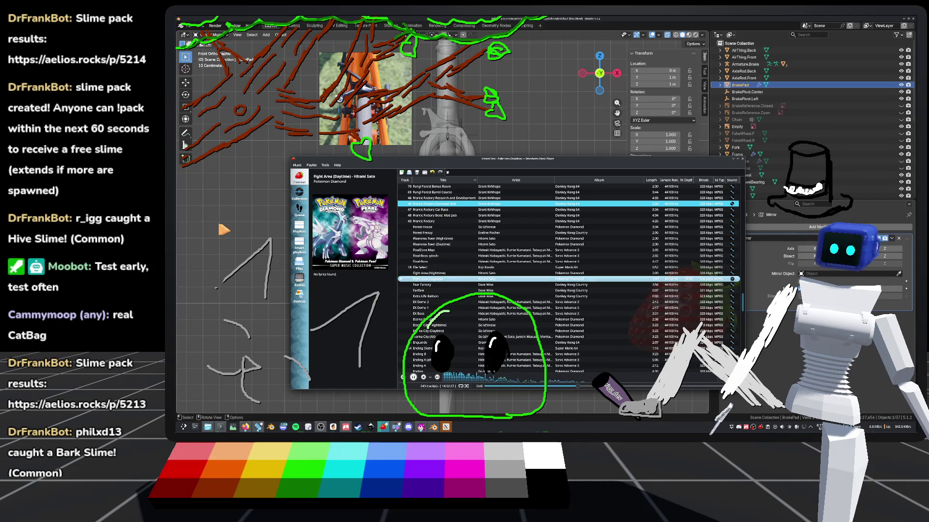
pyautogui.click(406, 207)
pyautogui.moveTo(406, 207); pyautogui.dragTo(653, 191)
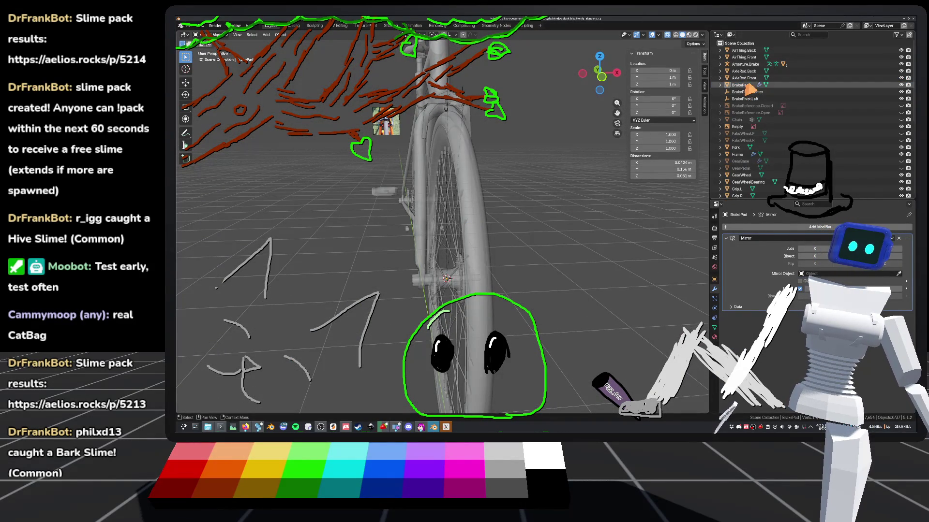
# Step: Raise the BrakePad from the hub to the front wheel rim, just below the caliper, and check it from the side
pyautogui.click(740, 85)
pyautogui.press('KP_1')
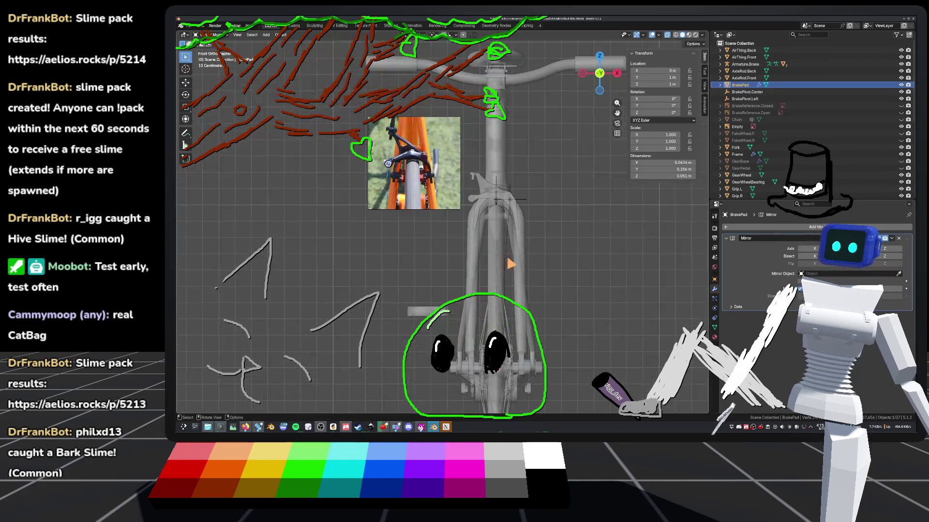
pyautogui.press('g')
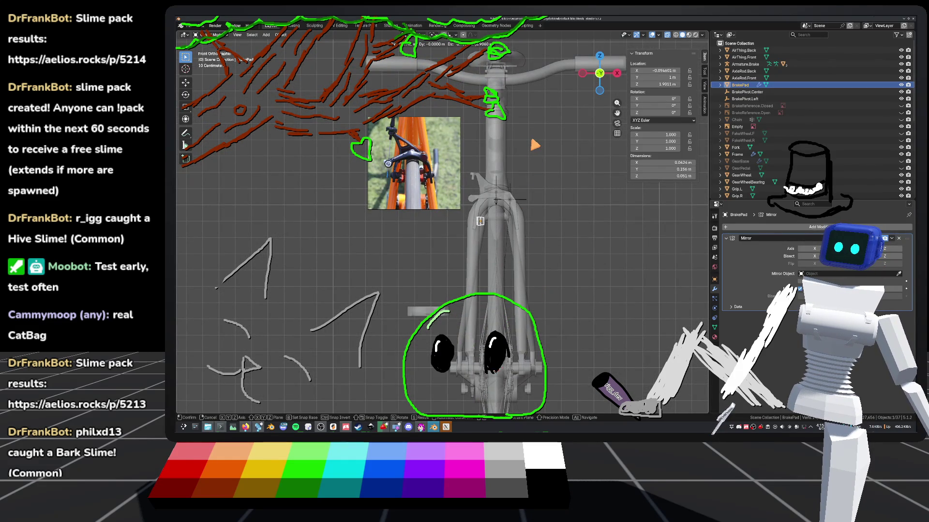
pyautogui.click(480, 221)
pyautogui.press('KP_Decimal')
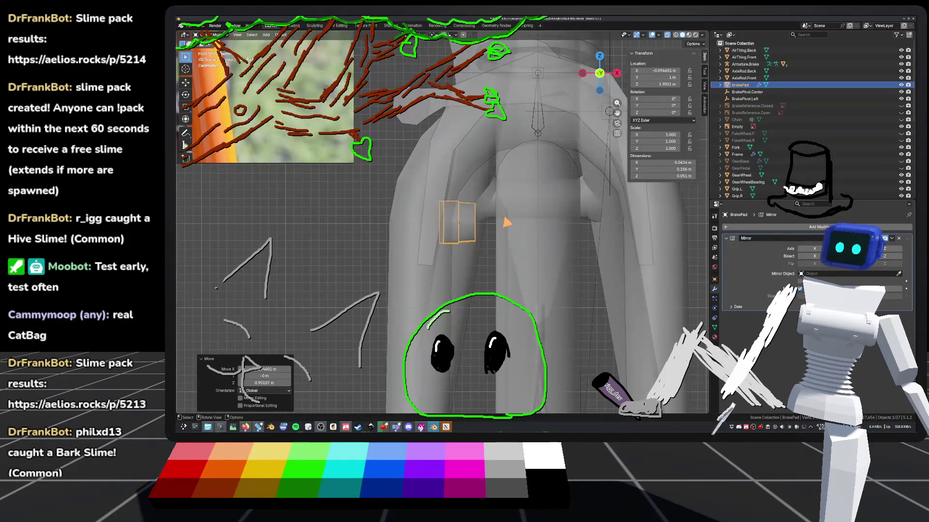
pyautogui.moveTo(435, 218); pyautogui.dragTo(532, 106)
pyautogui.click(602, 75)
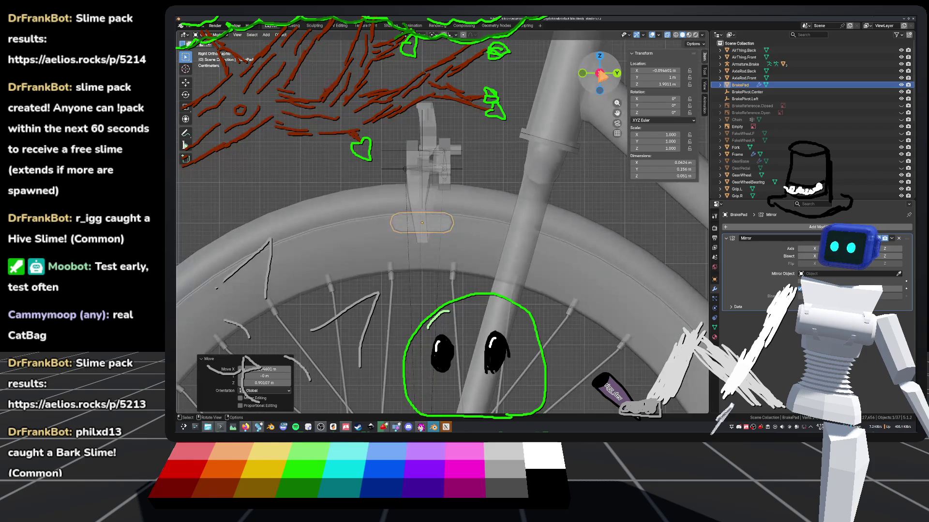
pyautogui.scroll(3)
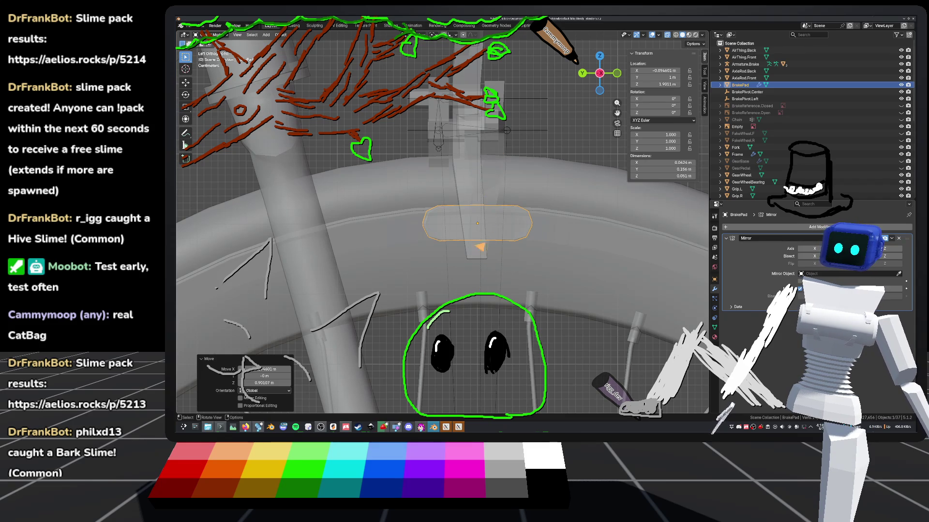
pyautogui.moveTo(523, 226); pyautogui.dragTo(532, 213)
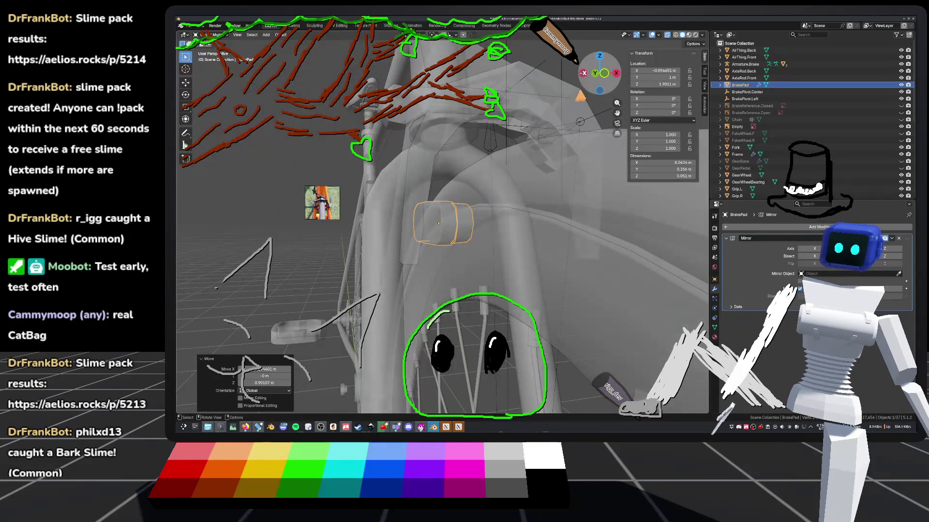
# Step: Reposition the brake pad in front view and check it against the rim
pyautogui.click(607, 73)
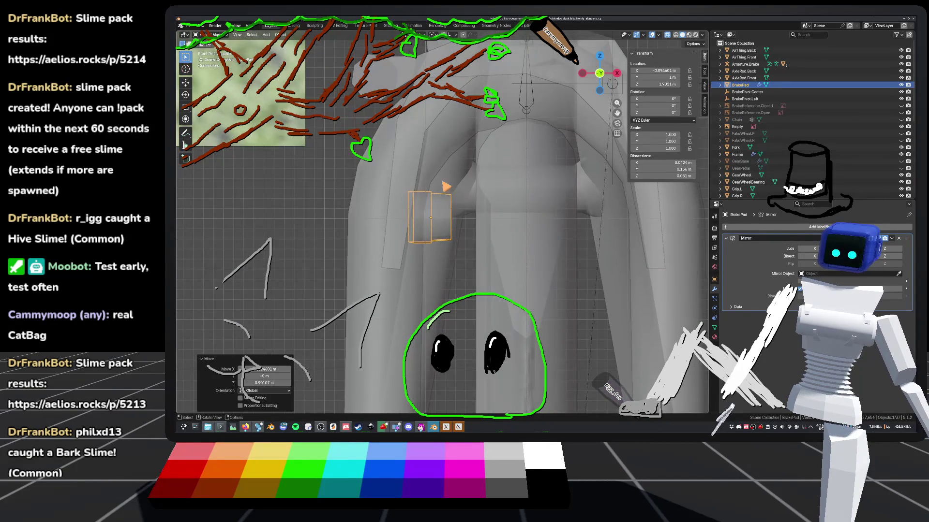
pyautogui.press('g')
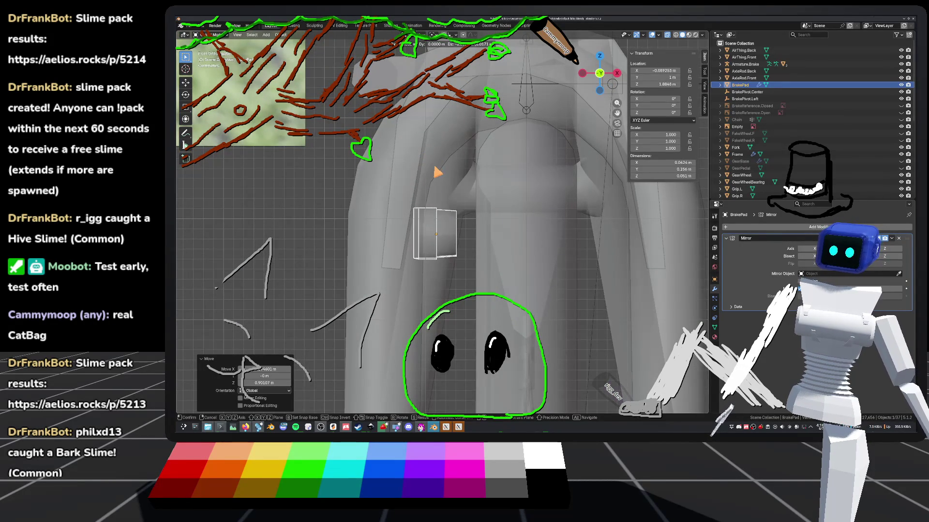
pyautogui.click(437, 172)
pyautogui.moveTo(437, 172); pyautogui.dragTo(473, 182)
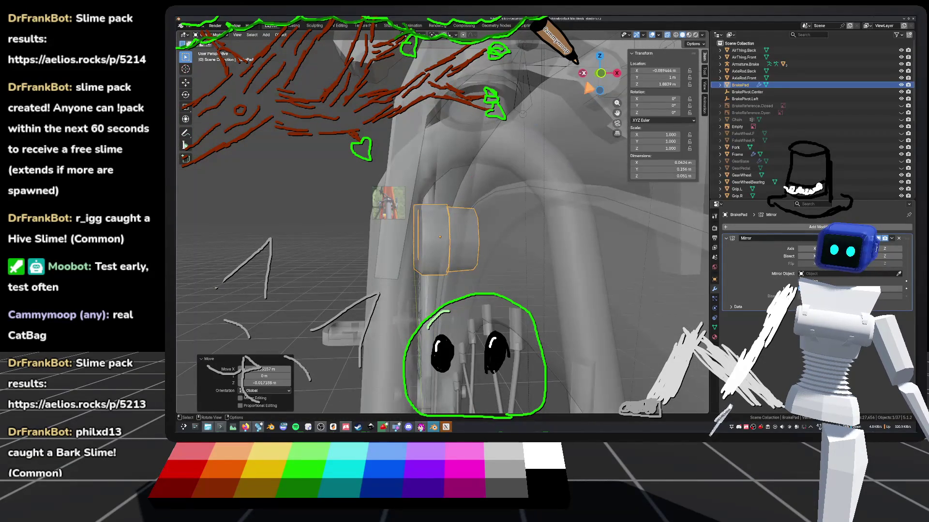
pyautogui.click(600, 73)
# Step: Tilt the brake pad 10.1° and nudge it to about X −0.064 m, Z 1.898 m
pyautogui.press('r')
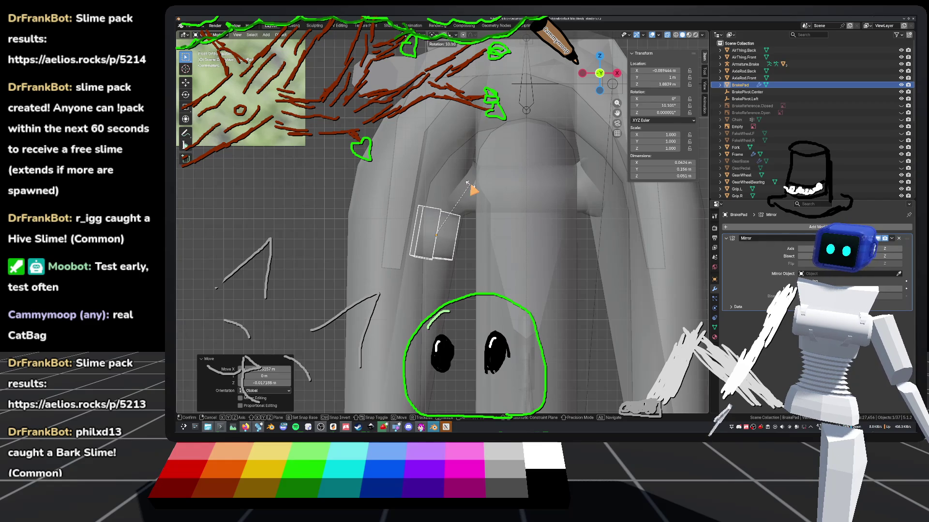
pyautogui.click(467, 183)
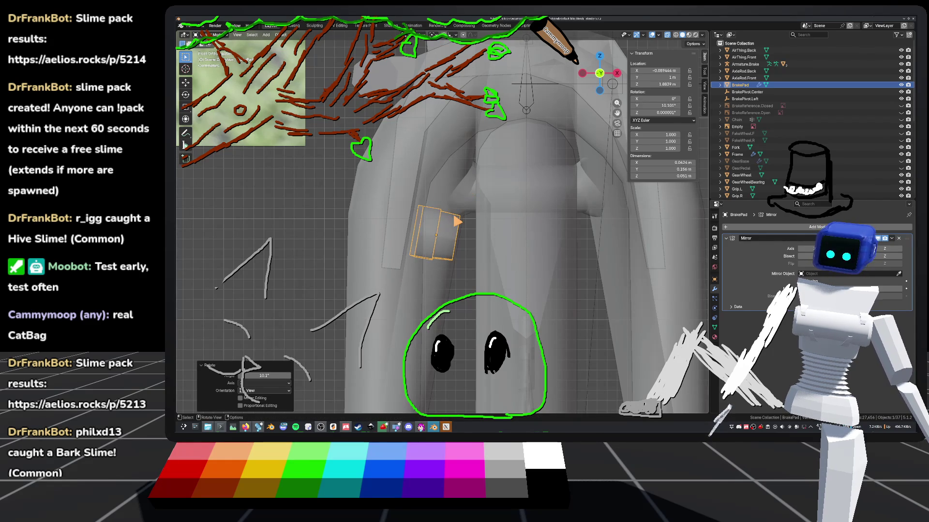
pyautogui.press('g')
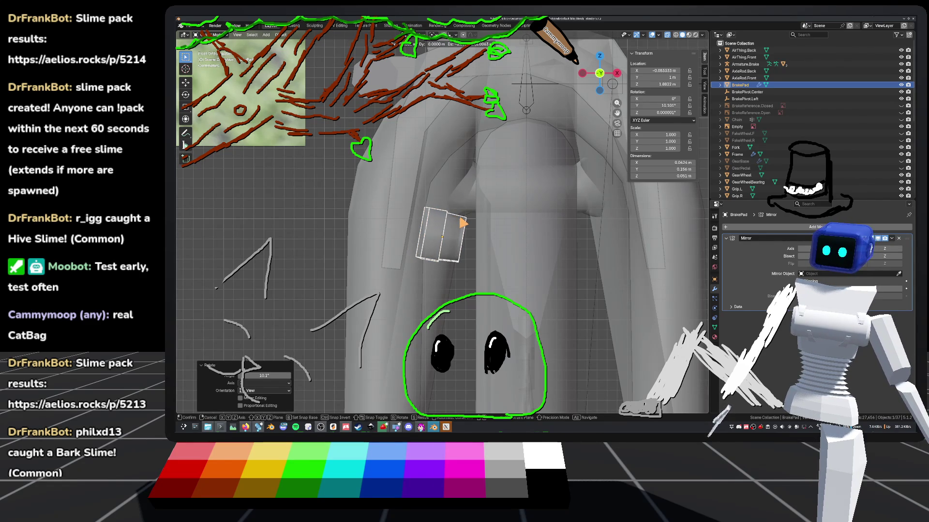
pyautogui.click(462, 223)
pyautogui.moveTo(462, 223); pyautogui.dragTo(473, 229)
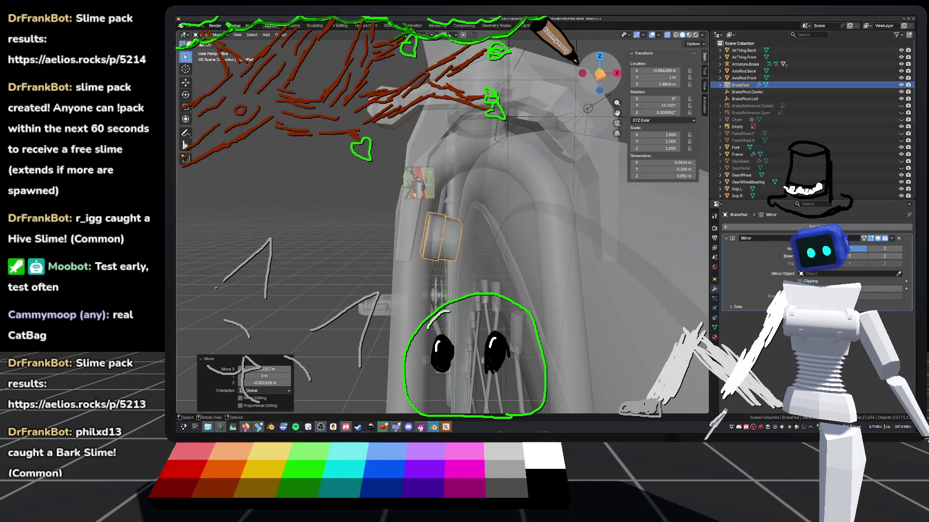
pyautogui.click(600, 74)
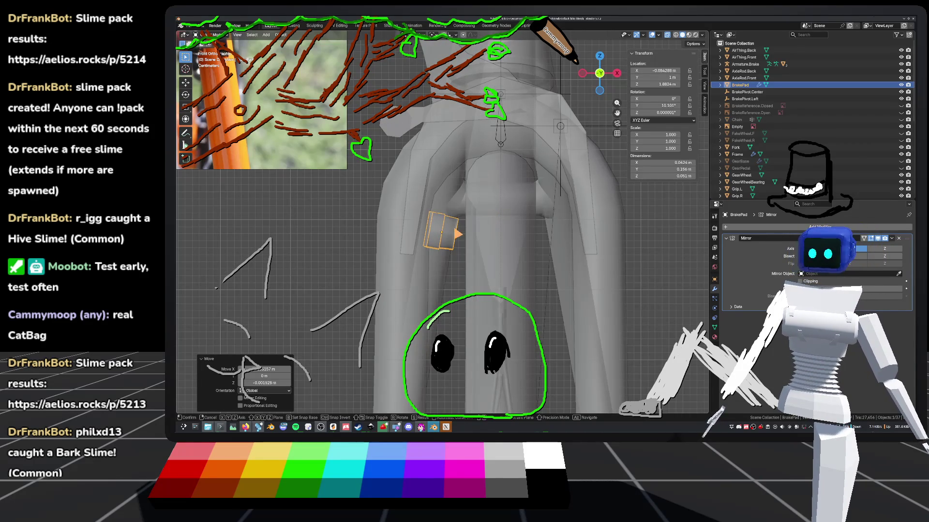
pyautogui.press('g')
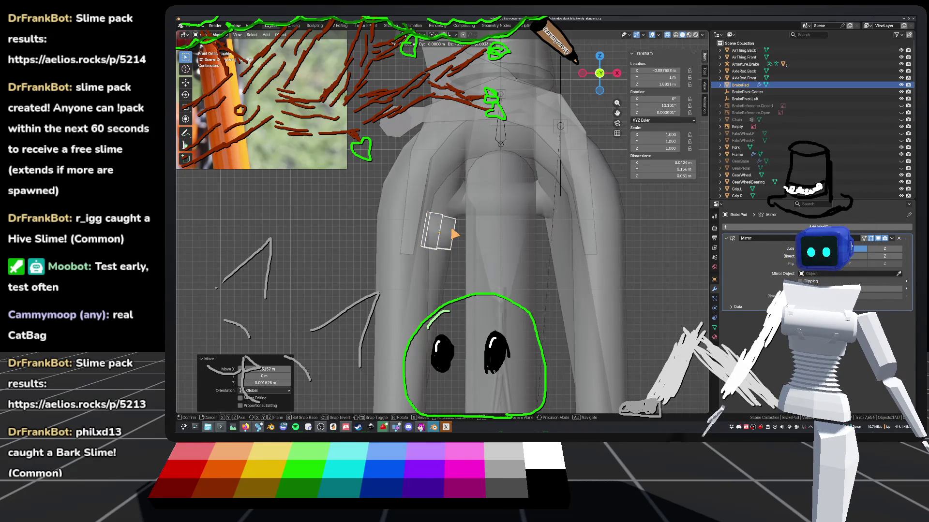
pyautogui.click(454, 228)
# Step: Save default_bike.blend, clear the selection and switch to the Chrome browser
pyautogui.scroll(-3)
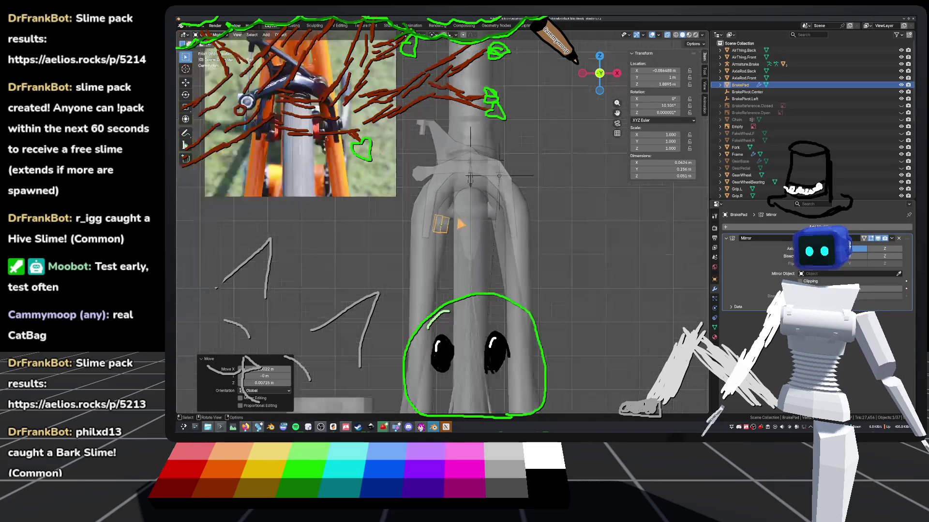
pyautogui.hotkey('ctrl', 's')
pyautogui.click(364, 266)
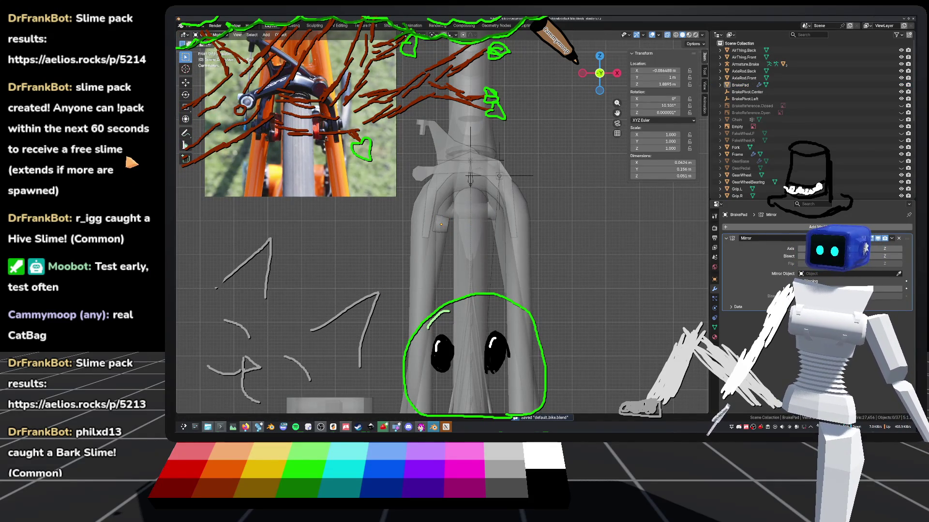
pyautogui.click(132, 164)
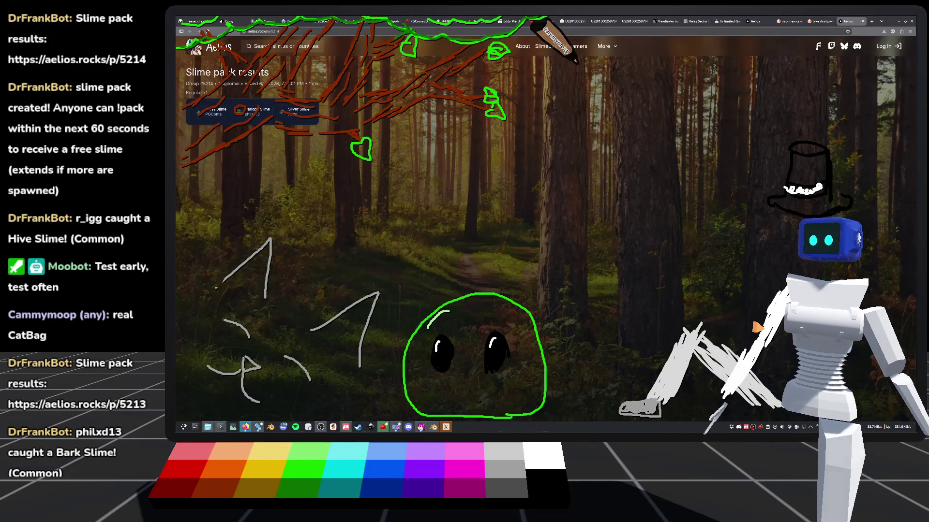
# Step: Close the slime pack results tab to view the dual-pivot brake pad reference, then return to Blender
pyautogui.moveTo(232, 138); pyautogui.dragTo(304, 120)
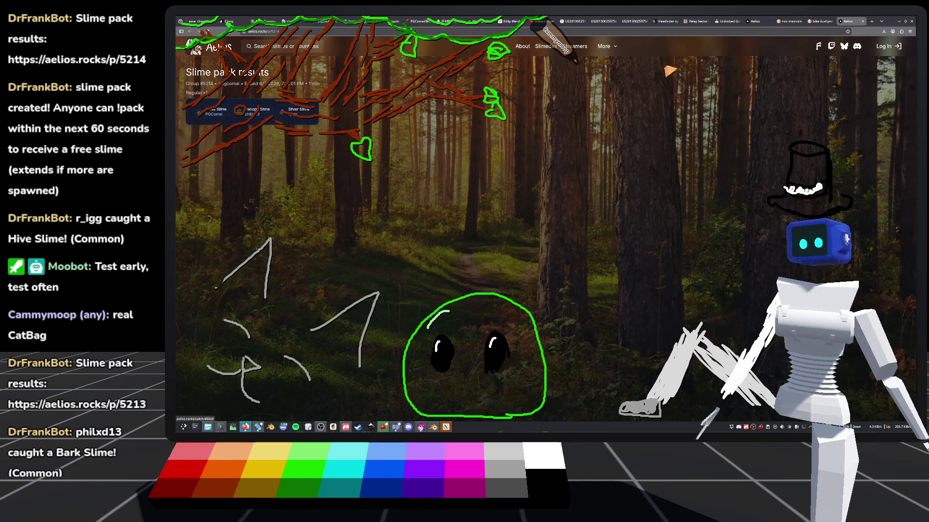
pyautogui.click(862, 21)
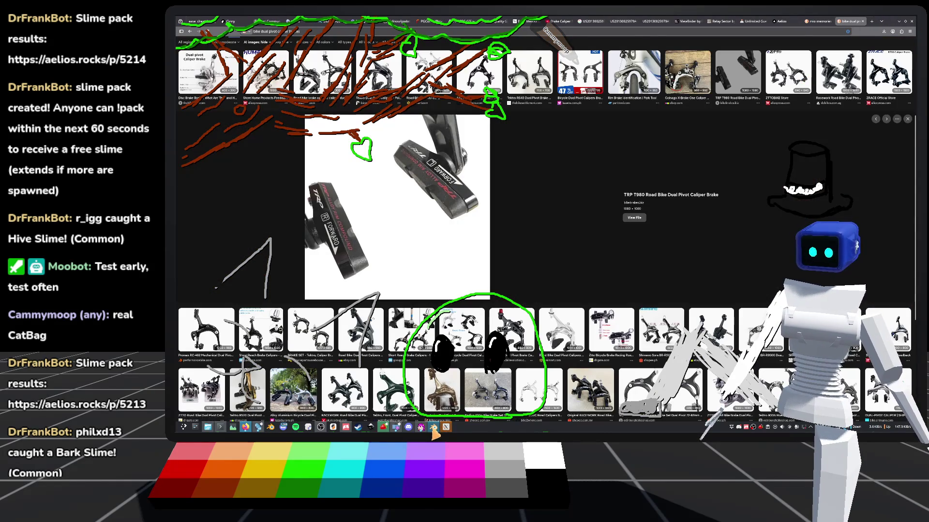
pyautogui.click(434, 427)
# Step: Save the bike file and briefly toggle the brake pad's mesh editing
pyautogui.scroll(3)
pyautogui.hotkey('ctrl', 's')
pyautogui.press('Tab')
pyautogui.moveTo(511, 241); pyautogui.dragTo(538, 237)
pyautogui.press('Tab')
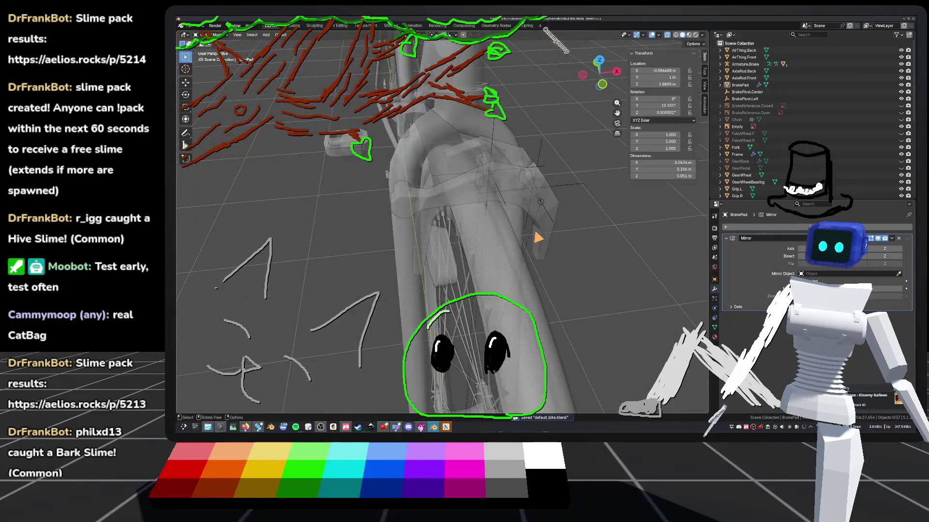
# Step: Parent the BrakePad to the Brake bone in Pose Mode using Ctrl+P > Bone
pyautogui.moveTo(435, 251); pyautogui.dragTo(482, 161)
pyautogui.moveTo(500, 239); pyautogui.dragTo(431, 220)
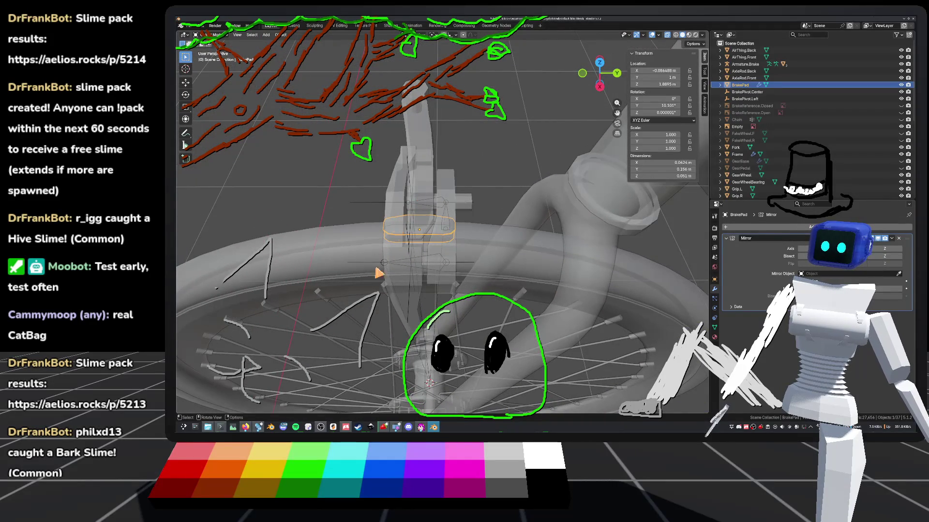
pyautogui.click(384, 267)
pyautogui.moveTo(384, 268); pyautogui.dragTo(487, 178)
pyautogui.hotkey('ctrl', 'Tab')
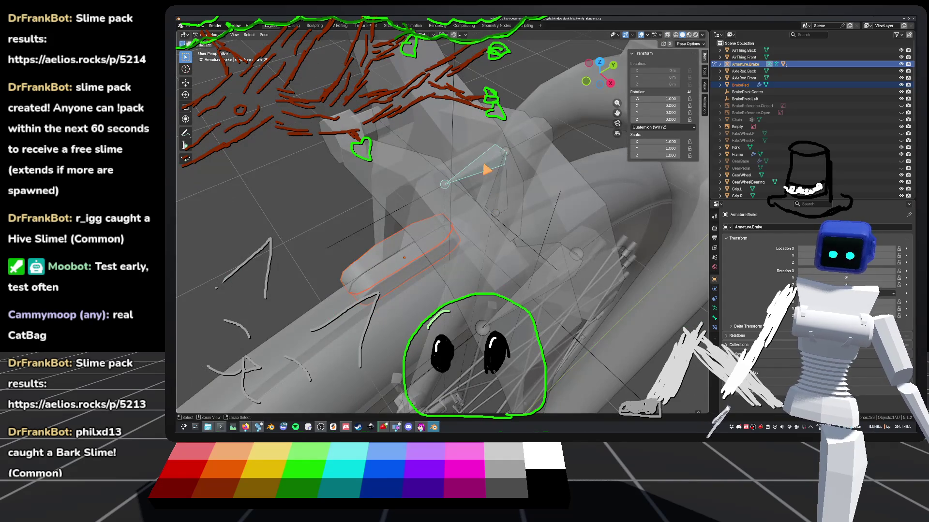
pyautogui.hotkey('ctrl', 'p')
pyautogui.click(487, 169)
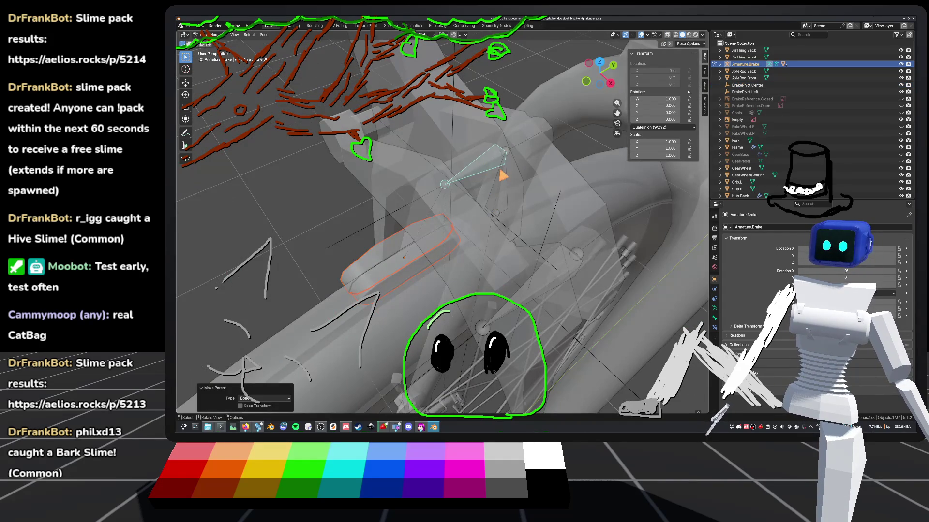
# Step: Test-rotate the bone to confirm the pad follows, undo it, and save the file
pyautogui.press('r')
pyautogui.click(500, 189)
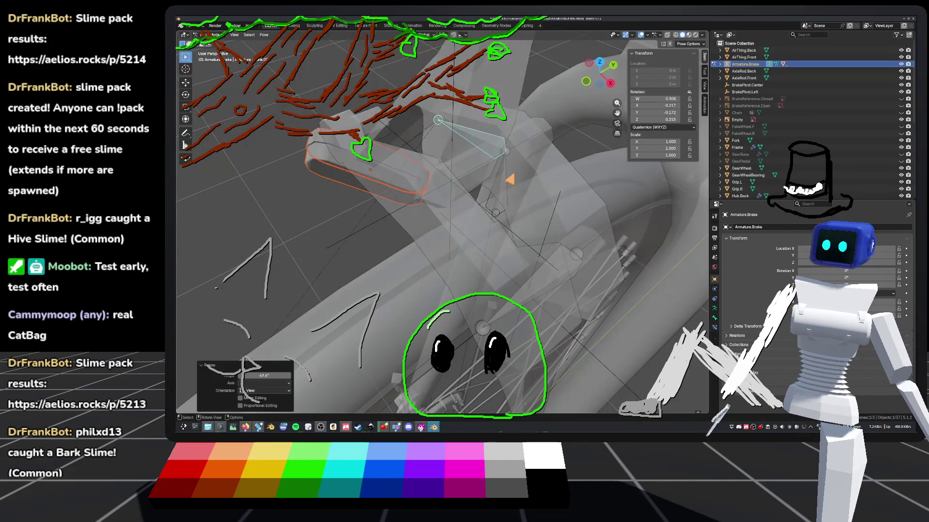
pyautogui.hotkey('ctrl', 'z')
pyautogui.moveTo(529, 159); pyautogui.dragTo(566, 161)
pyautogui.press('Tab')
pyautogui.hotkey('ctrl', 's')
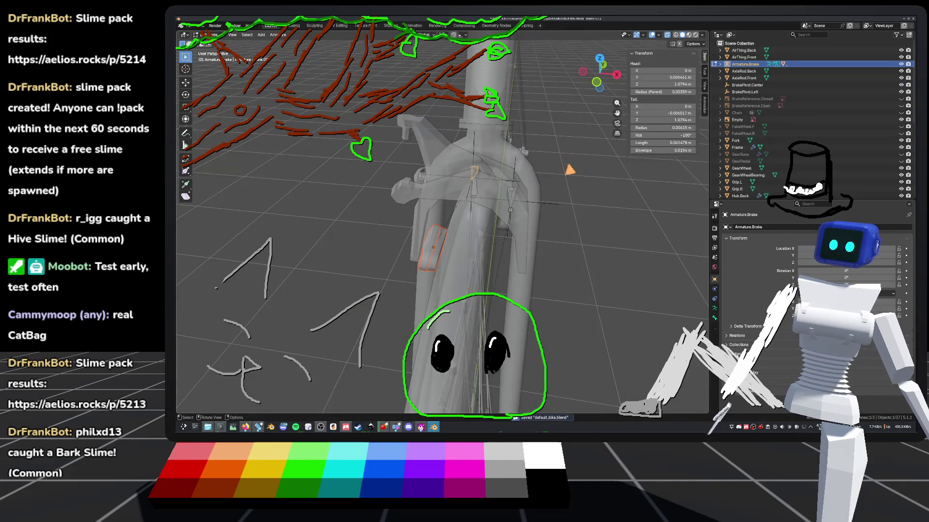
pyautogui.press('Tab')
# Step: Try tilting the brake bone around Y from the front view, then cancel the tilt
pyautogui.moveTo(557, 166); pyautogui.dragTo(564, 160)
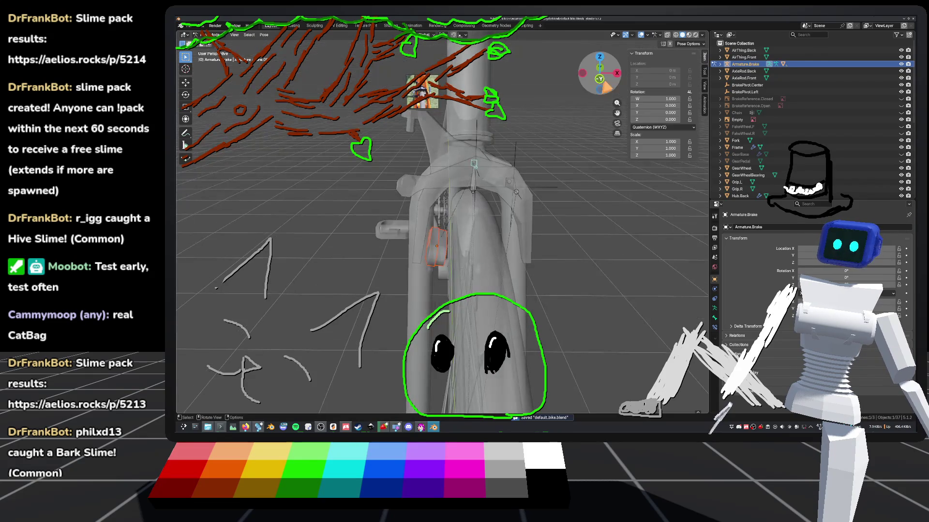
pyautogui.click(602, 82)
pyautogui.moveTo(525, 134); pyautogui.dragTo(543, 177)
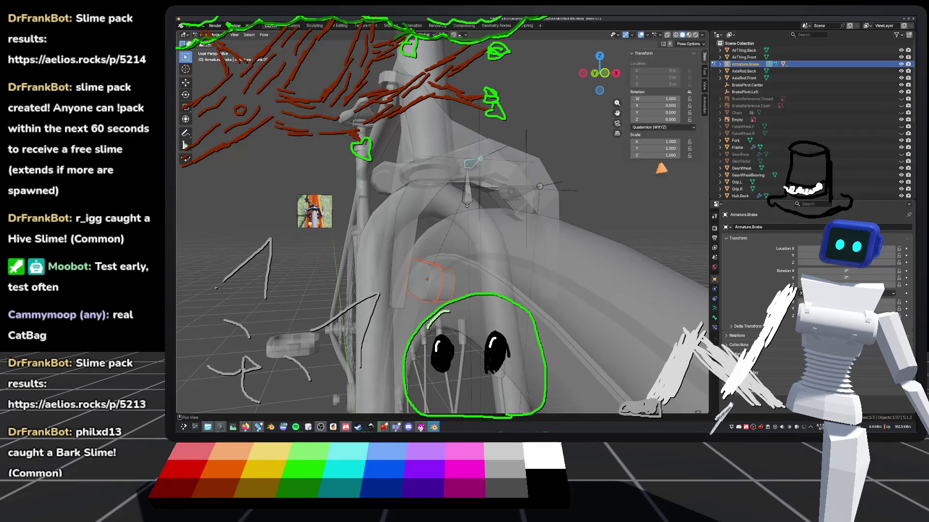
pyautogui.moveTo(671, 114); pyautogui.dragTo(488, 218)
pyautogui.rightClick(488, 219)
pyautogui.moveTo(600, 153); pyautogui.dragTo(598, 138)
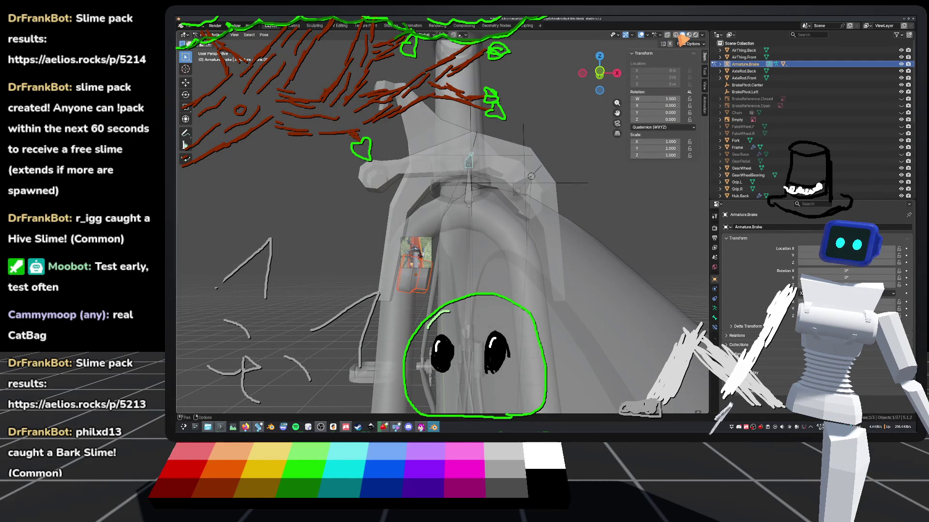
pyautogui.moveTo(600, 73); pyautogui.dragTo(665, 59)
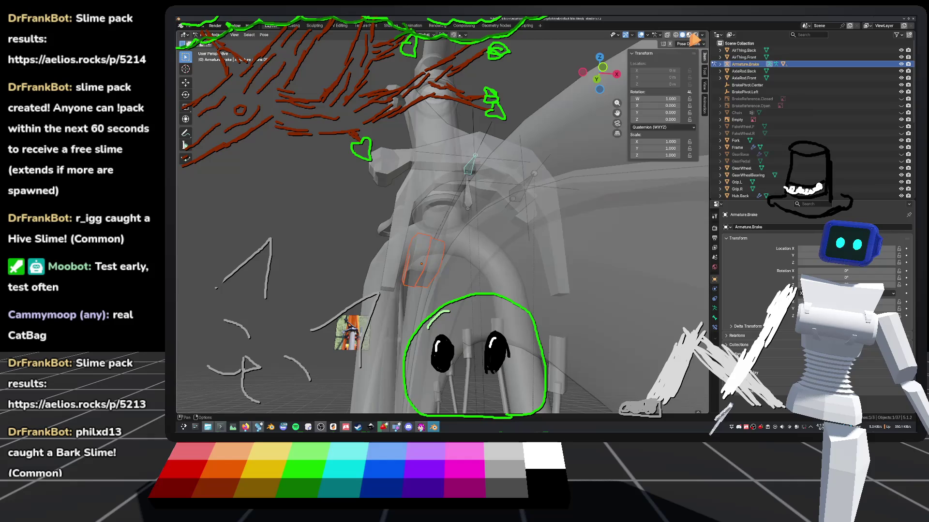
# Step: In material preview, set the bone's Y rotation to 0.100, then reset it to zero
pyautogui.click(695, 35)
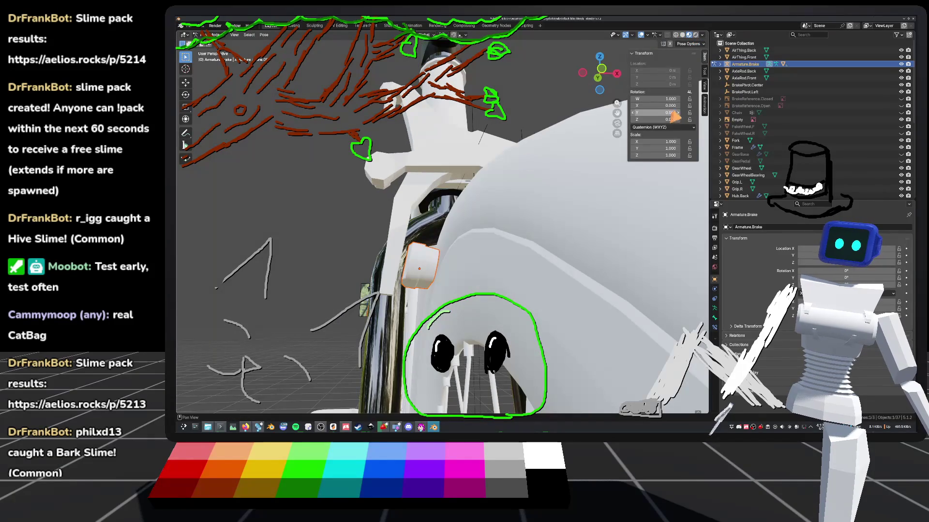
pyautogui.click(679, 113)
pyautogui.moveTo(546, 194); pyautogui.dragTo(543, 190)
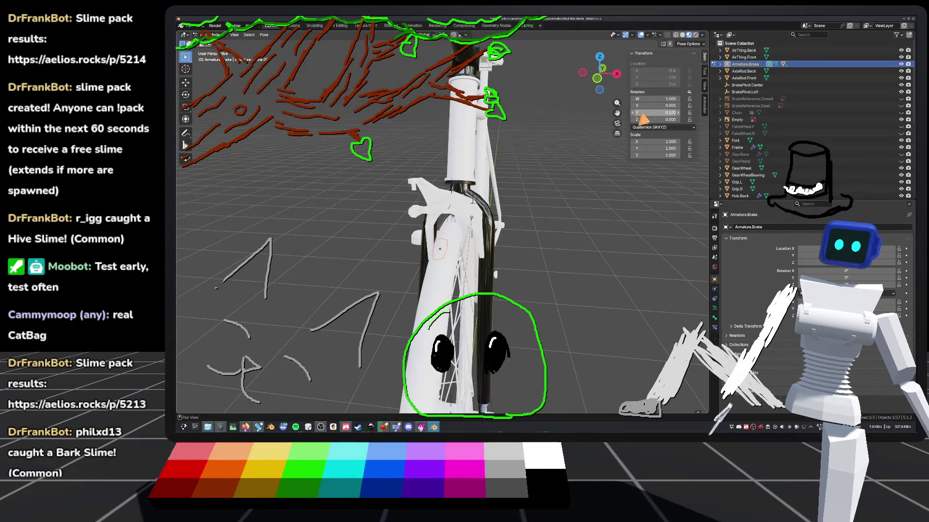
pyautogui.click(633, 113)
pyautogui.scroll(3)
pyautogui.moveTo(516, 190); pyautogui.dragTo(711, 20)
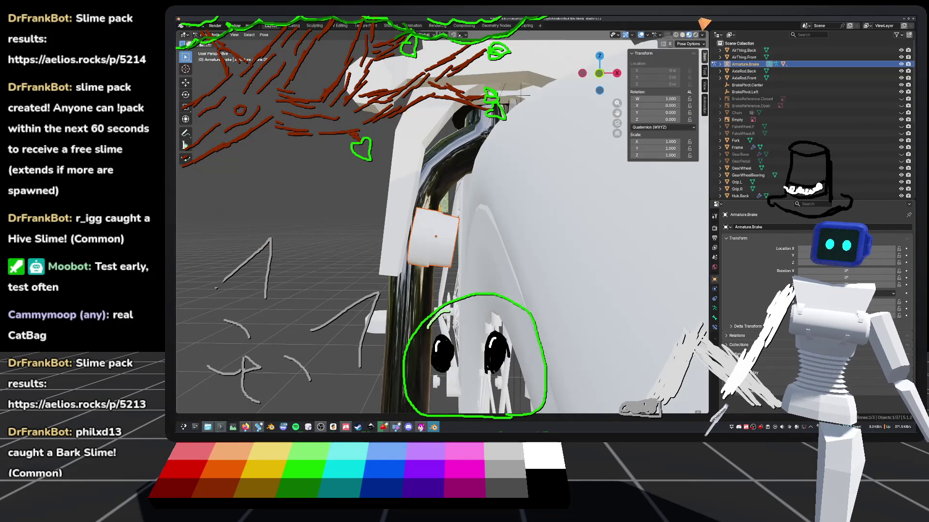
pyautogui.click(682, 36)
pyautogui.click(599, 74)
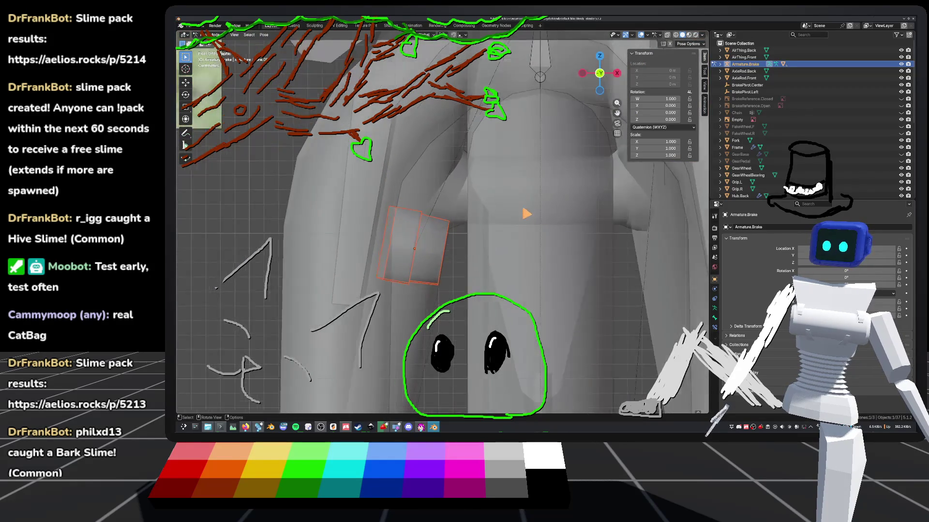
# Step: Set the brake bone's quaternion Y rotation to 0.050, then to 0.080
pyautogui.click(668, 113)
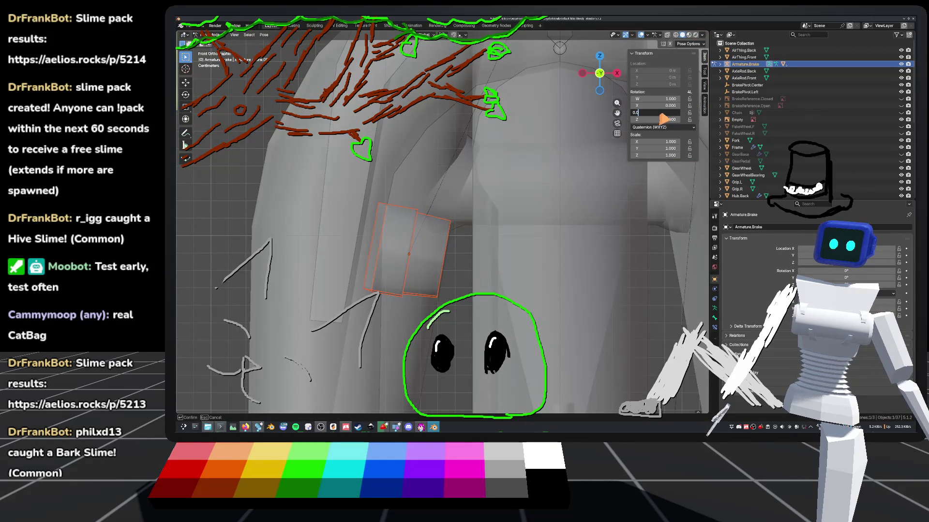
pyautogui.write('.05')
pyautogui.press('Return')
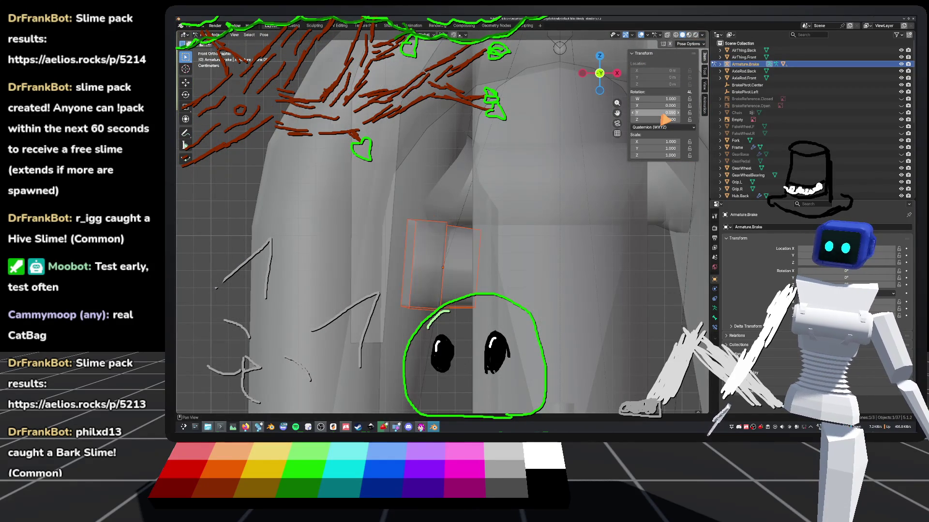
pyautogui.moveTo(599, 73); pyautogui.dragTo(593, 80)
pyautogui.click(593, 80)
pyautogui.click(660, 113)
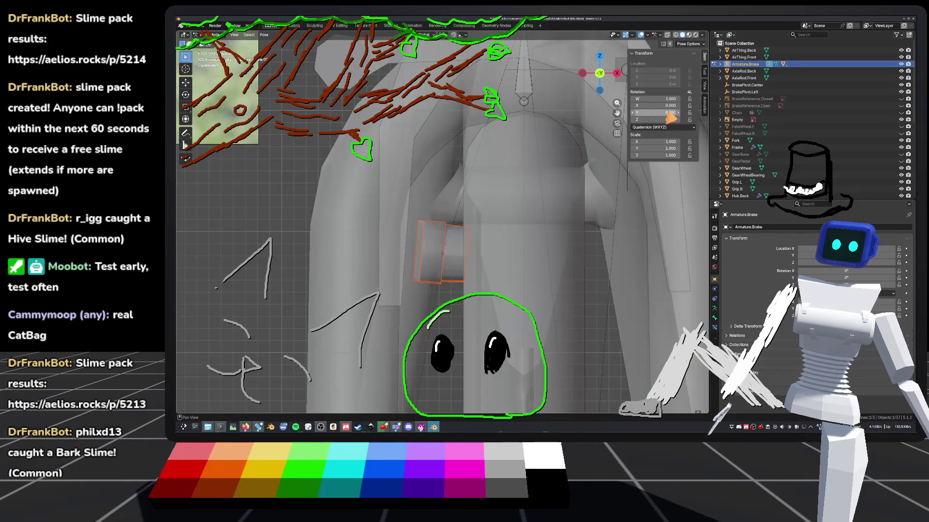
pyautogui.write('8')
pyautogui.press('Return')
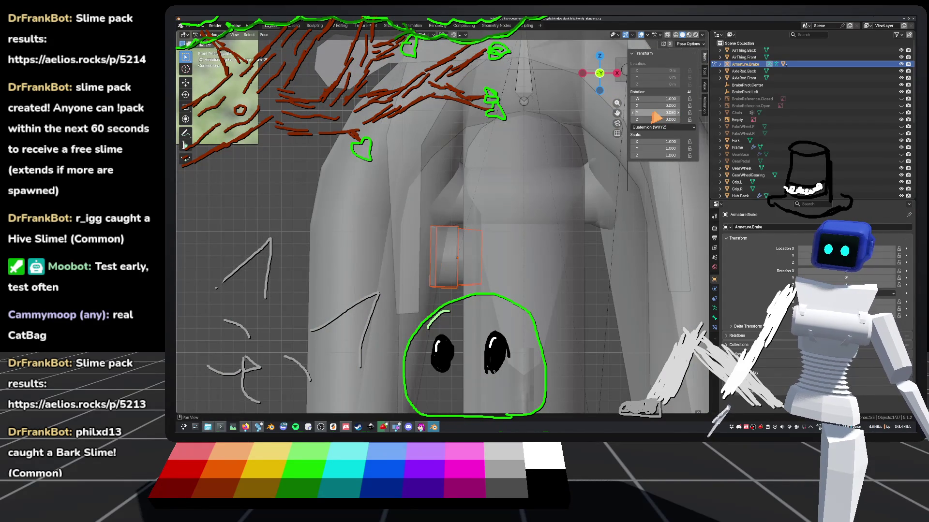
# Step: Inspect the tilted pad against the rim and front reference photo from several angles
pyautogui.moveTo(488, 204); pyautogui.dragTo(498, 205)
pyautogui.press('KP_1')
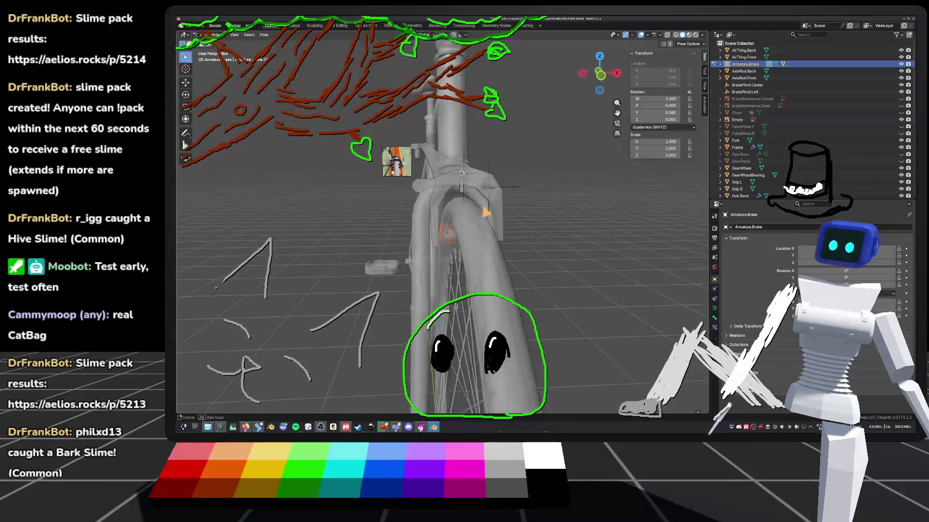
pyautogui.moveTo(432, 158); pyautogui.dragTo(334, 195)
pyautogui.moveTo(482, 205); pyautogui.dragTo(580, 92)
pyautogui.click(600, 73)
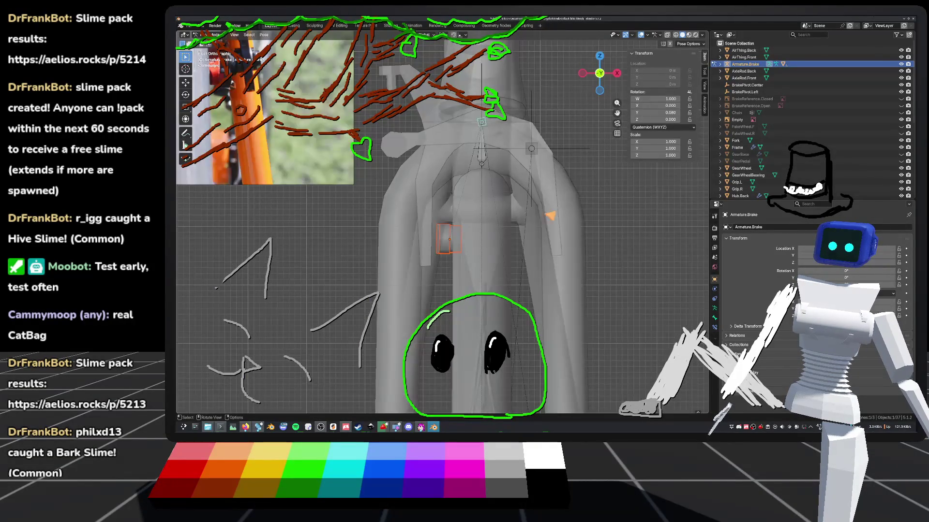
pyautogui.scroll(3)
pyautogui.moveTo(513, 295); pyautogui.dragTo(479, 250)
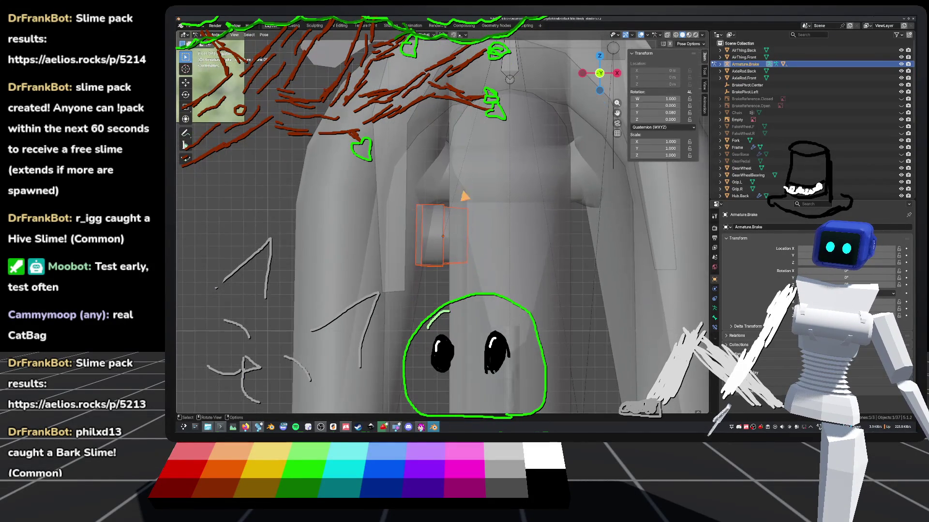
pyautogui.moveTo(443, 222); pyautogui.dragTo(512, 213)
pyautogui.click(601, 73)
pyautogui.scroll(-3)
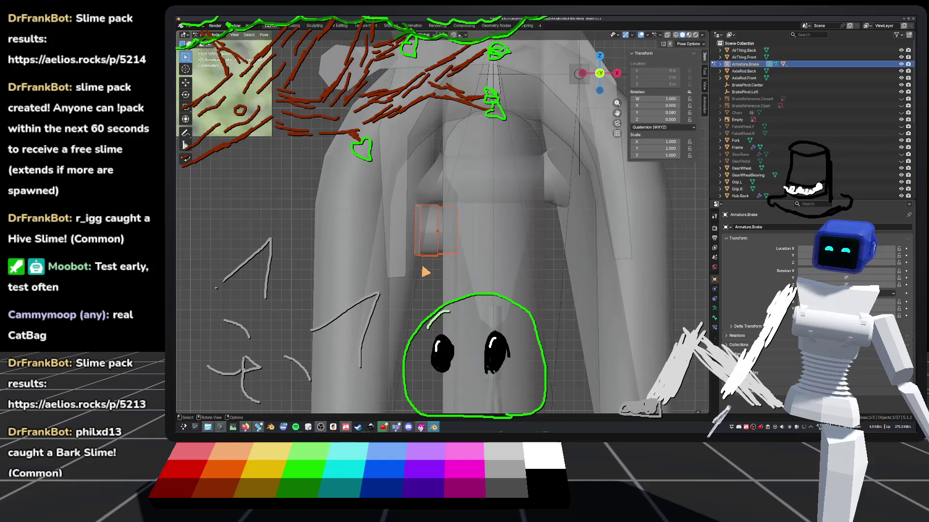
# Step: Cancel a trial bone rotation, toggle the armature's edit mode, then select the BrakePad object
pyautogui.press('r')
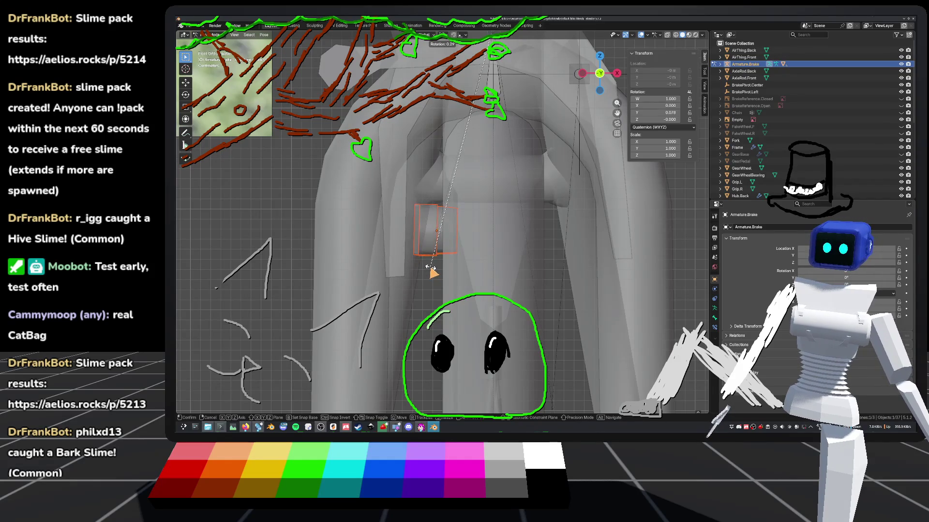
pyautogui.press('Escape')
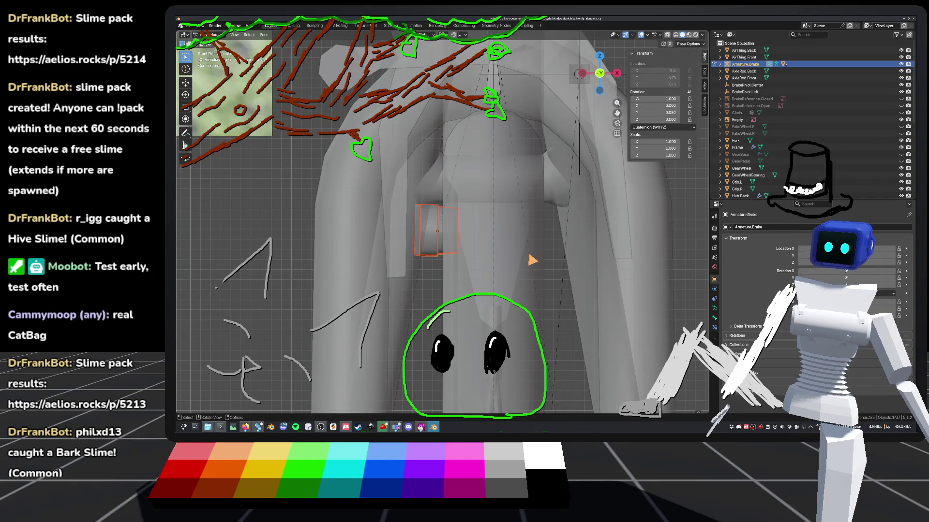
pyautogui.press('Tab')
pyautogui.press('Tab')
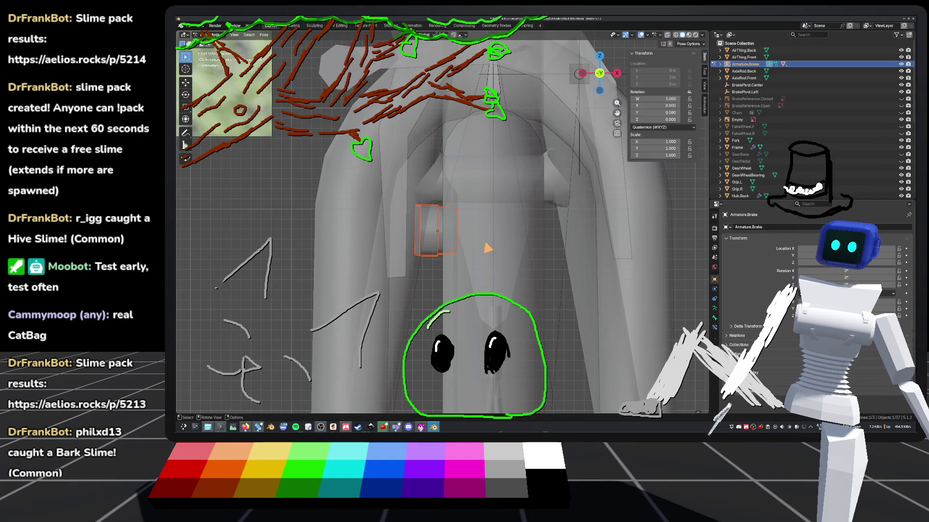
pyautogui.press('Tab')
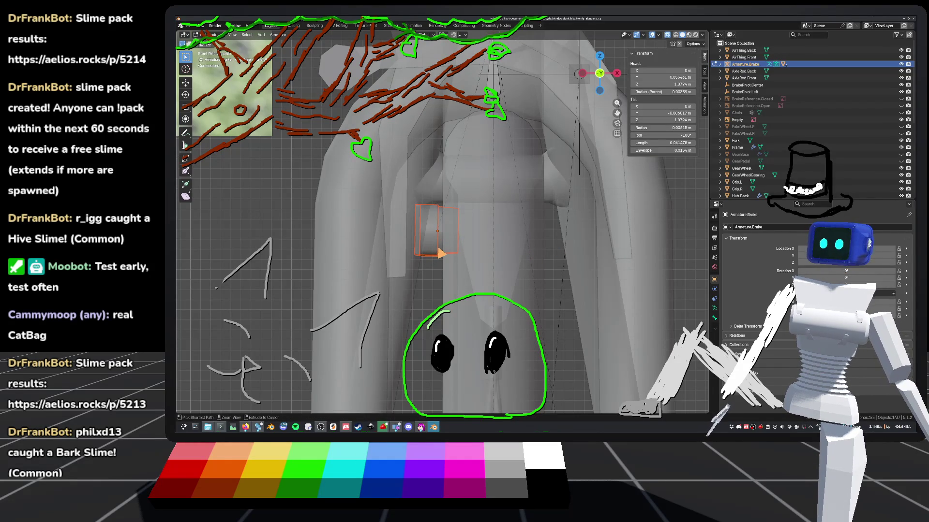
pyautogui.press('Tab')
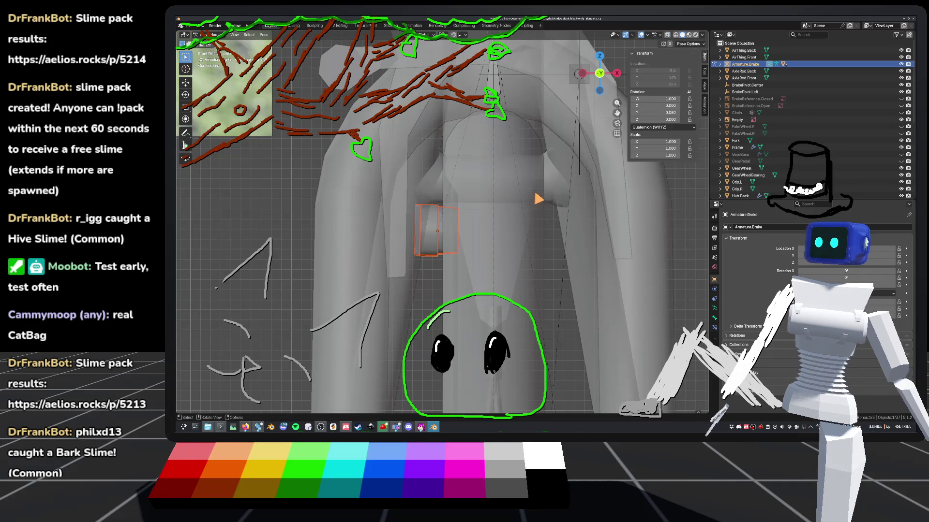
pyautogui.click(430, 234)
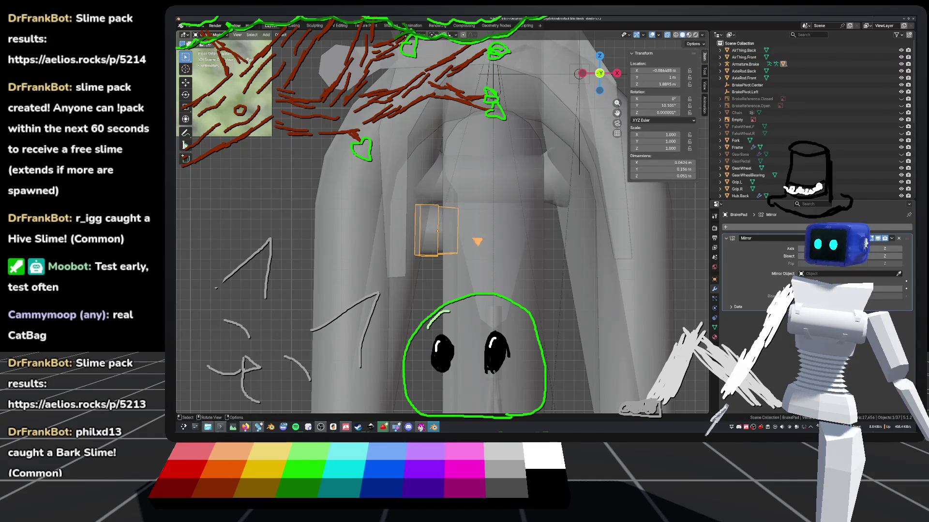
# Step: Raise the brake pad vertically along Z toward the rim
pyautogui.moveTo(483, 242); pyautogui.dragTo(513, 242)
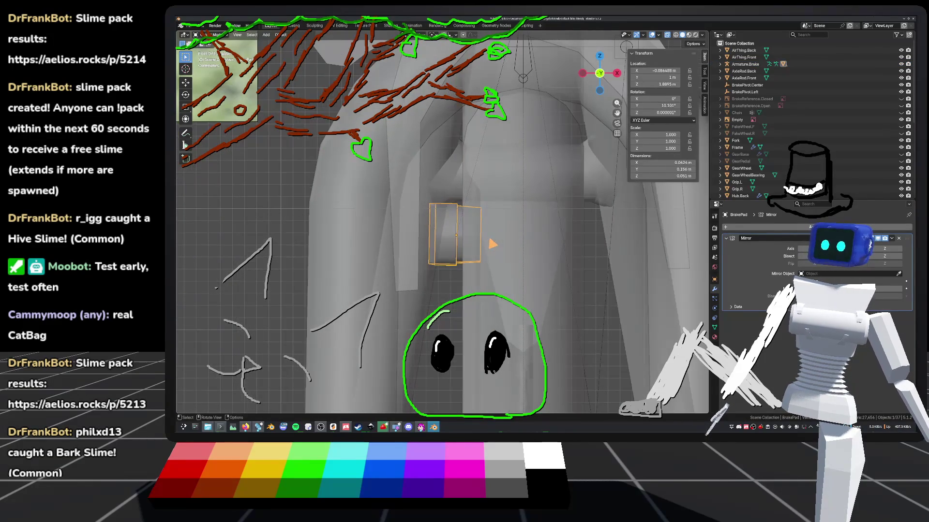
pyautogui.press('g')
pyautogui.press('z')
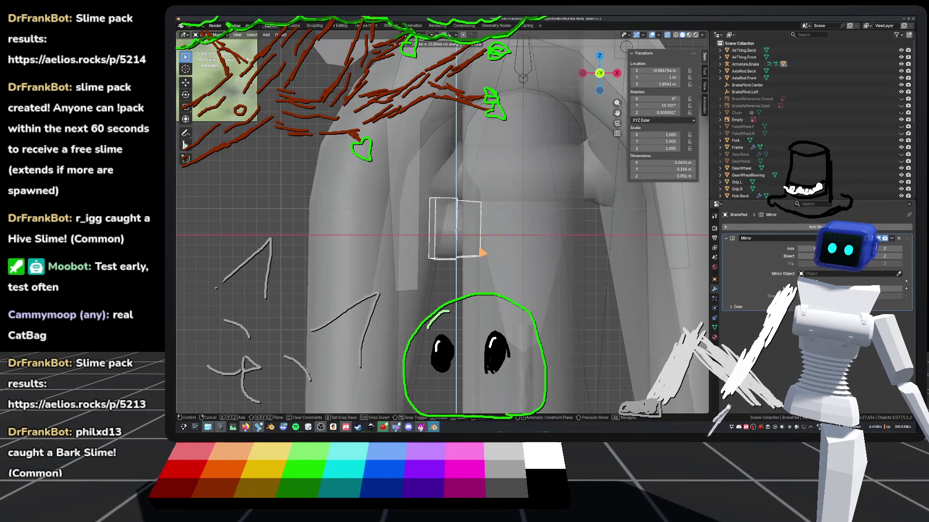
pyautogui.click(478, 247)
pyautogui.moveTo(478, 247); pyautogui.dragTo(536, 237)
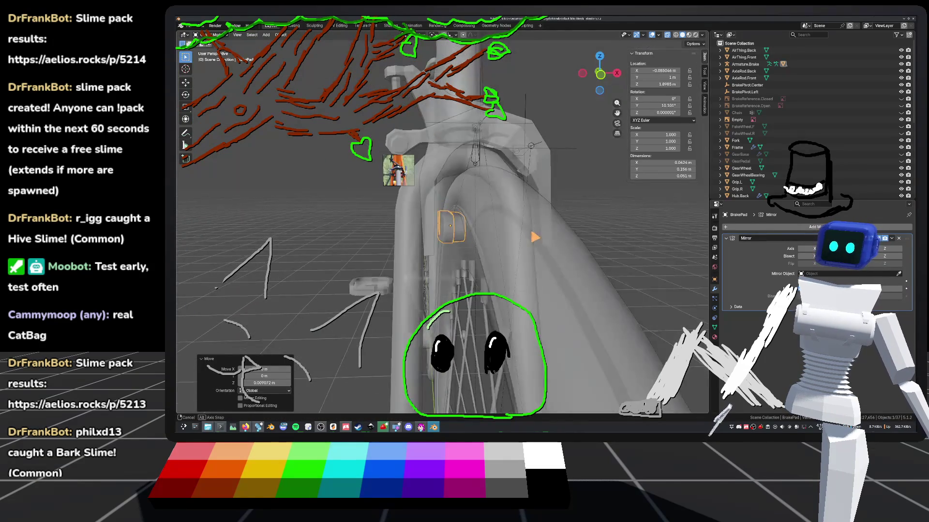
pyautogui.scroll(3)
pyautogui.scroll(-3)
pyautogui.scroll(3)
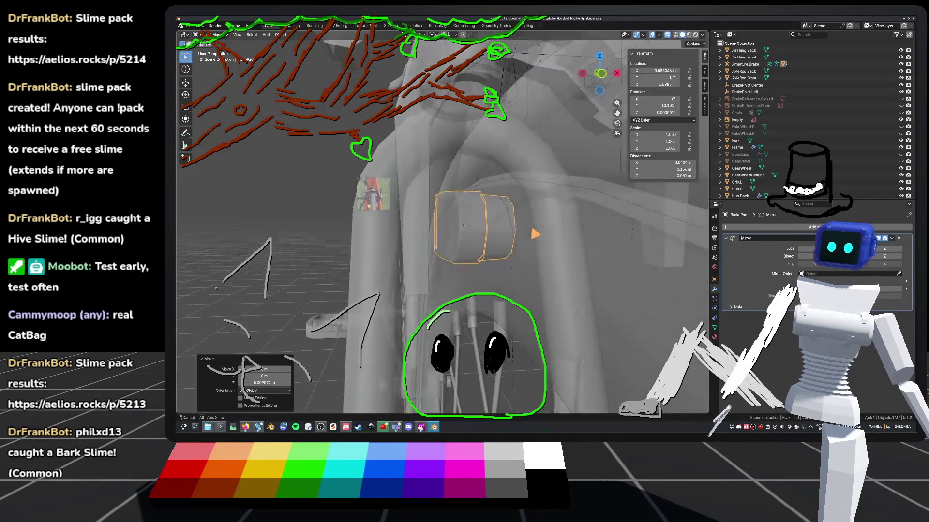
pyautogui.scroll(-3)
pyautogui.moveTo(534, 233); pyautogui.dragTo(539, 230)
pyautogui.click(604, 73)
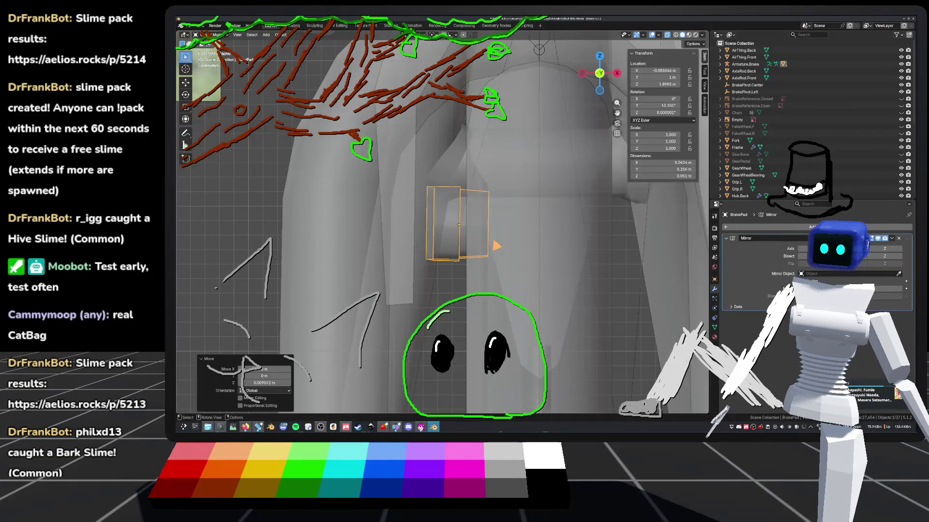
# Step: Nudge the brake pad in front view and tilt it about -2.5°
pyautogui.press('g')
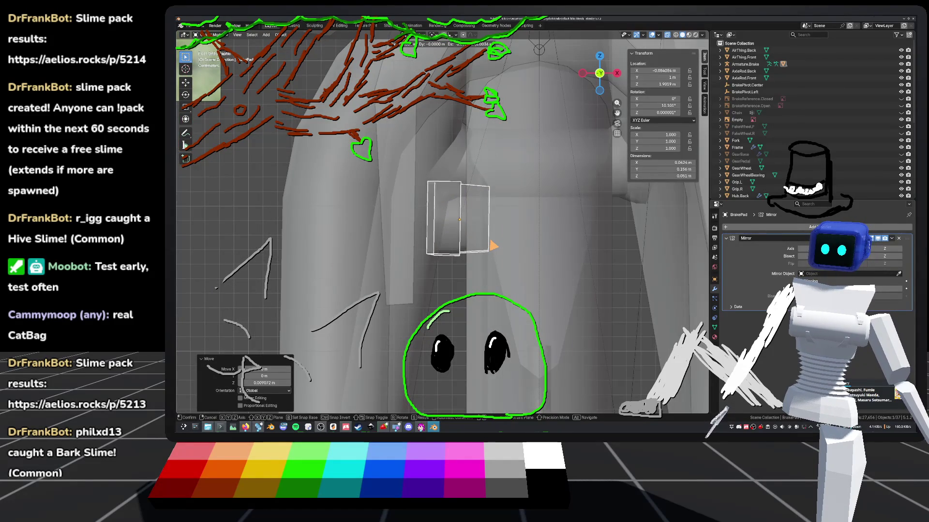
pyautogui.press('Return')
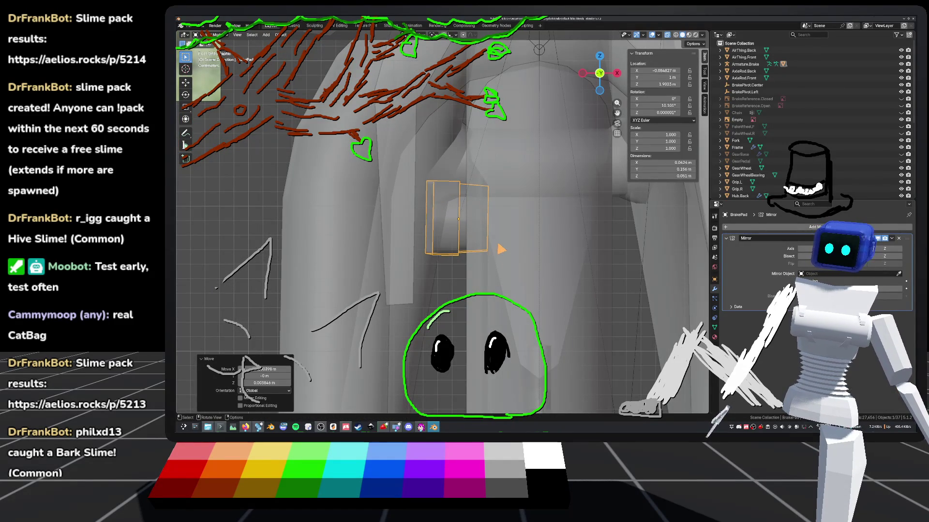
pyautogui.press('r')
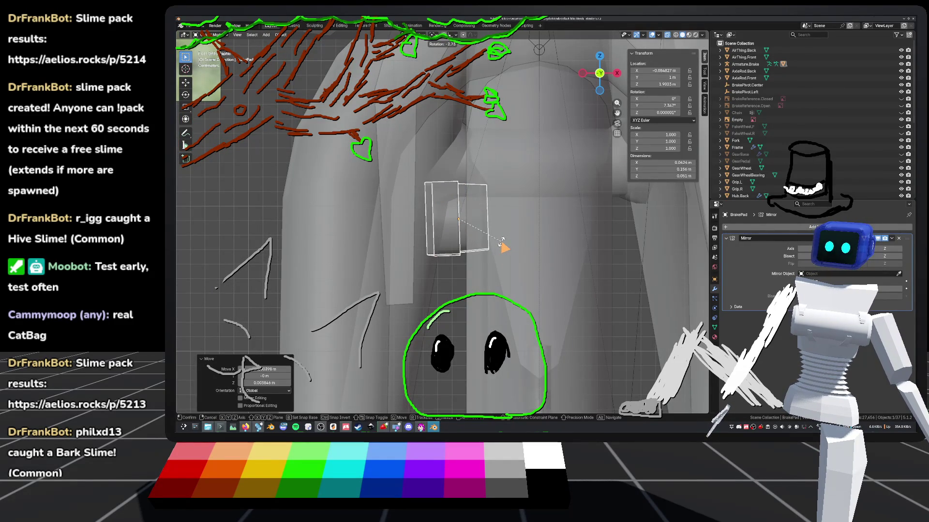
pyautogui.press('Return')
pyautogui.moveTo(502, 240); pyautogui.dragTo(504, 247)
pyautogui.moveTo(510, 184); pyautogui.dragTo(532, 227)
pyautogui.click(599, 73)
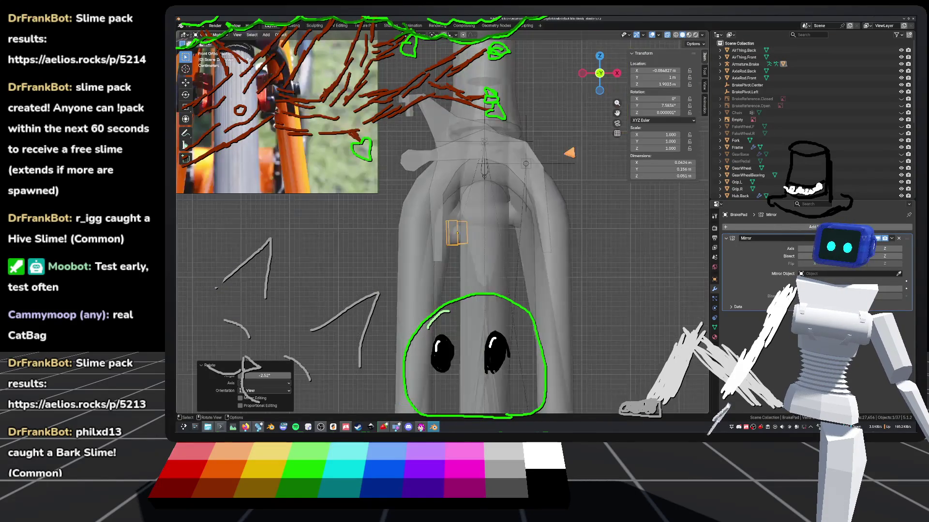
# Step: Rotate the pad slightly more so it tilts 4.70° on Y, and save default_bike.blend
pyautogui.press('r')
pyautogui.click(516, 235)
pyautogui.moveTo(517, 235); pyautogui.dragTo(539, 223)
pyautogui.hotkey('ctrl', 's')
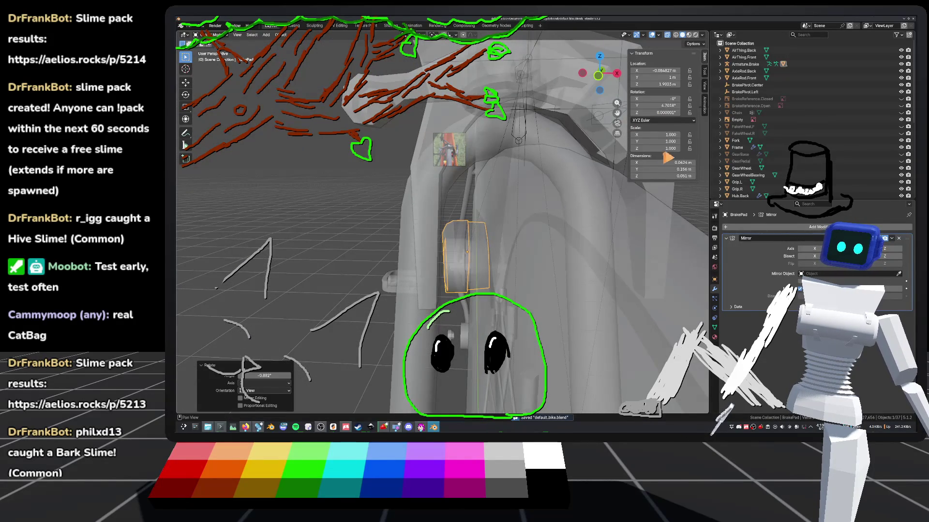
pyautogui.click(522, 141)
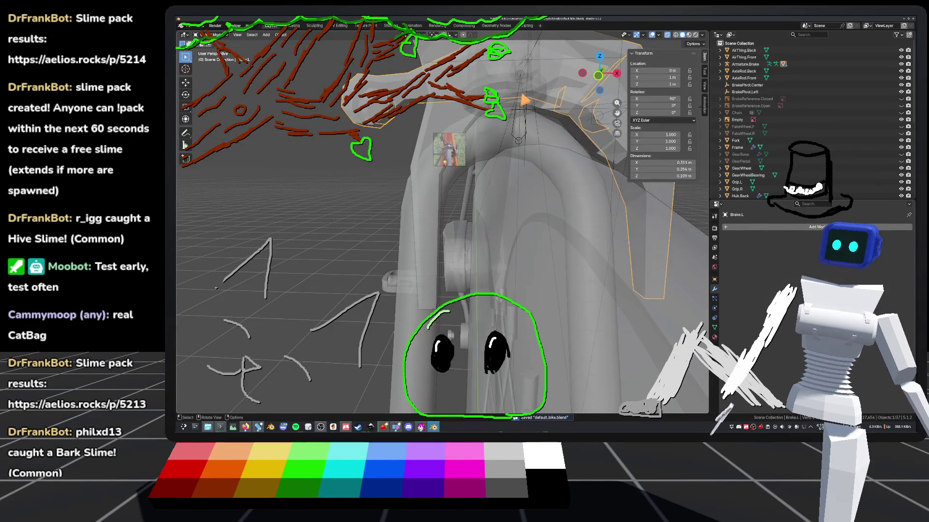
# Step: Select Armature.Brake, enter Pose Mode and set the bone's Y rotation to 0.07
pyautogui.click(525, 115)
pyautogui.click(529, 117)
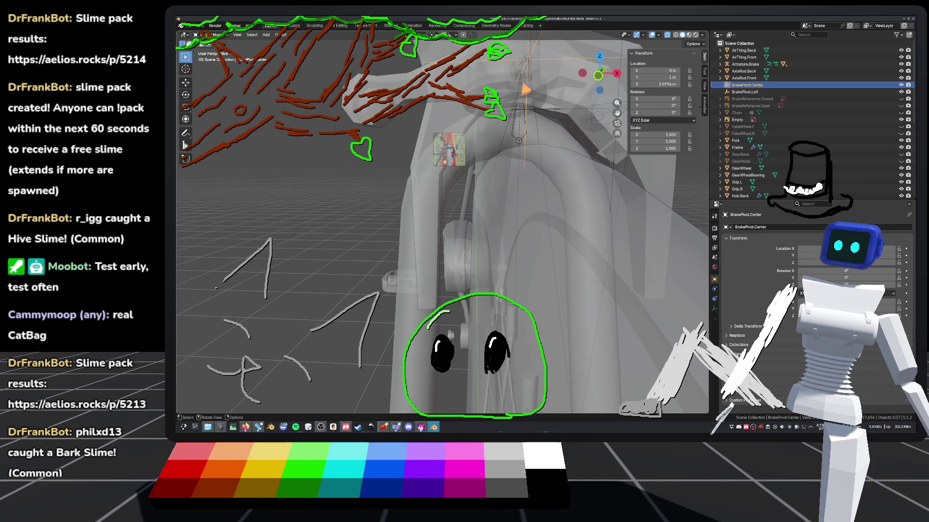
pyautogui.click(529, 94)
pyautogui.press('Tab')
pyautogui.hotkey('ctrl', 'Tab')
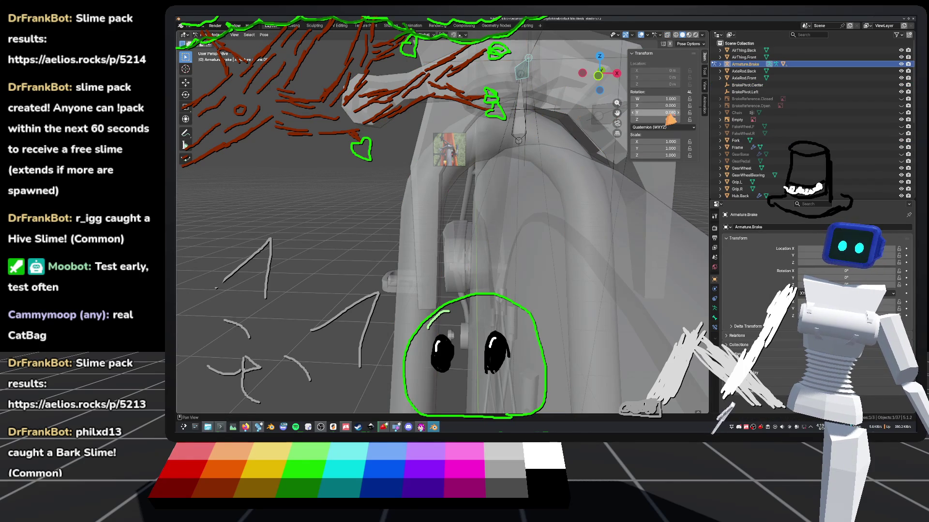
pyautogui.click(662, 114)
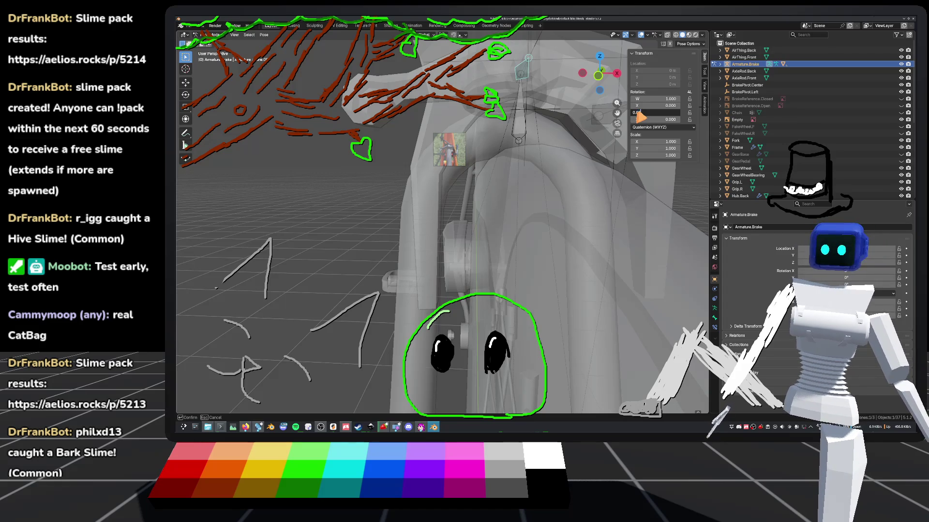
pyautogui.write('70')
pyautogui.press('Return')
# Step: Check how the brake arm swings, then reset the bone's Y rotation to 0
pyautogui.moveTo(537, 145); pyautogui.dragTo(453, 243)
pyautogui.moveTo(594, 233); pyautogui.dragTo(539, 249)
pyautogui.click(670, 114)
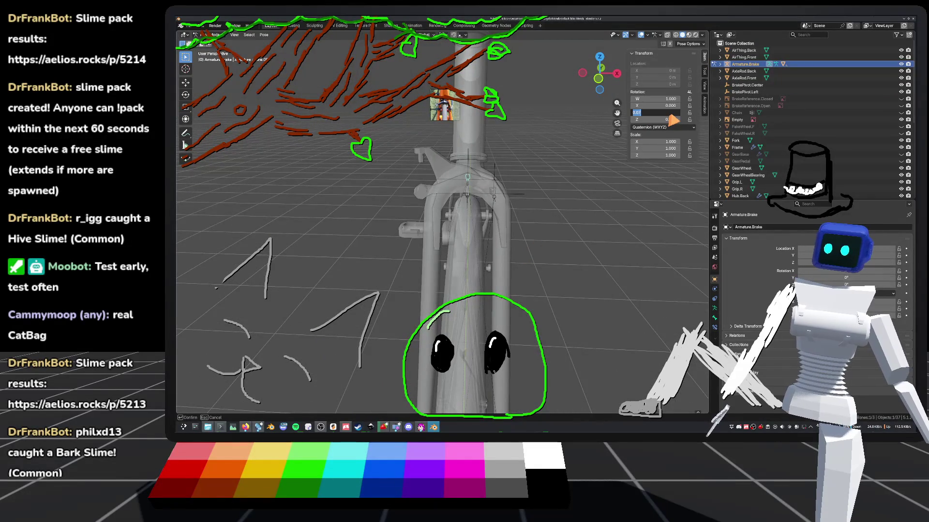
pyautogui.press('Return')
pyautogui.moveTo(604, 150); pyautogui.dragTo(525, 211)
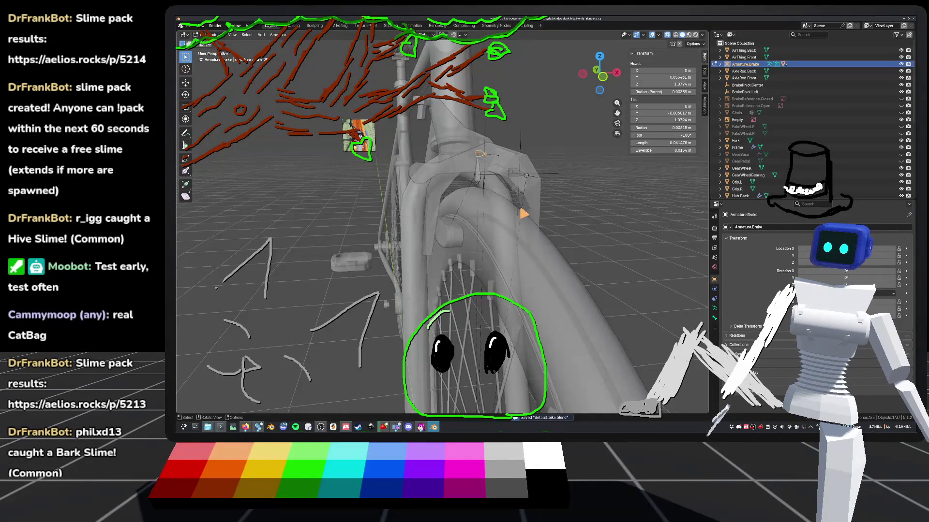
pyautogui.hotkey('ctrl', 'Tab')
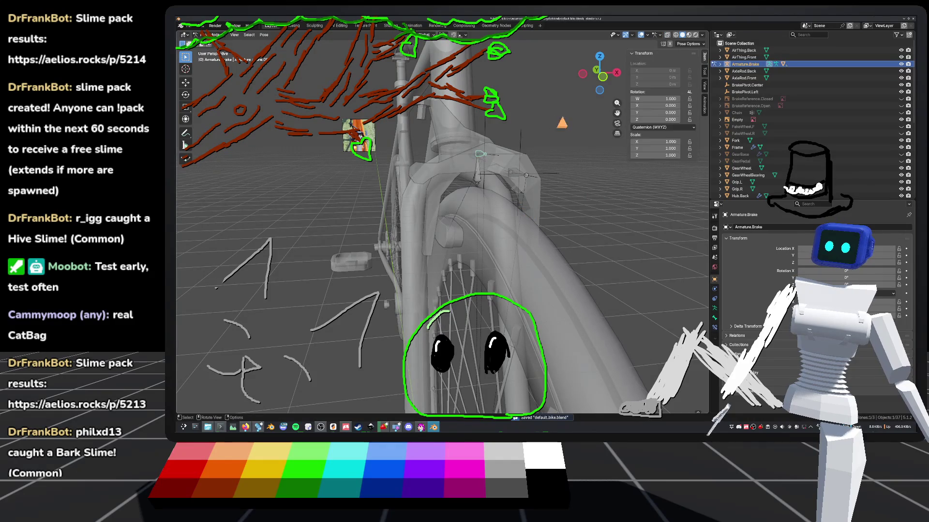
# Step: Open the Brake.R arm in Edit Mode and view it in Left Orthographic
pyautogui.moveTo(573, 125); pyautogui.dragTo(507, 183)
pyautogui.scroll(3)
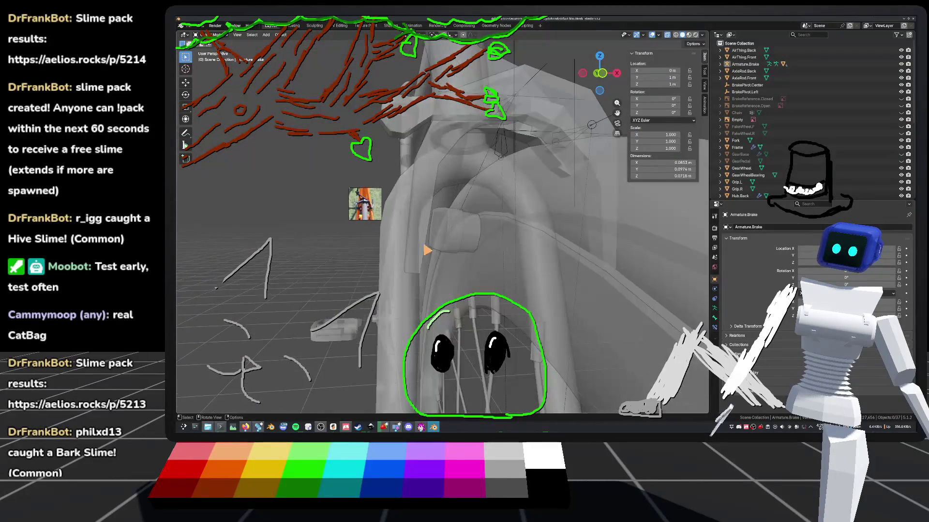
pyautogui.scroll(-3)
pyautogui.moveTo(497, 225); pyautogui.dragTo(548, 233)
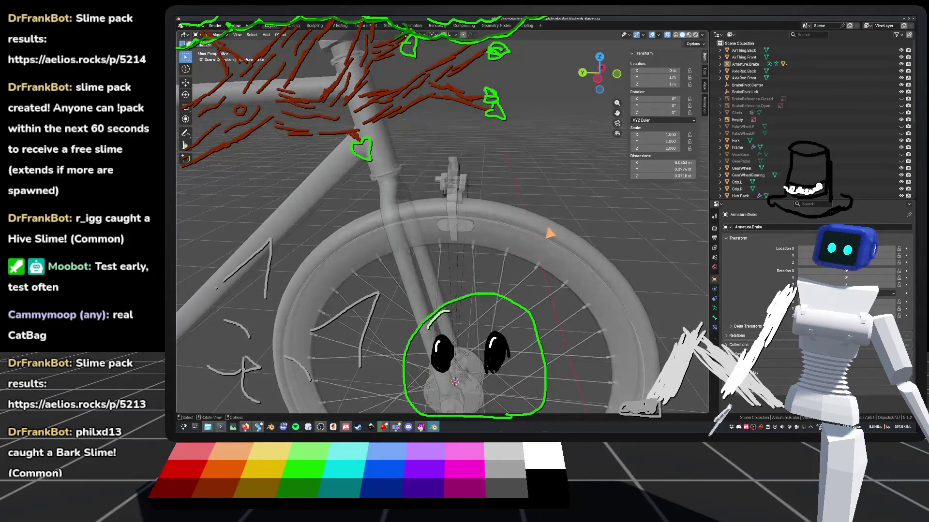
pyautogui.click(458, 219)
pyautogui.press('Tab')
pyautogui.moveTo(458, 218); pyautogui.dragTo(483, 209)
pyautogui.click(598, 76)
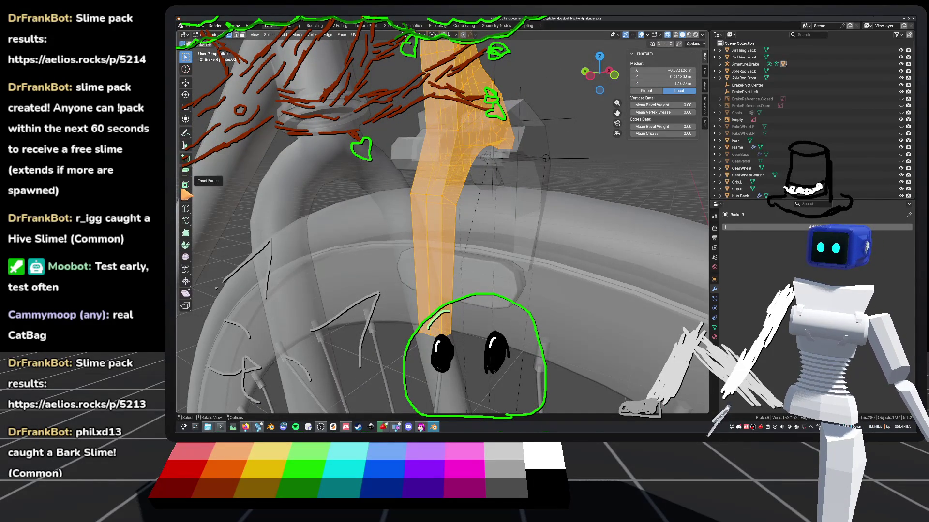
# Step: Cut two edge loops across the Brake.R arm and slide them into place
pyautogui.click(185, 208)
pyautogui.moveTo(443, 242); pyautogui.dragTo(450, 196)
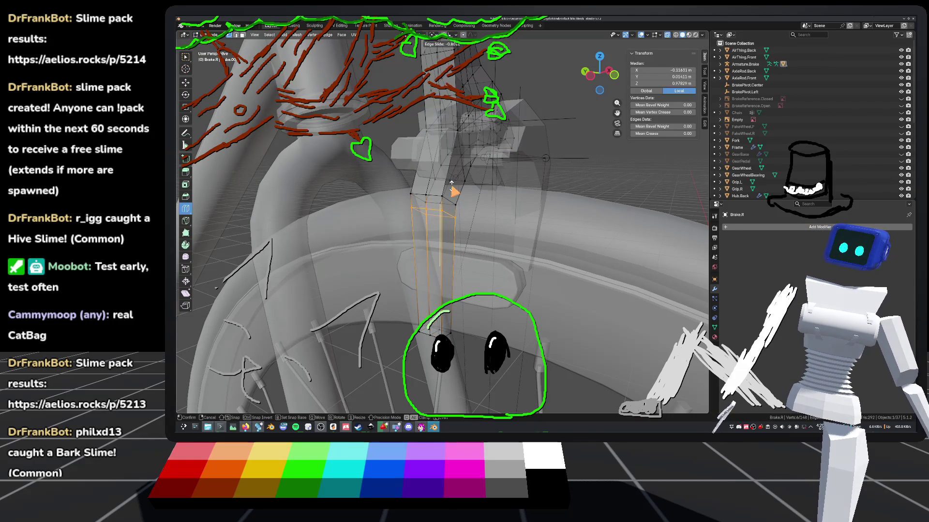
pyautogui.moveTo(451, 183); pyautogui.dragTo(452, 183)
pyautogui.moveTo(482, 188); pyautogui.dragTo(429, 196)
pyautogui.moveTo(429, 197); pyautogui.dragTo(428, 195)
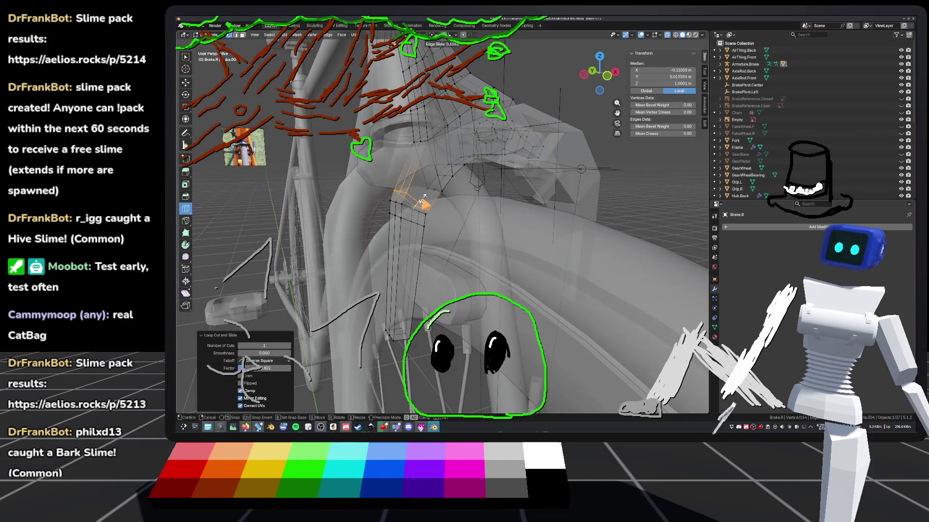
pyautogui.click(424, 196)
# Step: Leave Edit Mode, save the bike file, and go back into editing Brake.R
pyautogui.press('Tab')
pyautogui.press('KP_Decimal')
pyautogui.hotkey('ctrl', 's')
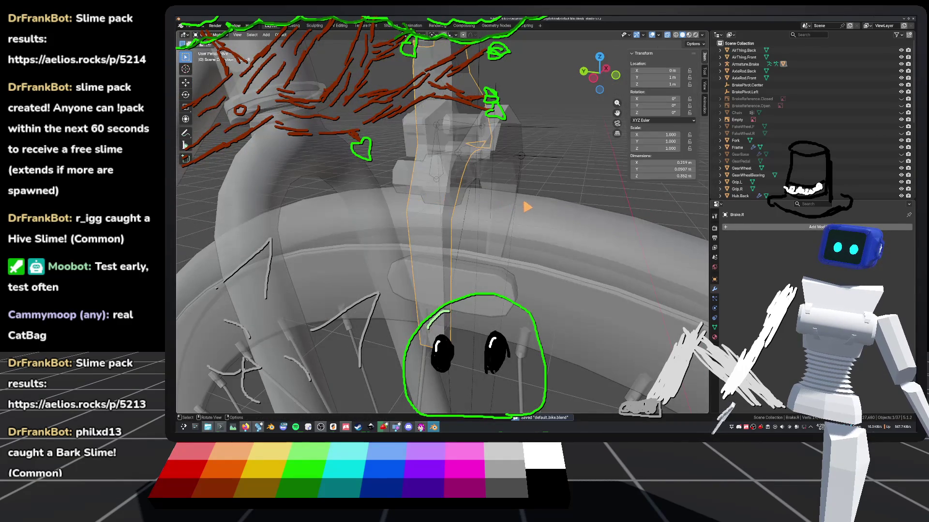
pyautogui.moveTo(572, 194); pyautogui.dragTo(537, 205)
pyautogui.press('Tab')
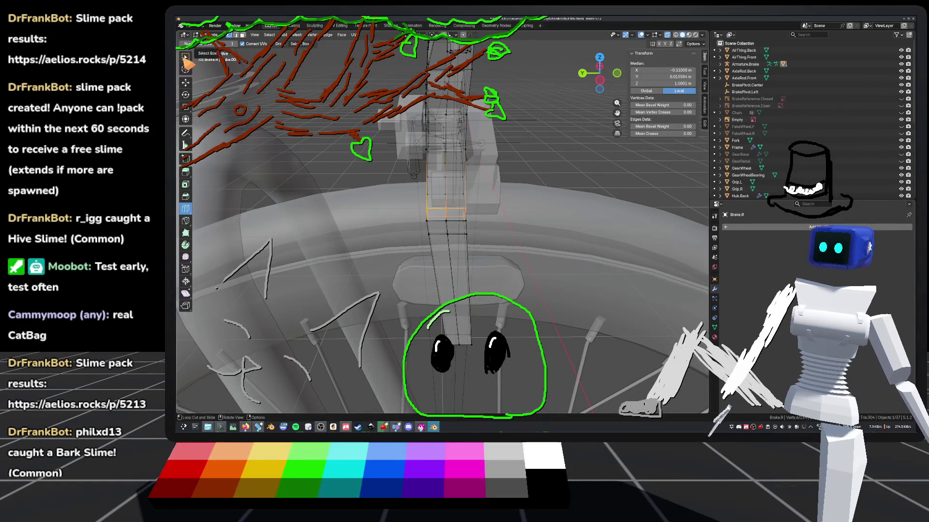
# Step: Box-select the face row and the strip below on the brake arm, and shift them slightly along Y
pyautogui.click(185, 58)
pyautogui.moveTo(430, 234); pyautogui.dragTo(488, 251)
pyautogui.moveTo(487, 251); pyautogui.dragTo(492, 236)
pyautogui.click(598, 78)
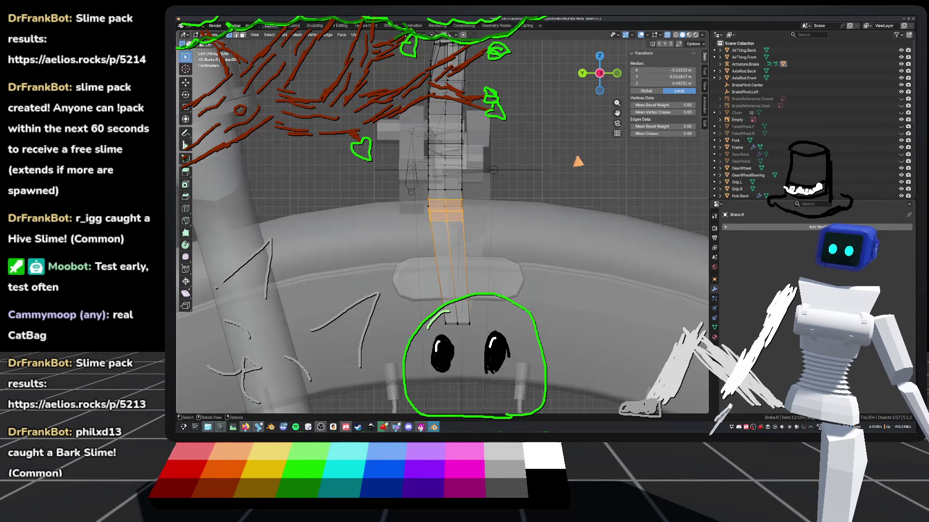
pyautogui.press('g')
pyautogui.press('y')
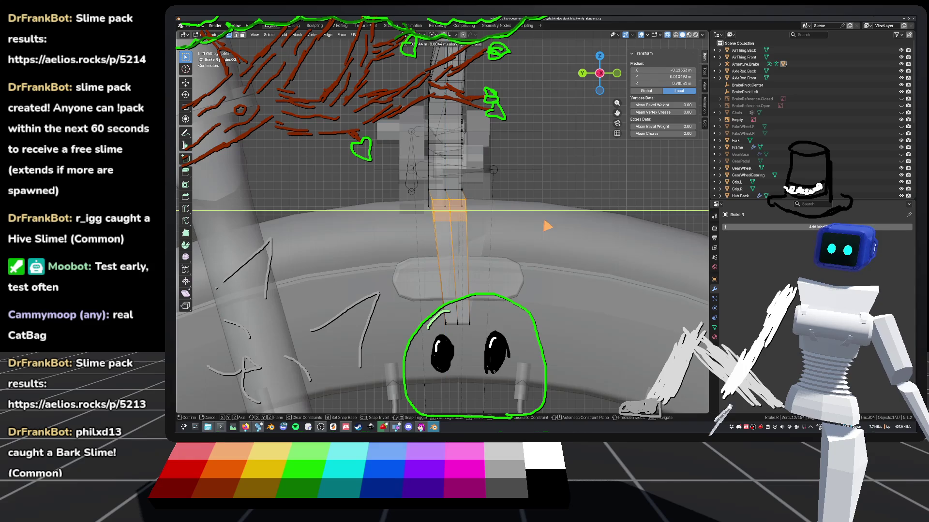
pyautogui.press('Return')
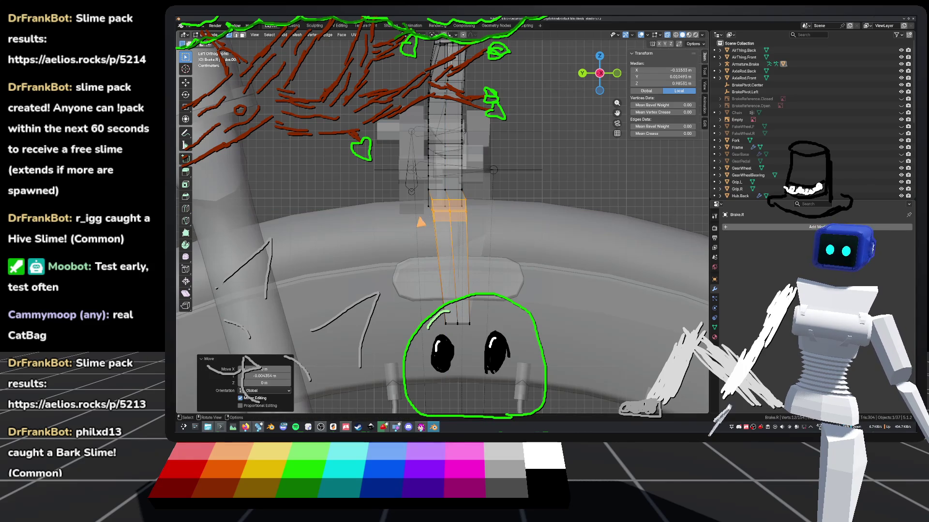
pyautogui.moveTo(429, 221); pyautogui.dragTo(488, 203)
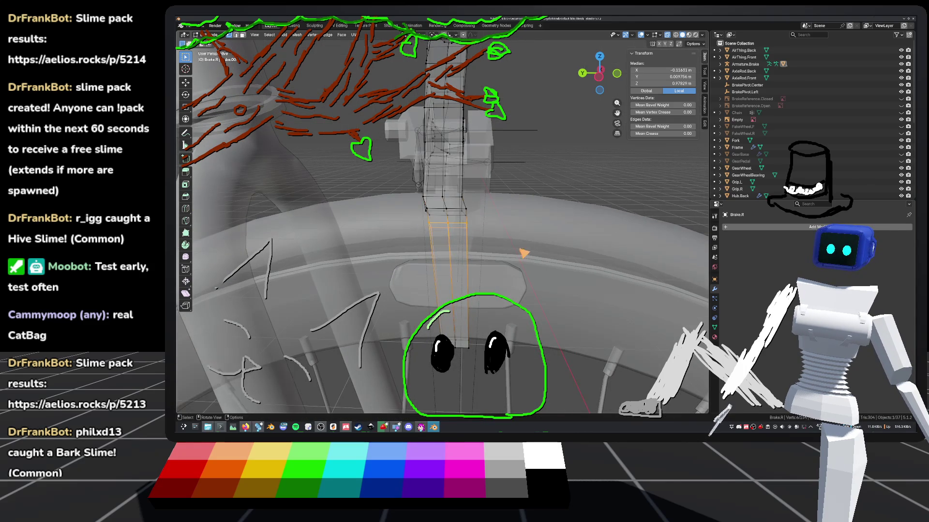
# Step: Shift the selection along Y again in side view, then deselect everything
pyautogui.click(599, 77)
pyautogui.press('g')
pyautogui.press('y')
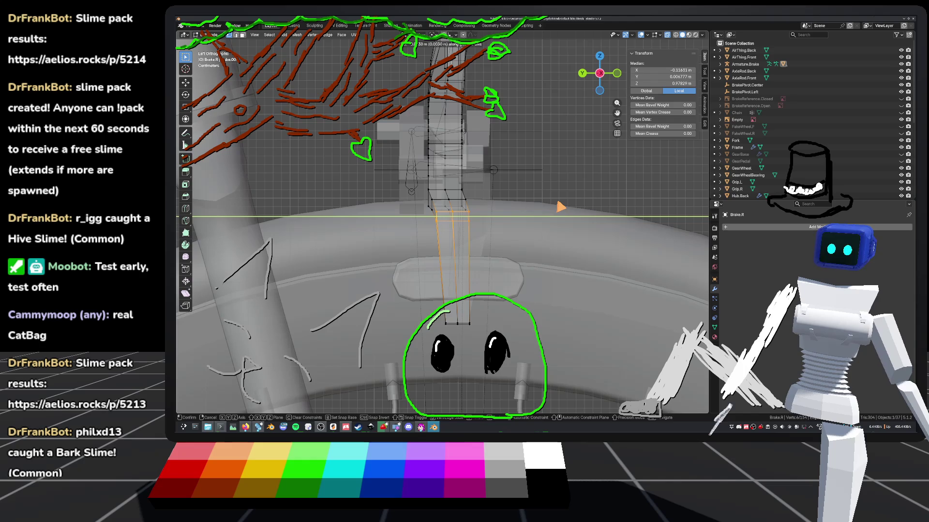
pyautogui.click(560, 207)
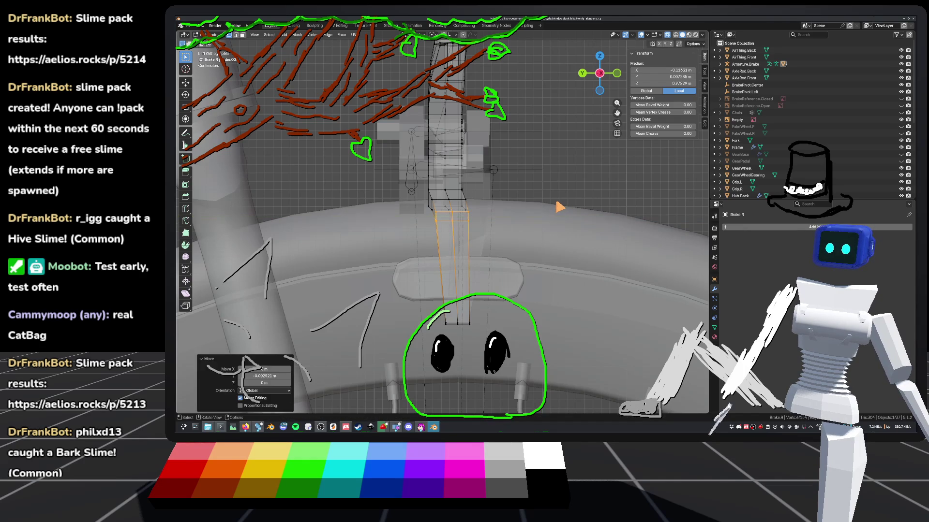
pyautogui.scroll(3)
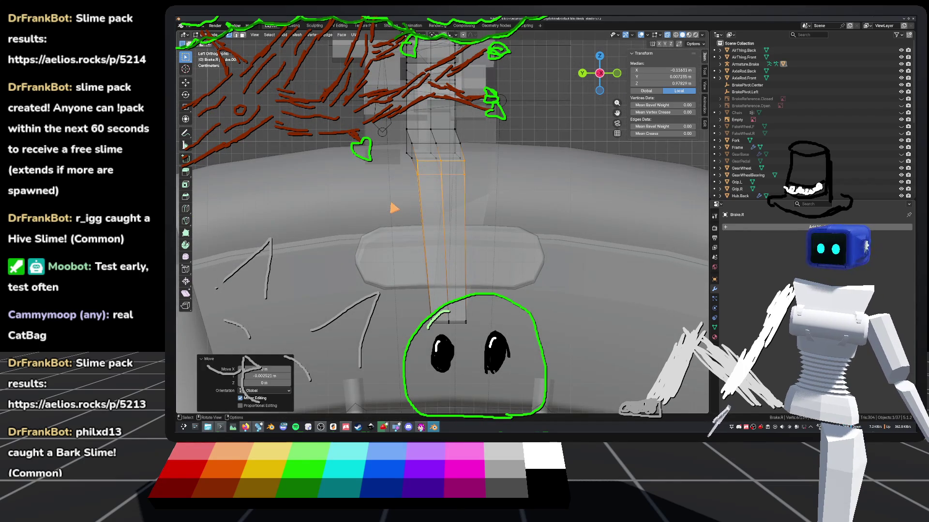
pyautogui.click(394, 208)
# Step: Cut a new edge loop across the right brake arm and move it along Y
pyautogui.click(185, 209)
pyautogui.moveTo(432, 221); pyautogui.dragTo(445, 186)
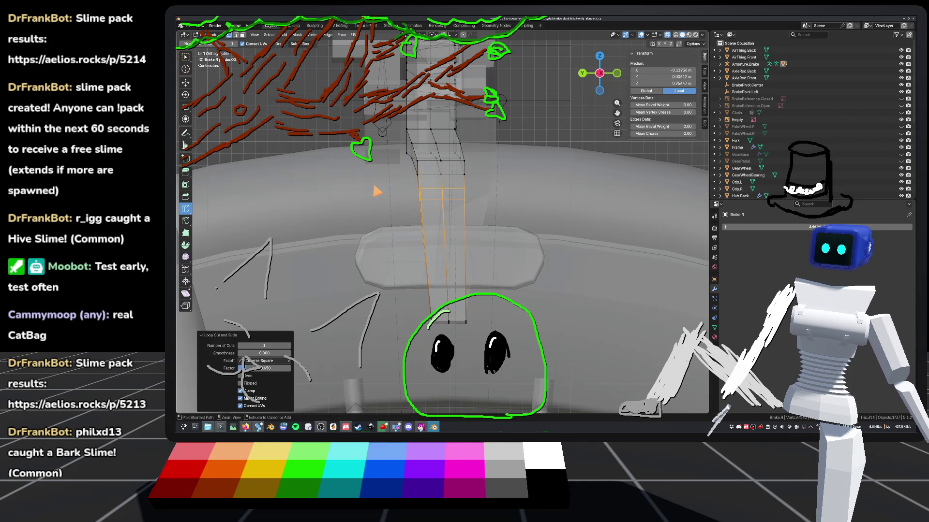
pyautogui.hotkey('ctrl', 's')
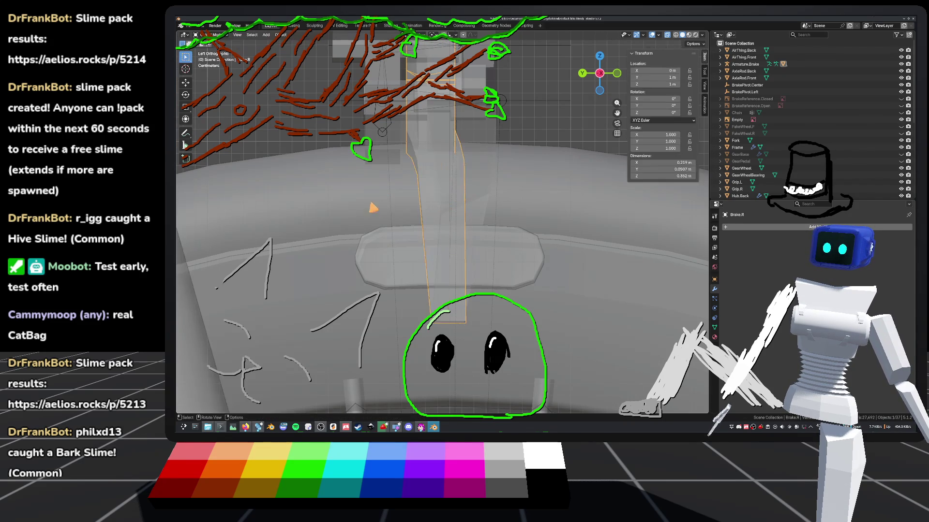
pyautogui.click(186, 57)
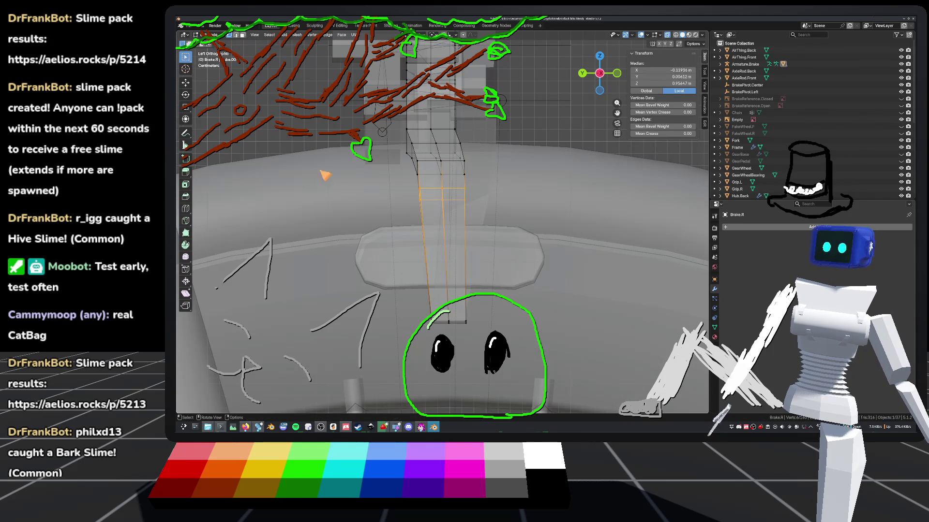
pyautogui.press('g')
pyautogui.press('y')
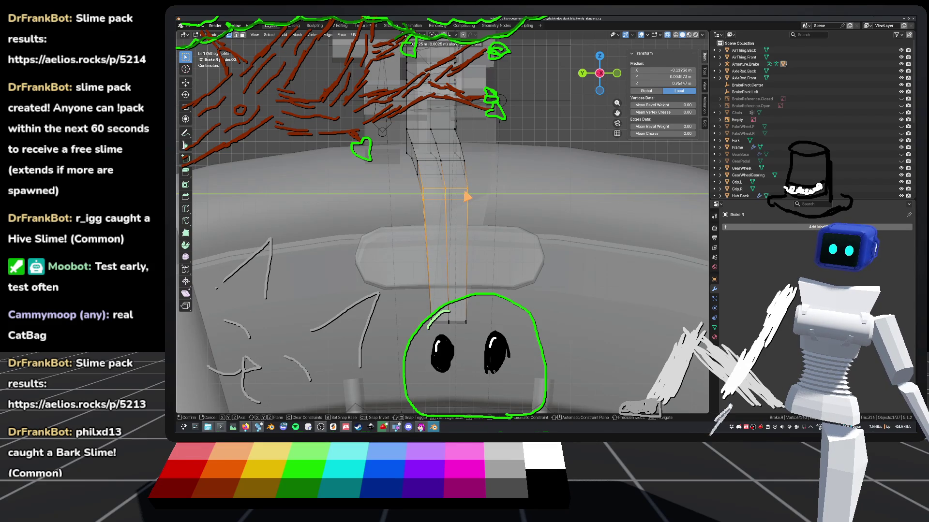
pyautogui.press('Return')
pyautogui.moveTo(435, 160); pyautogui.dragTo(397, 183)
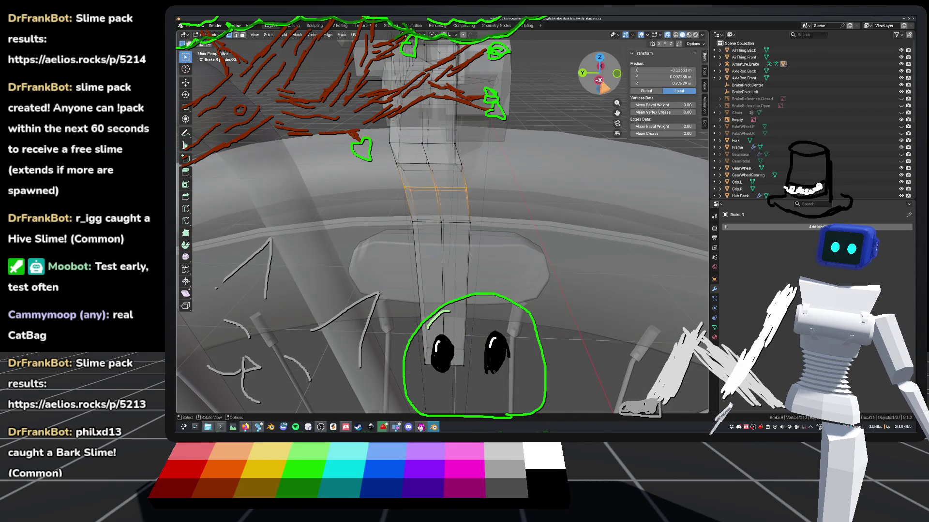
# Step: Move the selected edges along Y in Left Ortho view to bend the arm
pyautogui.click(599, 80)
pyautogui.press('g')
pyautogui.press('y')
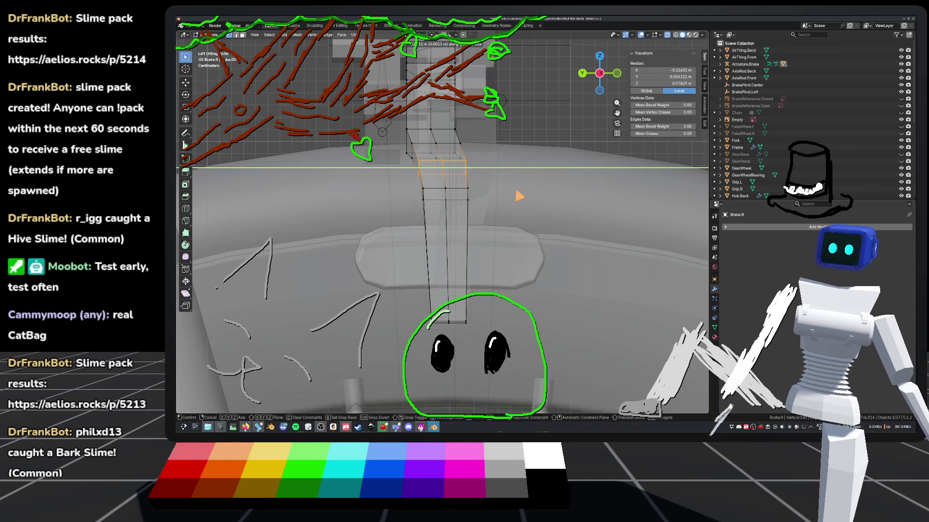
pyautogui.click(517, 192)
pyautogui.moveTo(516, 191); pyautogui.dragTo(451, 212)
pyautogui.moveTo(416, 170); pyautogui.dragTo(387, 181)
pyautogui.moveTo(501, 195); pyautogui.dragTo(600, 101)
# Step: Move the arm's top face, then return to Object Mode and save default_bike.blend
pyautogui.click(600, 83)
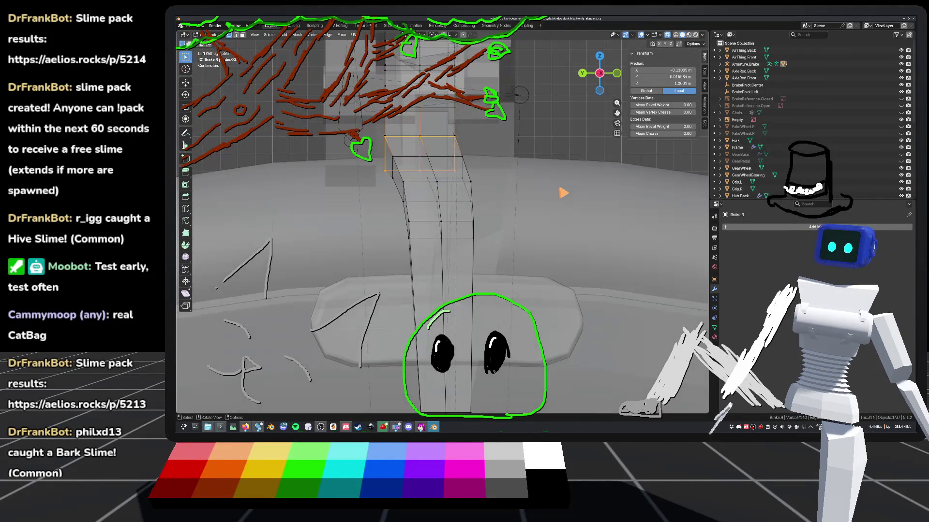
pyautogui.moveTo(552, 186); pyautogui.dragTo(557, 235)
pyautogui.press('g')
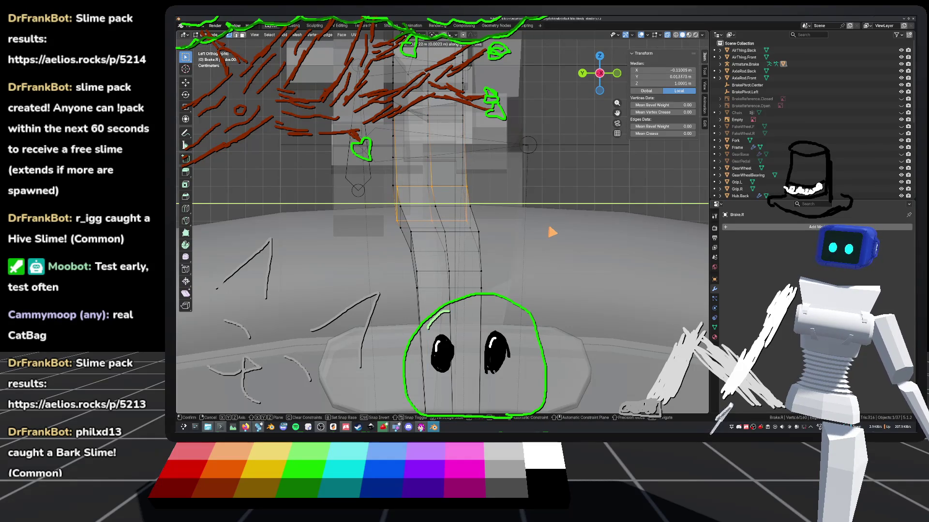
pyautogui.click(552, 233)
pyautogui.moveTo(552, 232); pyautogui.dragTo(612, 140)
pyautogui.hotkey('ctrl', 's')
pyautogui.press('Tab')
pyautogui.press('Tab')
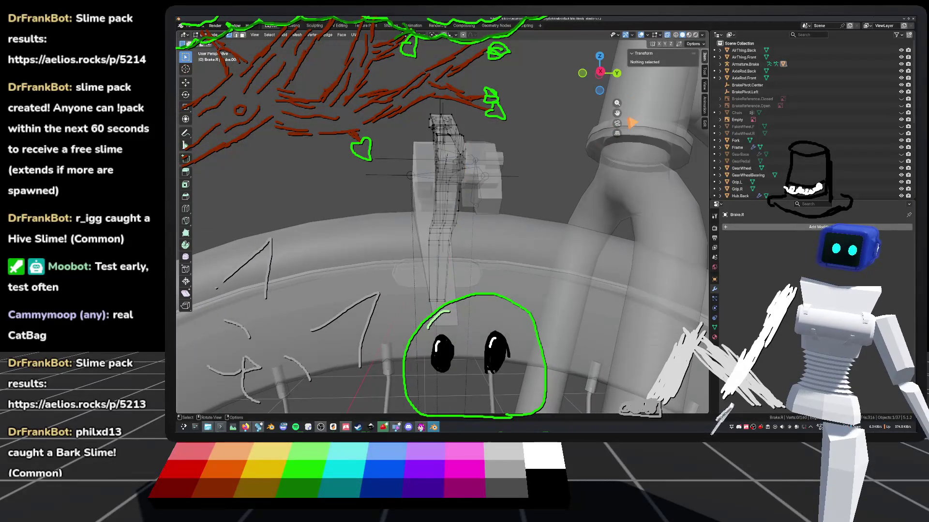
# Step: Box-select vertices on Brake.L in right side view, Vertex Slide one along its edge, then exit to Object Mode
pyautogui.press('a')
pyautogui.moveTo(550, 179); pyautogui.dragTo(561, 116)
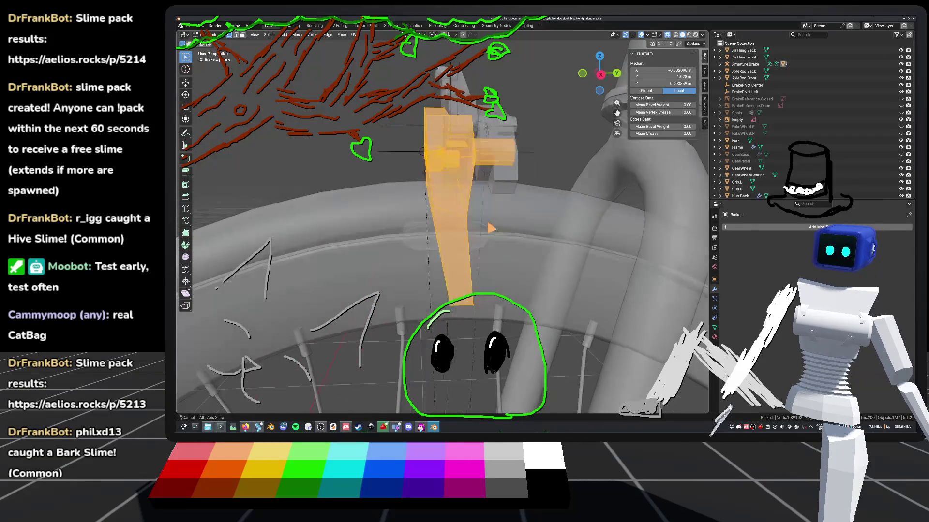
pyautogui.moveTo(589, 86); pyautogui.dragTo(498, 194)
pyautogui.click(599, 75)
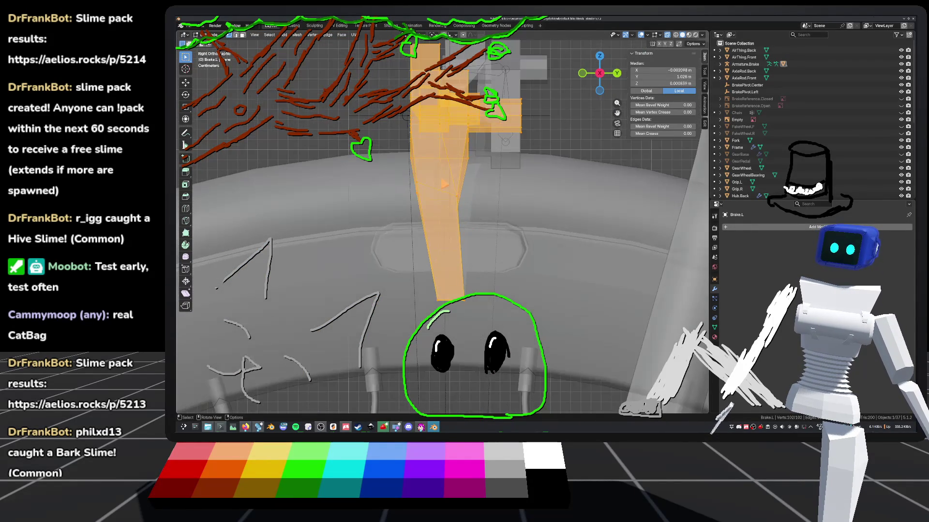
pyautogui.moveTo(481, 228); pyautogui.dragTo(483, 224)
pyautogui.moveTo(494, 212); pyautogui.dragTo(539, 219)
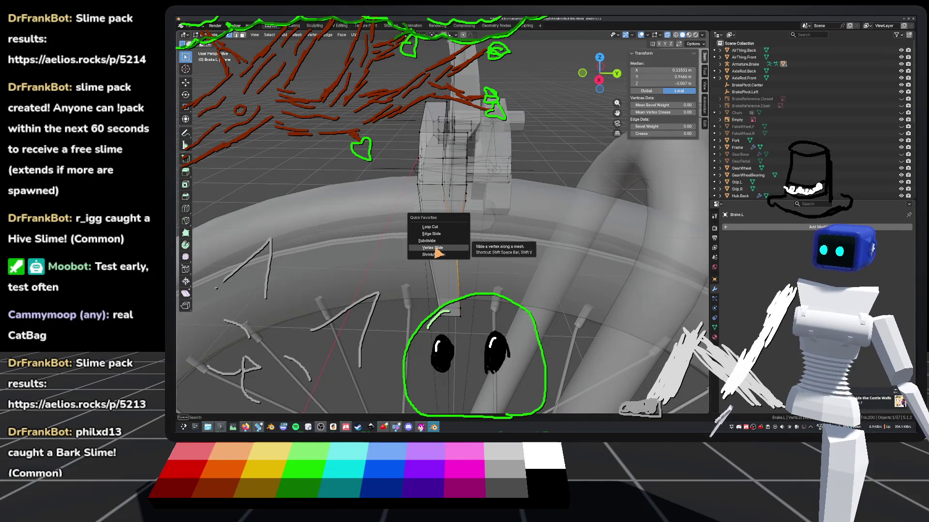
pyautogui.click(440, 248)
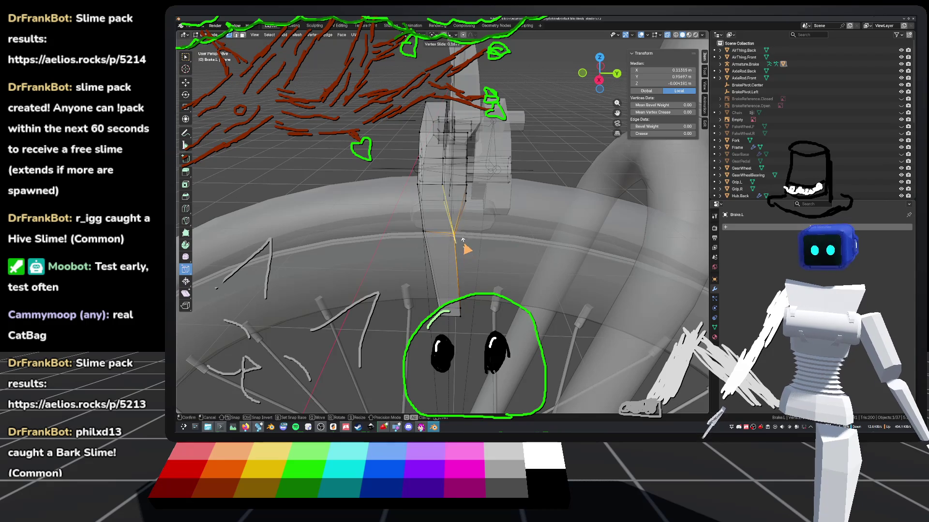
pyautogui.click(462, 239)
pyautogui.moveTo(462, 239); pyautogui.dragTo(489, 165)
pyautogui.moveTo(498, 218); pyautogui.dragTo(497, 228)
pyautogui.press('Tab')
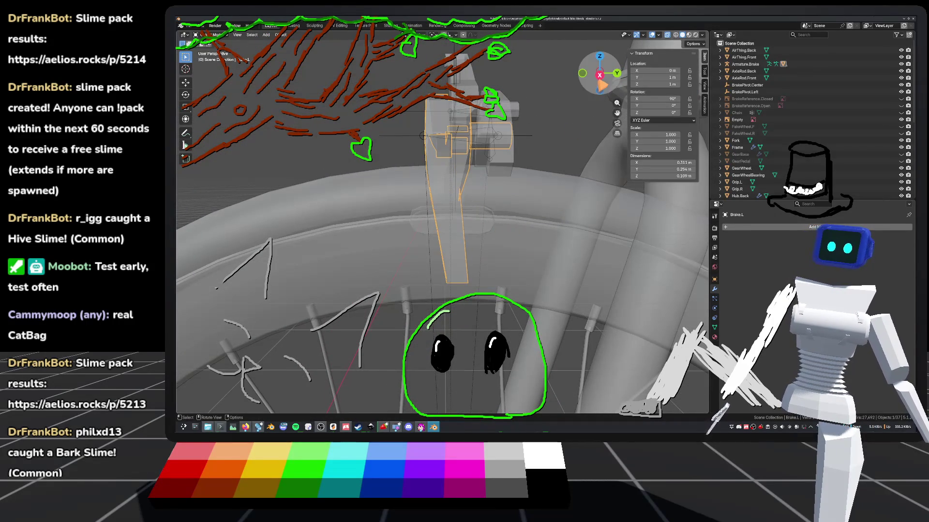
# Step: Back in Brake.L Edit Mode, slide a vertex lower along its edge
pyautogui.click(601, 77)
pyautogui.press('Tab')
pyautogui.hotkey('shift', 'v')
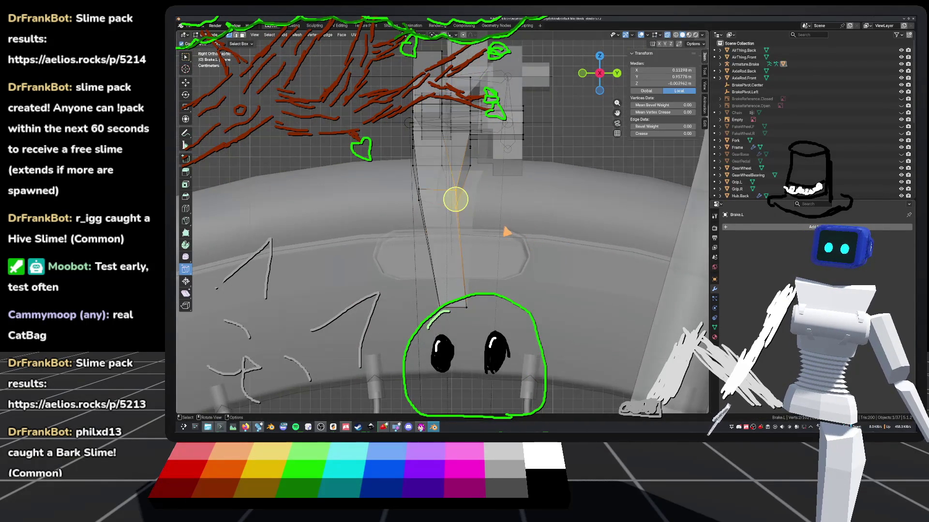
pyautogui.scroll(3)
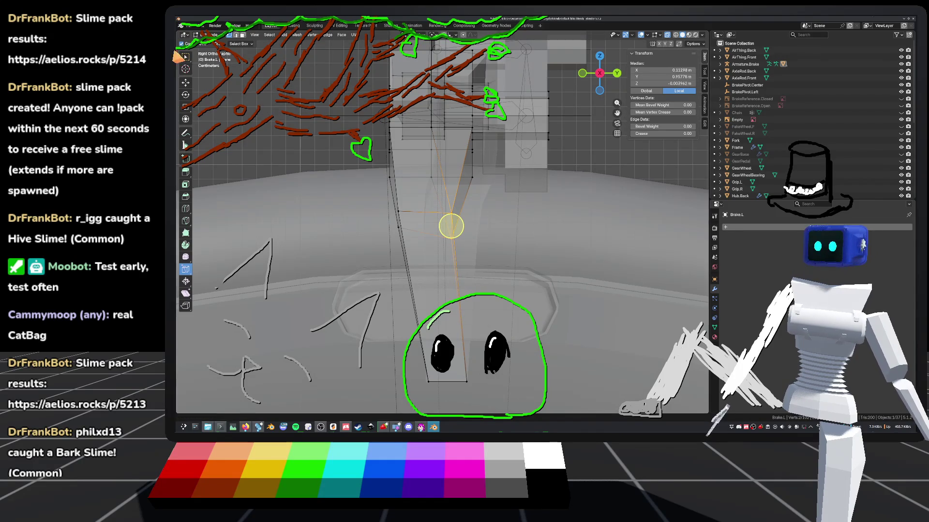
pyautogui.click(185, 60)
# Step: Select the left-edge vertices and move them twice to taper the arm's lower end
pyautogui.moveTo(369, 207); pyautogui.dragTo(525, 286)
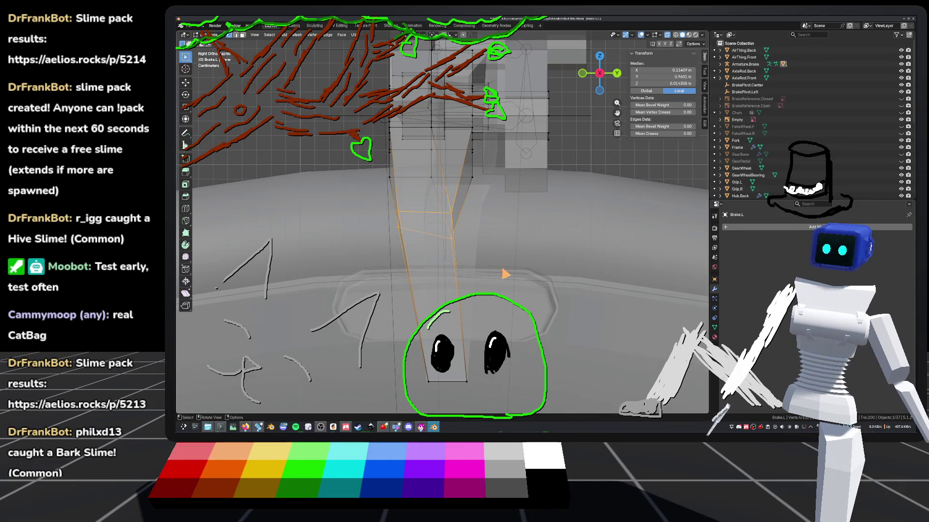
pyautogui.press('g')
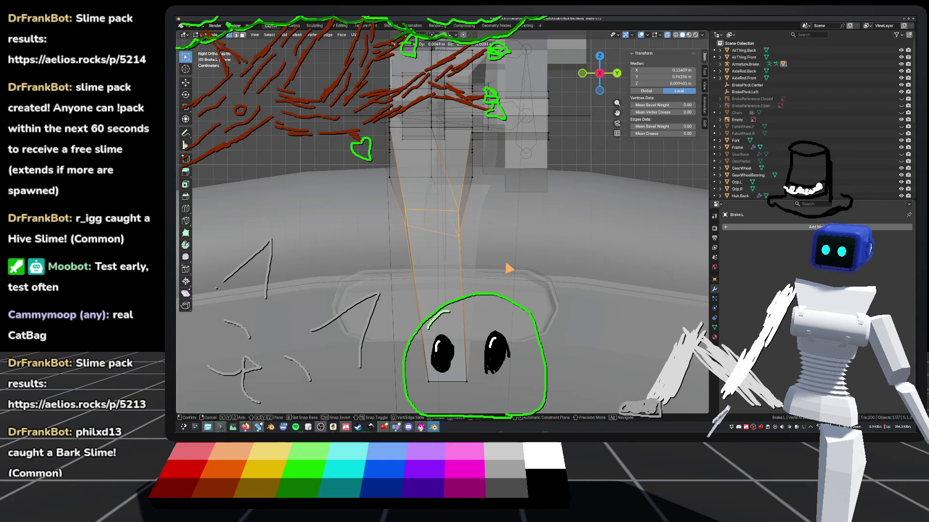
pyautogui.click(511, 268)
pyautogui.moveTo(511, 267); pyautogui.dragTo(501, 246)
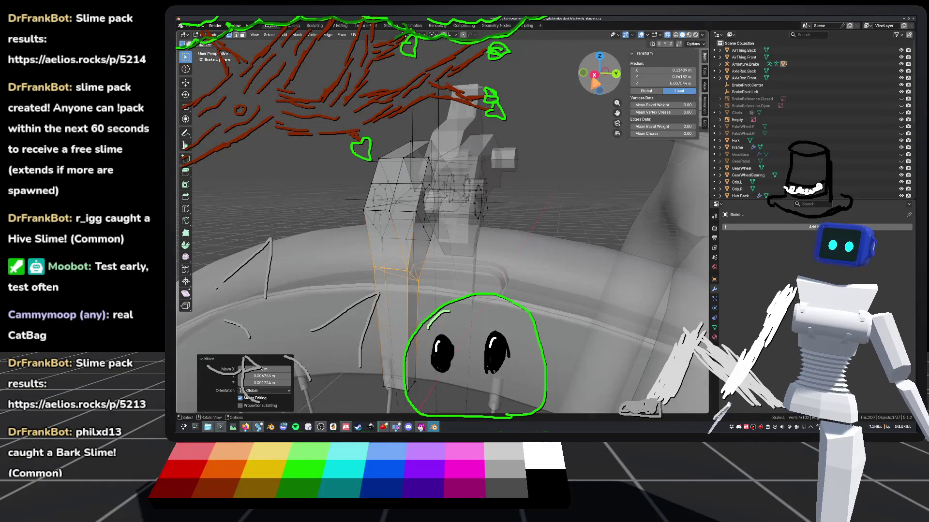
pyautogui.click(594, 75)
pyautogui.press('g')
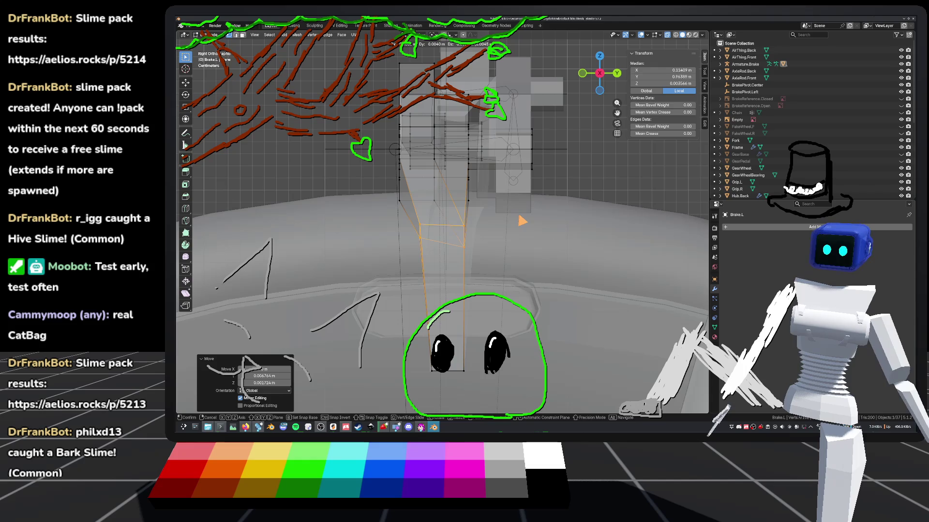
pyautogui.click(521, 218)
pyautogui.moveTo(523, 217); pyautogui.dragTo(541, 233)
# Step: Cut a new edge loop across the left arm and shift it along Y
pyautogui.press('KP_3')
pyautogui.scroll(3)
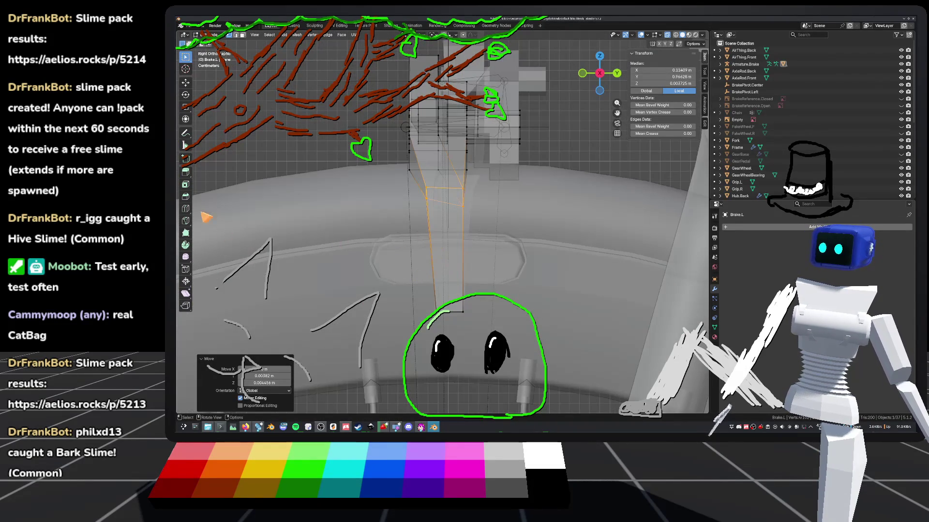
pyautogui.press('KP_Add')
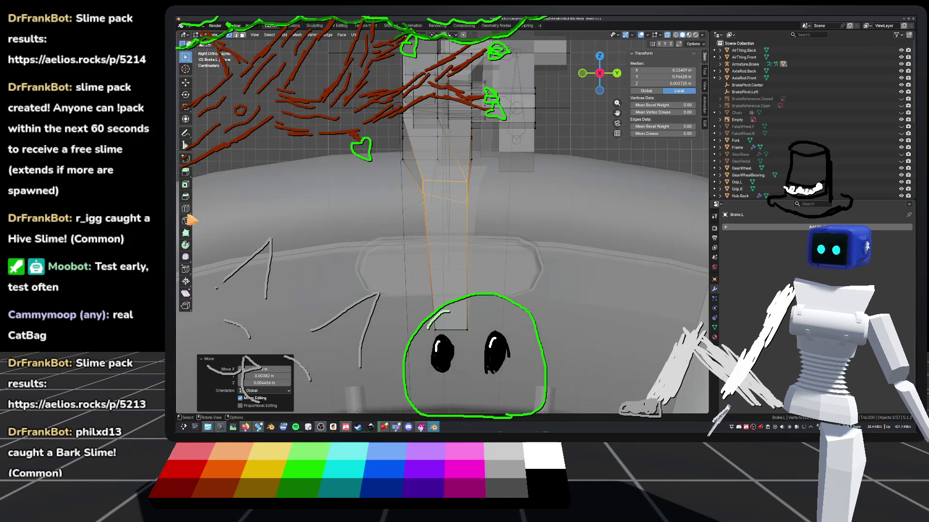
pyautogui.click(185, 211)
pyautogui.moveTo(460, 215); pyautogui.dragTo(466, 203)
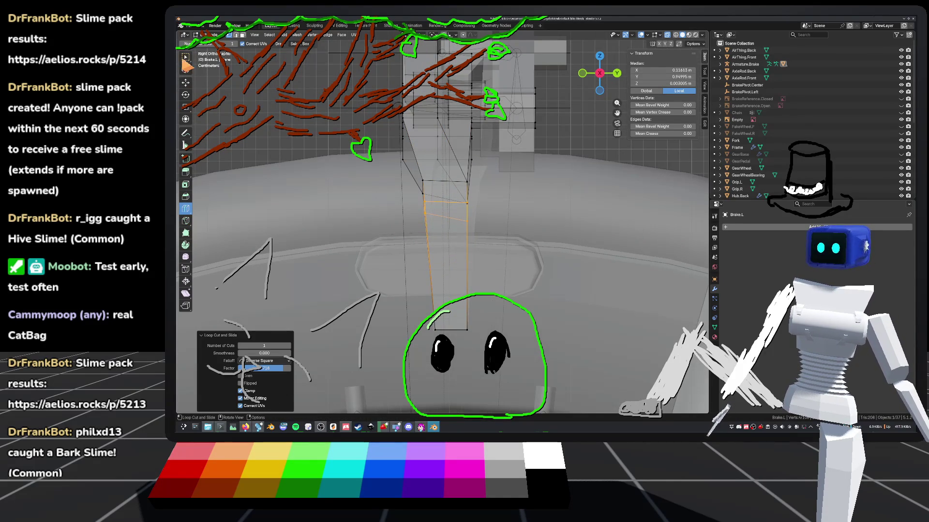
pyautogui.press('g')
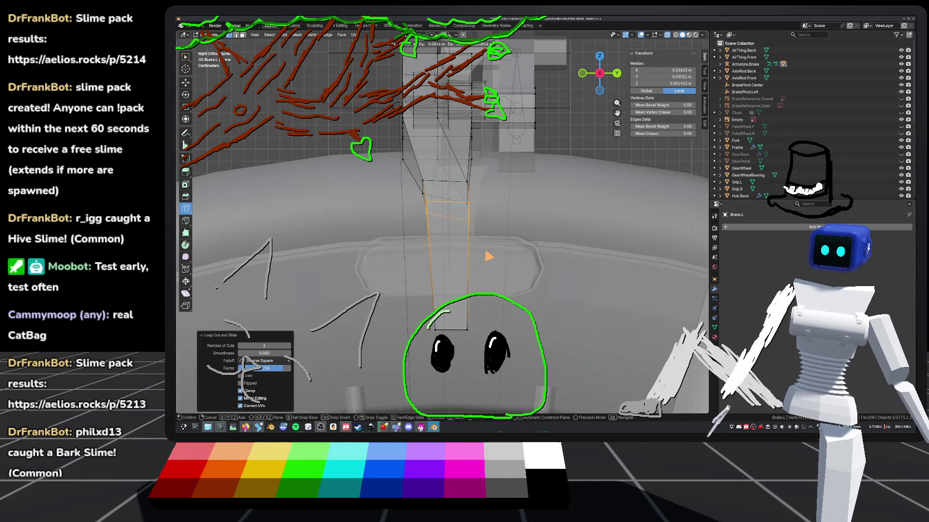
pyautogui.press('y')
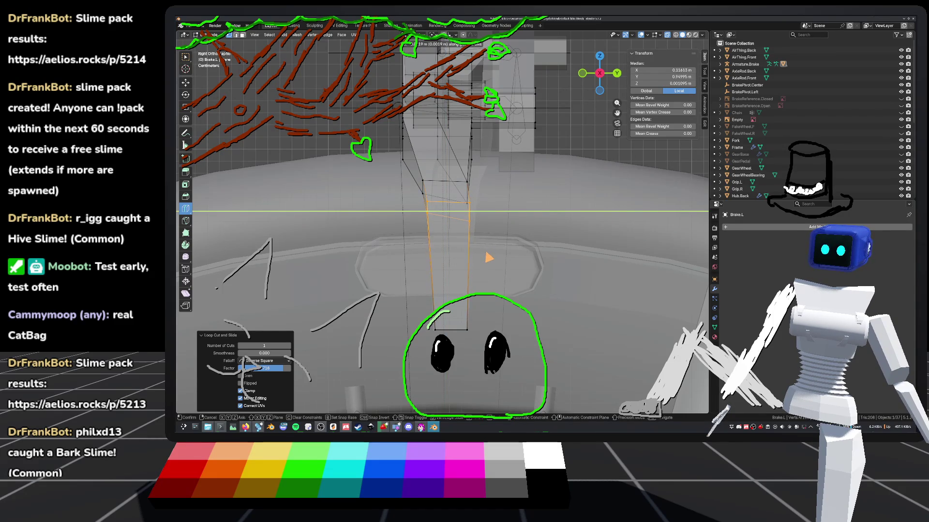
pyautogui.click(489, 257)
# Step: Save default_bike.blend and return to Object Mode
pyautogui.scroll(-3)
pyautogui.hotkey('ctrl', 's')
pyautogui.press('Tab')
pyautogui.moveTo(435, 216); pyautogui.dragTo(556, 213)
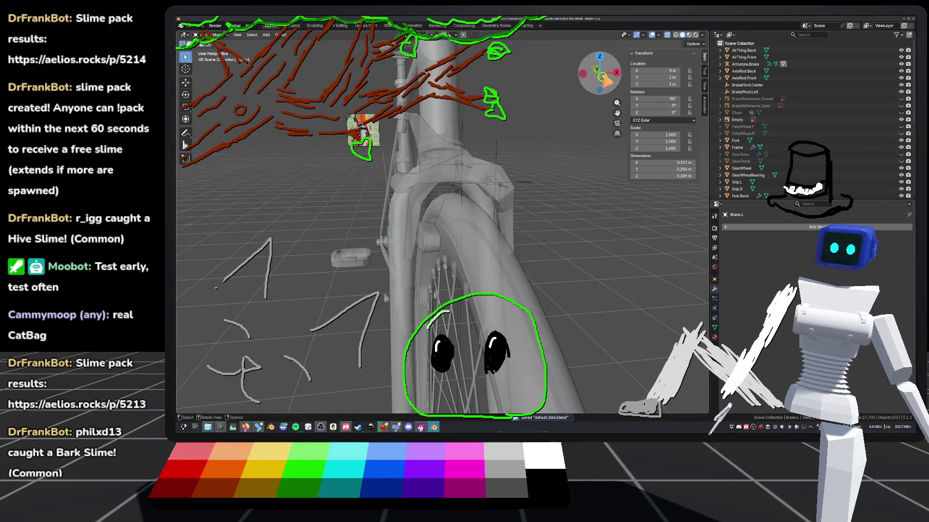
# Step: Save the file, switch to Front Orthographic zoomed onto the fork, and select the fork
pyautogui.click(600, 73)
pyautogui.scroll(-3)
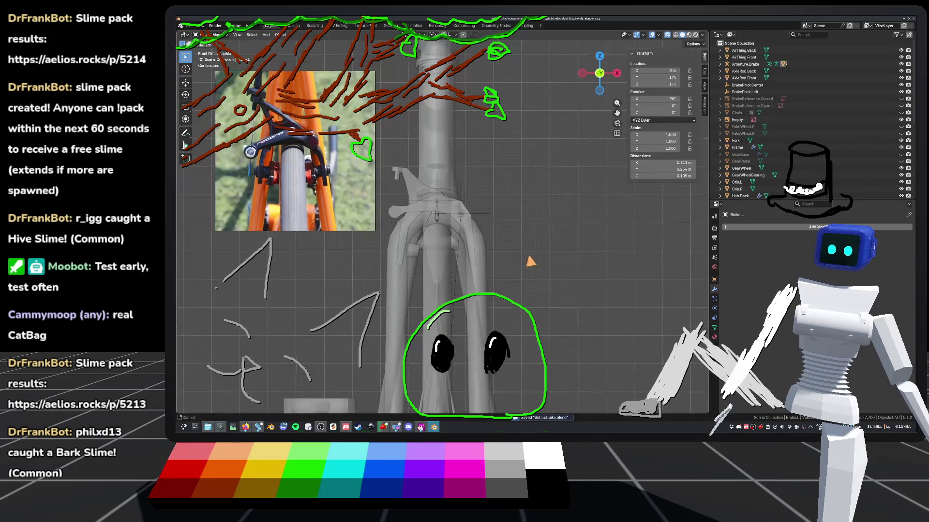
pyautogui.scroll(3)
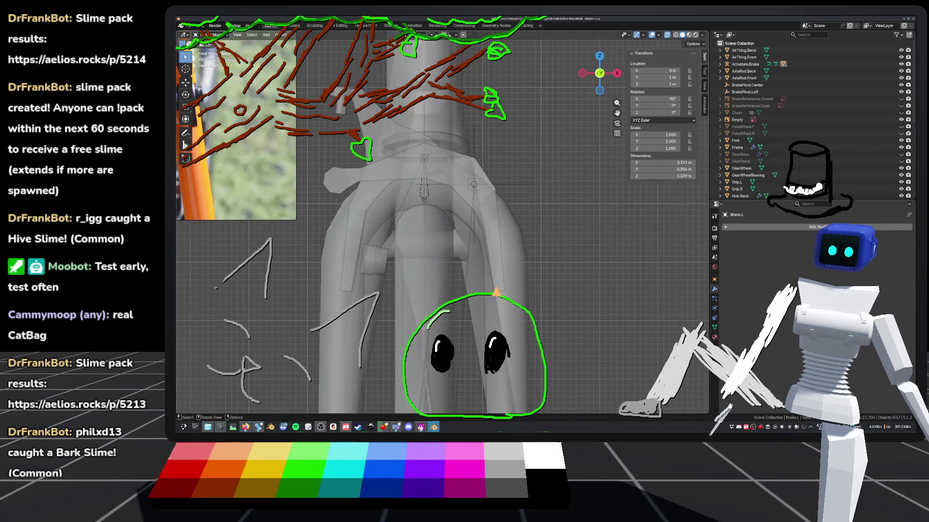
pyautogui.scroll(-3)
pyautogui.scroll(3)
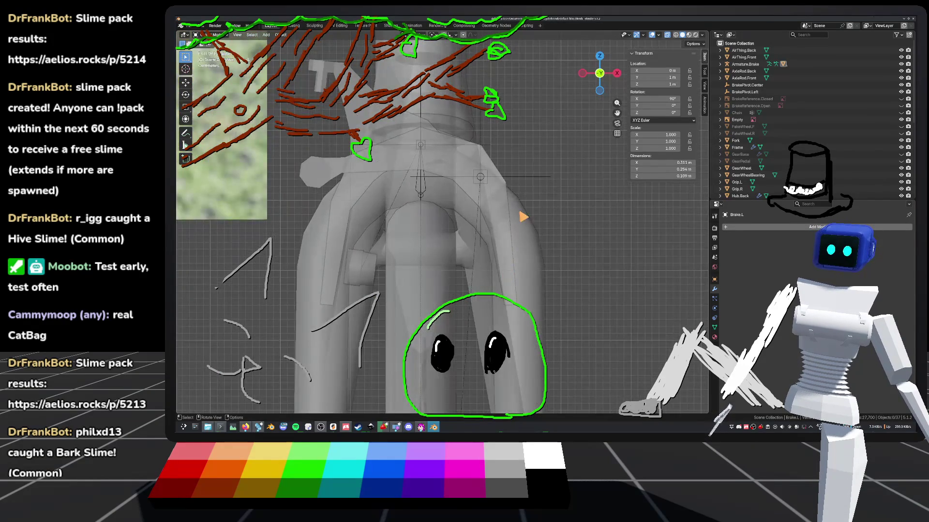
pyautogui.moveTo(524, 242); pyautogui.dragTo(493, 255)
pyautogui.hotkey('ctrl', 's')
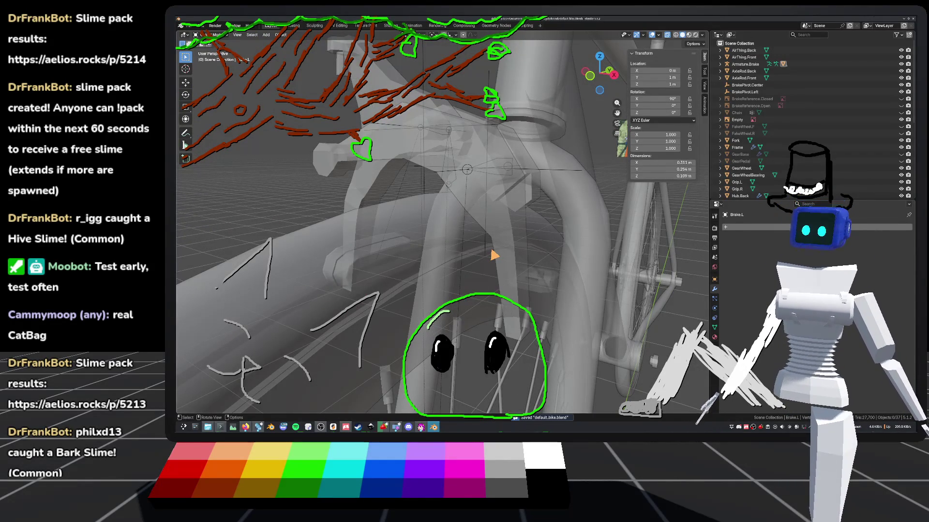
pyautogui.moveTo(488, 250); pyautogui.dragTo(501, 196)
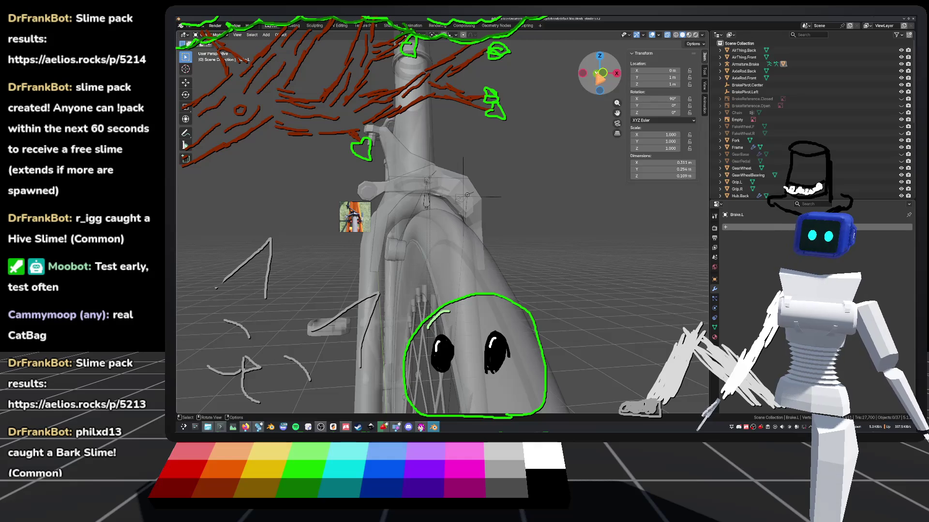
pyautogui.click(599, 73)
pyautogui.scroll(3)
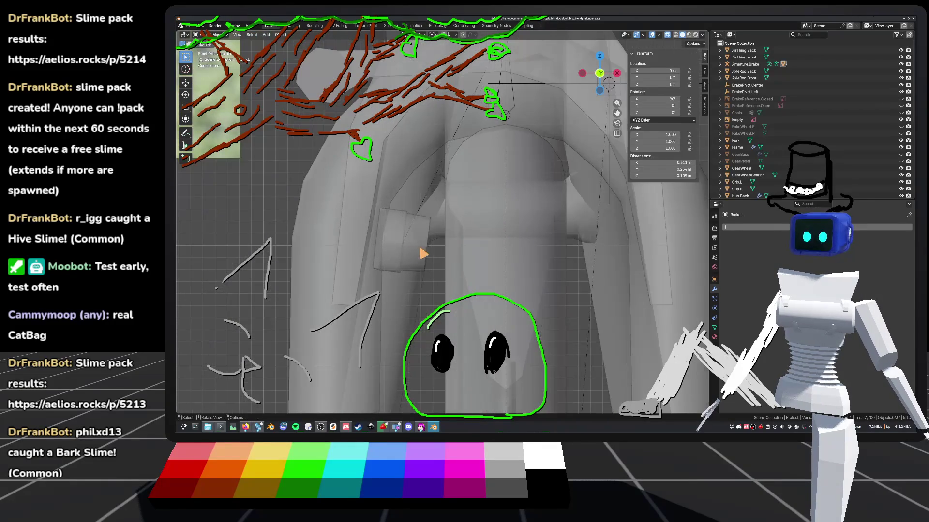
pyautogui.click(386, 236)
pyautogui.scroll(-3)
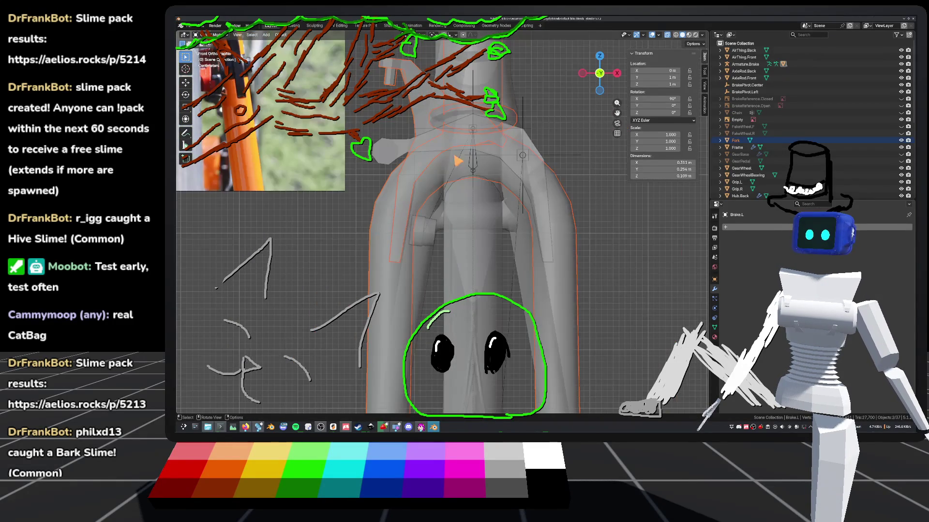
# Step: Move a thin strip of Brake.R slightly along X, exit Edit Mode and save default_bike.blend
pyautogui.click(536, 143)
pyautogui.click(410, 68)
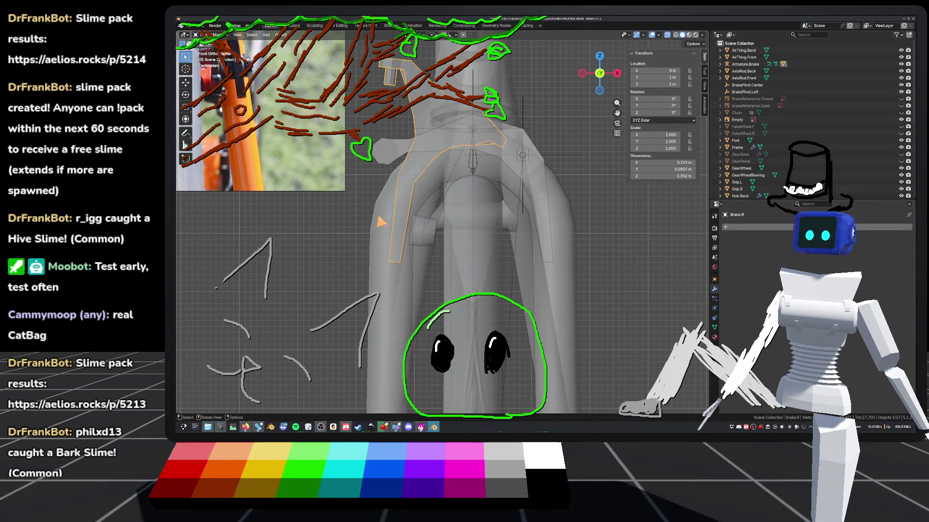
pyautogui.press('Tab')
pyautogui.scroll(3)
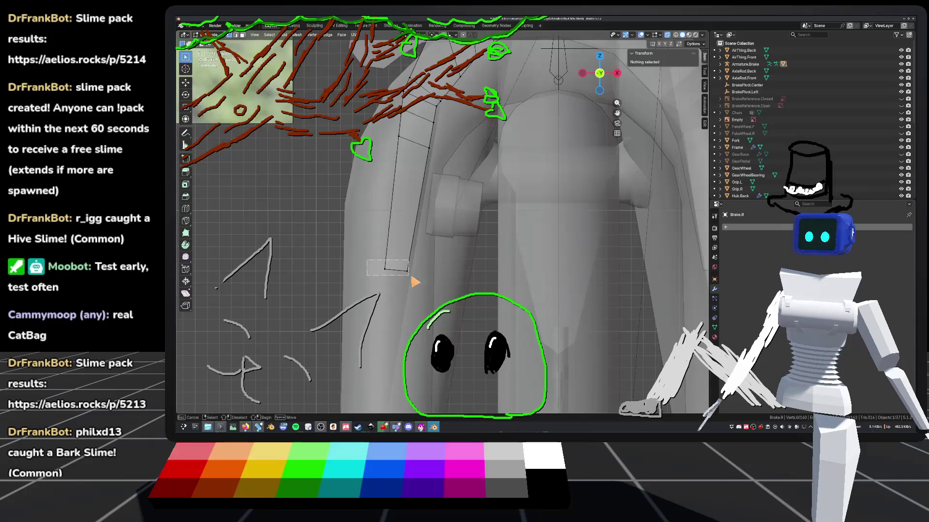
pyautogui.click(397, 265)
pyautogui.scroll(-3)
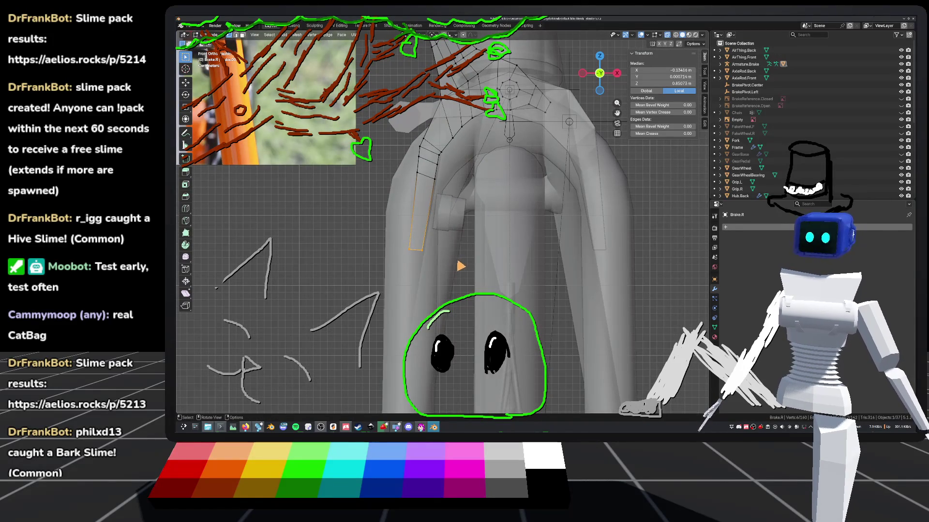
pyautogui.press('g')
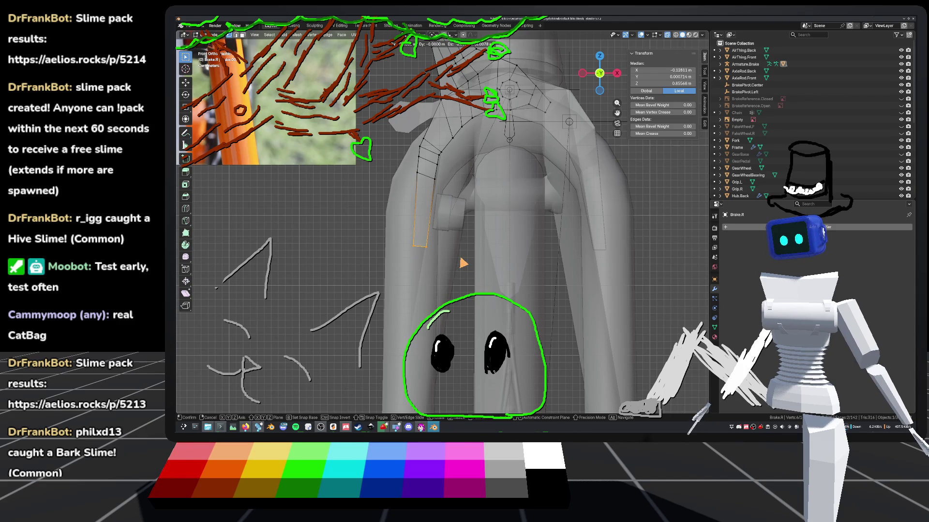
pyautogui.click(463, 261)
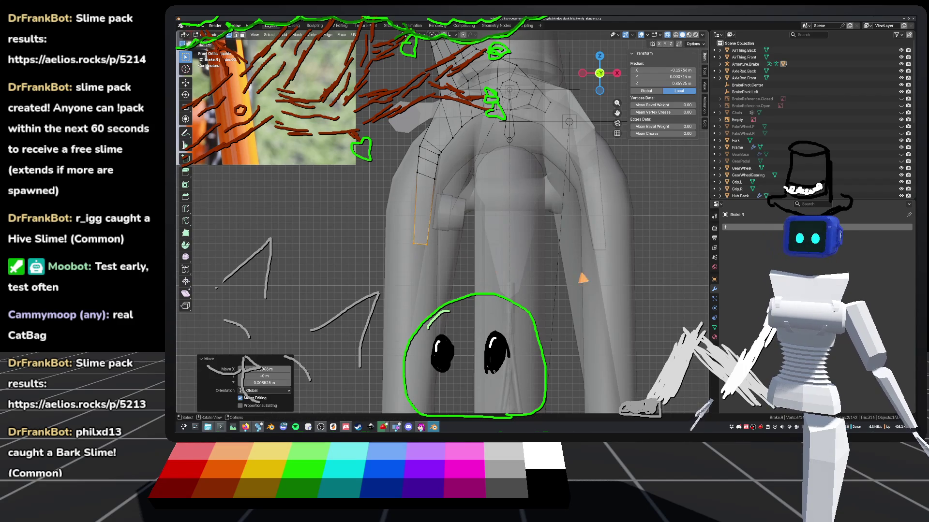
pyautogui.press('Tab')
pyautogui.click(443, 216)
pyautogui.hotkey('ctrl', 's')
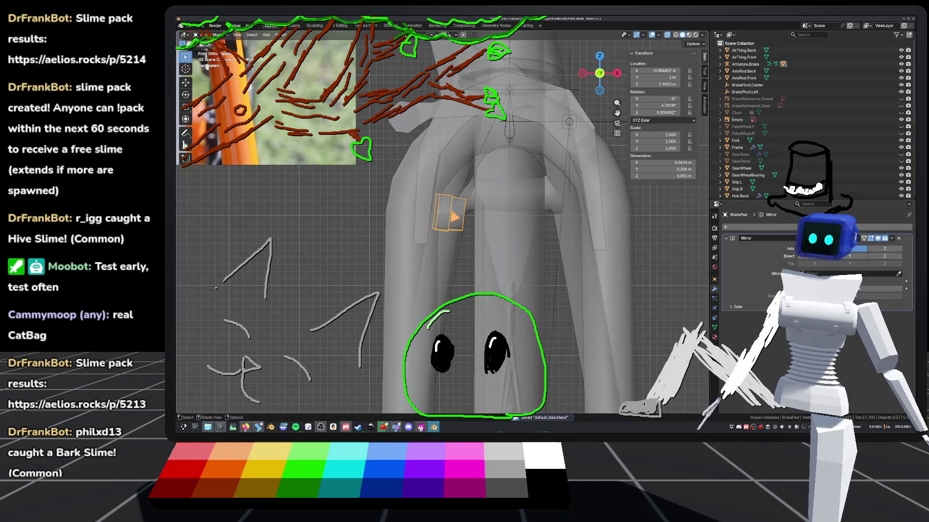
# Step: Orbit to view the fork and brake pad in perspective, save, and enter Edit Mode on Brake.R
pyautogui.scroll(-3)
pyautogui.scroll(3)
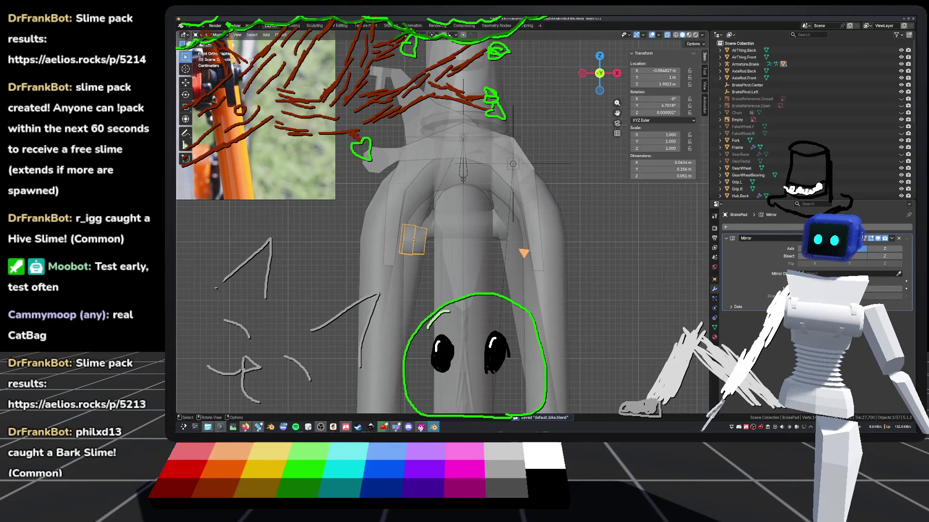
pyautogui.moveTo(381, 261); pyautogui.dragTo(497, 232)
pyautogui.hotkey('ctrl', 's')
pyautogui.click(444, 219)
pyautogui.press('Tab')
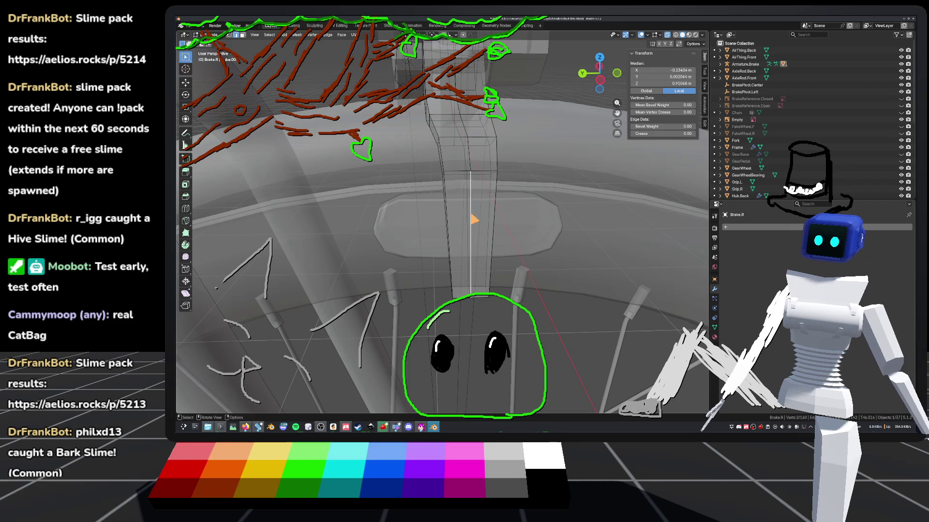
pyautogui.rightClick(470, 221)
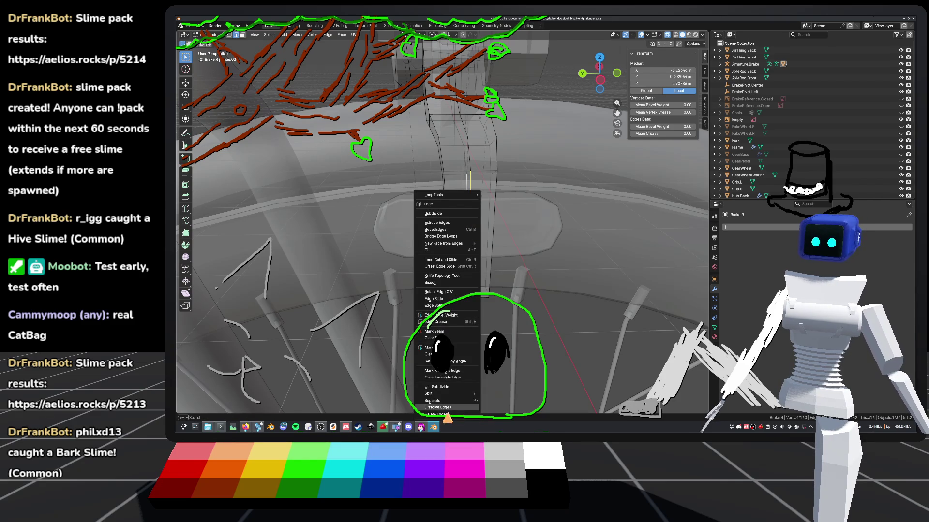
# Step: Dissolve the stray selected edge on Brake.R and save the file
pyautogui.click(448, 408)
pyautogui.moveTo(449, 411); pyautogui.dragTo(558, 279)
pyautogui.hotkey('ctrl', 's')
pyautogui.moveTo(531, 233); pyautogui.dragTo(491, 202)
# Step: Inset the brake arm's long face to create an inner panel and save
pyautogui.click(469, 245)
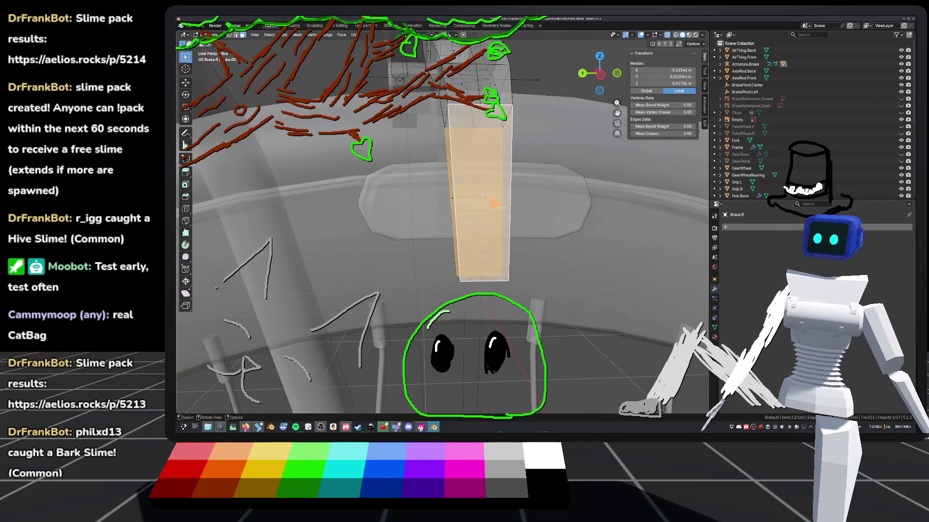
pyautogui.scroll(3)
pyautogui.rightClick(489, 196)
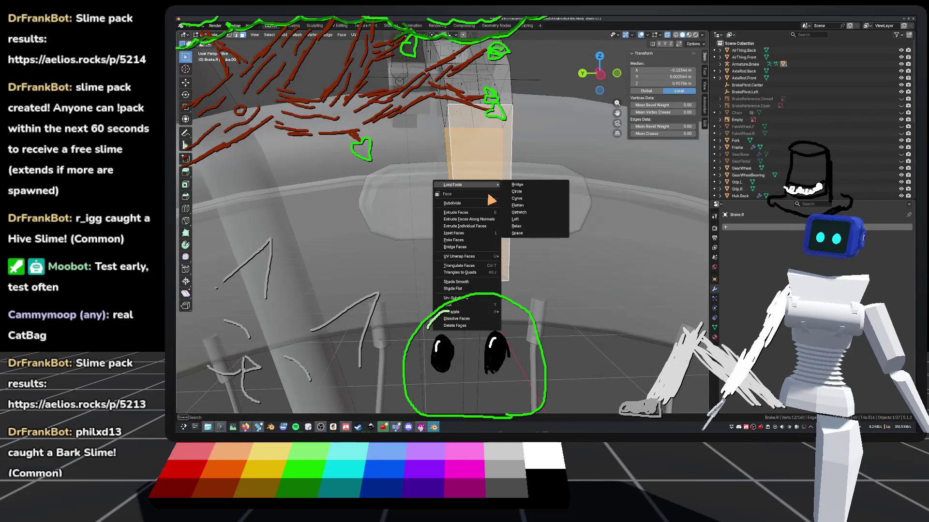
pyautogui.click(448, 237)
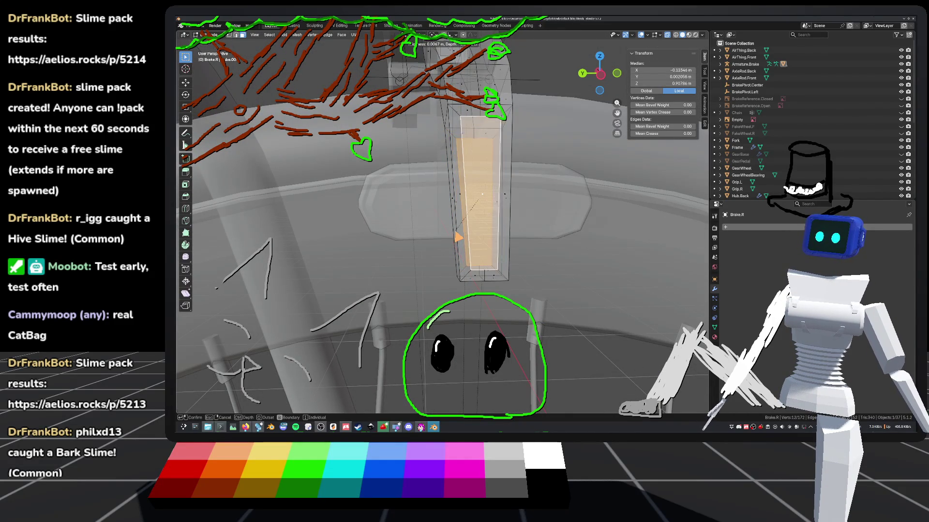
pyautogui.click(459, 237)
pyautogui.scroll(-3)
pyautogui.moveTo(484, 245); pyautogui.dragTo(516, 225)
pyautogui.hotkey('ctrl', 's')
# Step: Select the inset face, then return to Object Mode, save default_bike.blend and view from the left
pyautogui.click(577, 72)
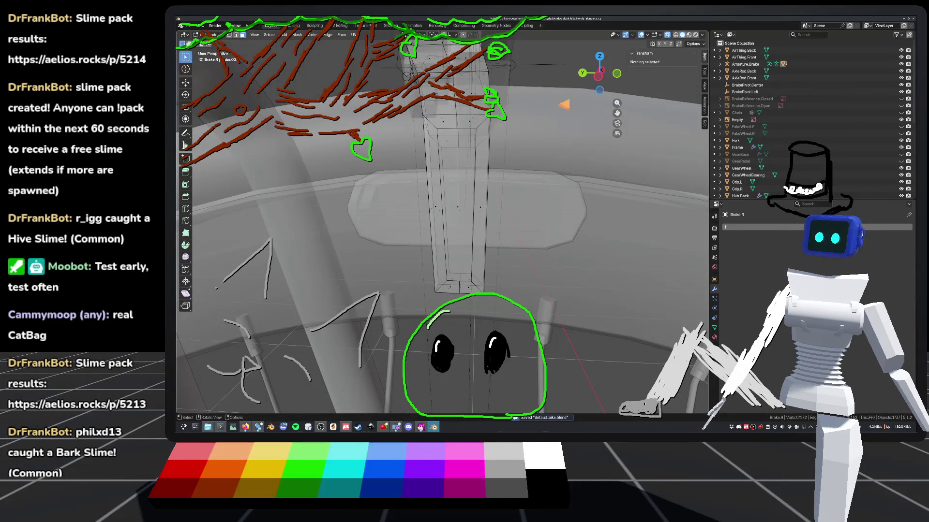
pyautogui.scroll(-3)
pyautogui.scroll(3)
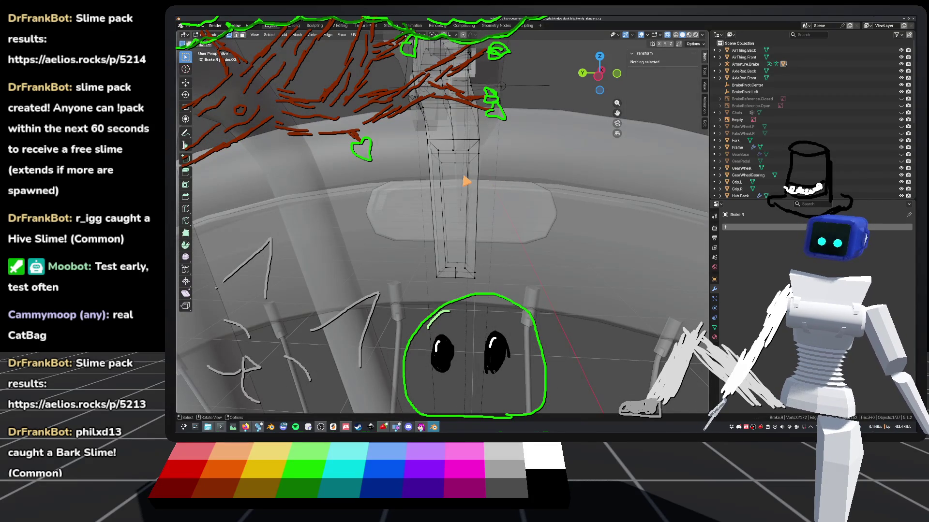
pyautogui.click(456, 216)
pyautogui.rightClick(457, 218)
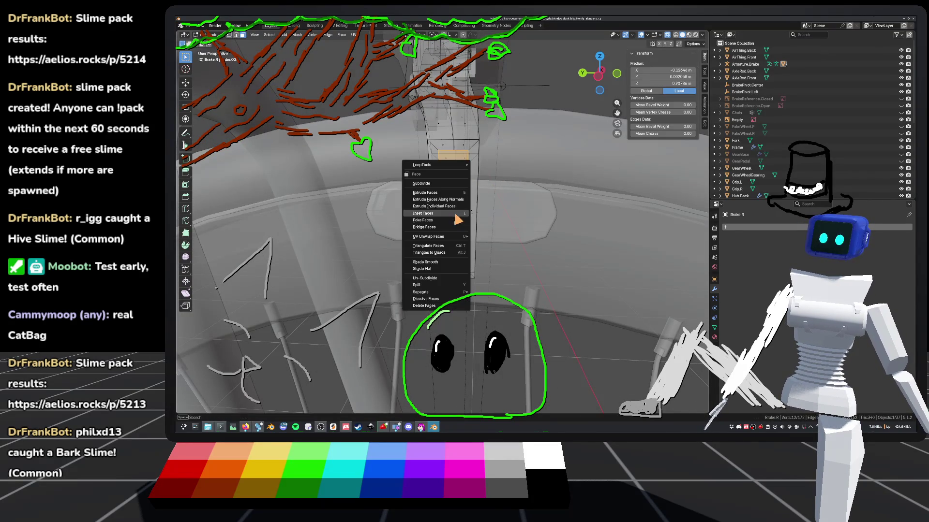
pyautogui.moveTo(459, 166)
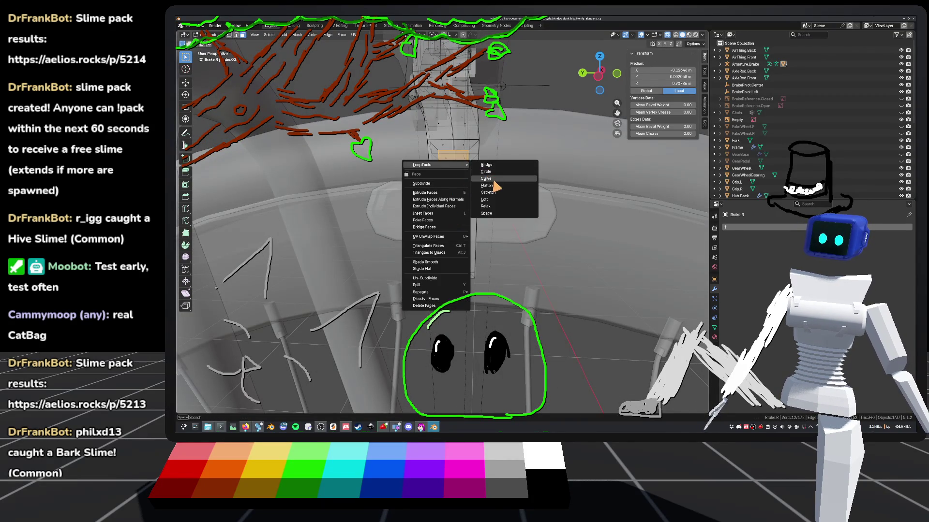
pyautogui.press('Escape')
pyautogui.moveTo(510, 170); pyautogui.dragTo(540, 189)
pyautogui.press('Tab')
pyautogui.hotkey('ctrl', 's')
pyautogui.scroll(-3)
pyautogui.hotkey('ctrl', '3')
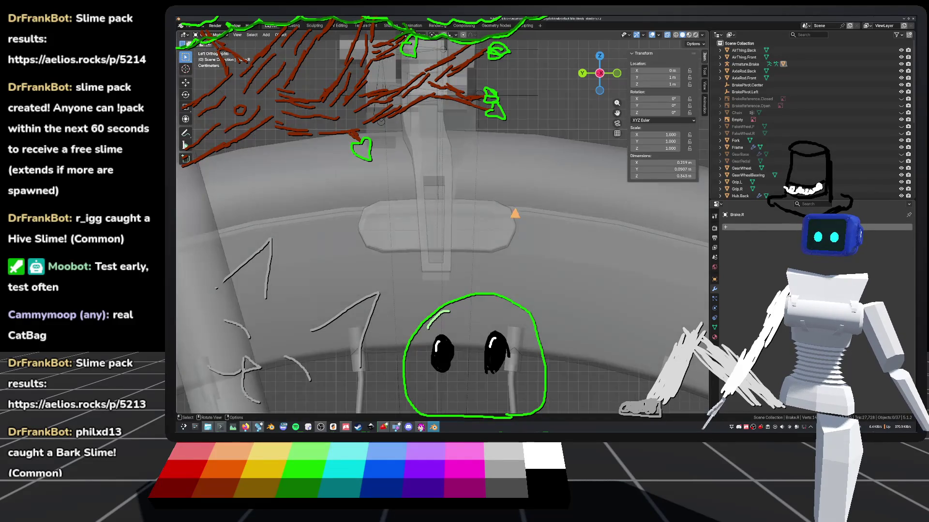
# Step: In Edit Mode, box-select the top-end vertices of the right brake arm's inset panel
pyautogui.press('Tab')
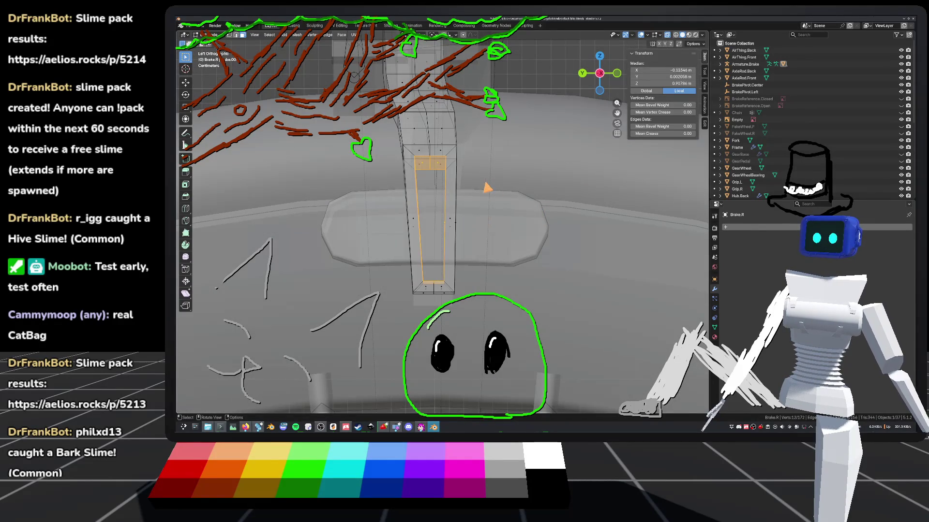
pyautogui.scroll(-3)
pyautogui.scroll(3)
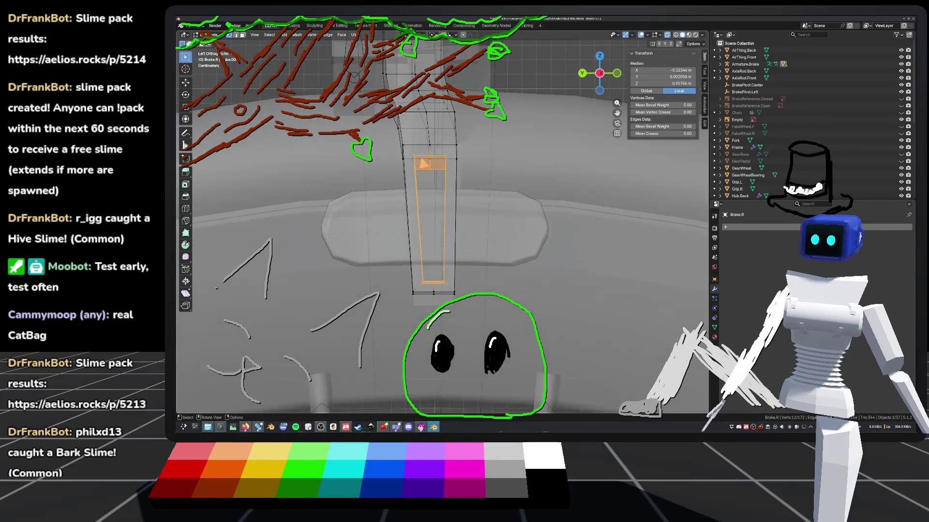
pyautogui.moveTo(408, 154); pyautogui.dragTo(451, 181)
pyautogui.moveTo(452, 181); pyautogui.dragTo(491, 185)
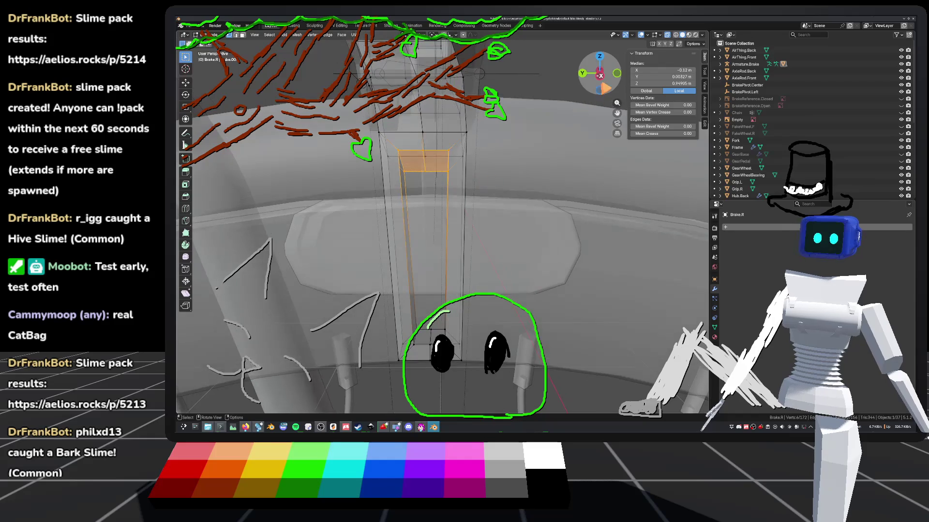
pyautogui.click(599, 79)
# Step: Scale the selected vertices along Y to about 0.74, return to Object Mode and save default_bike.blend
pyautogui.press('s')
pyautogui.press('y')
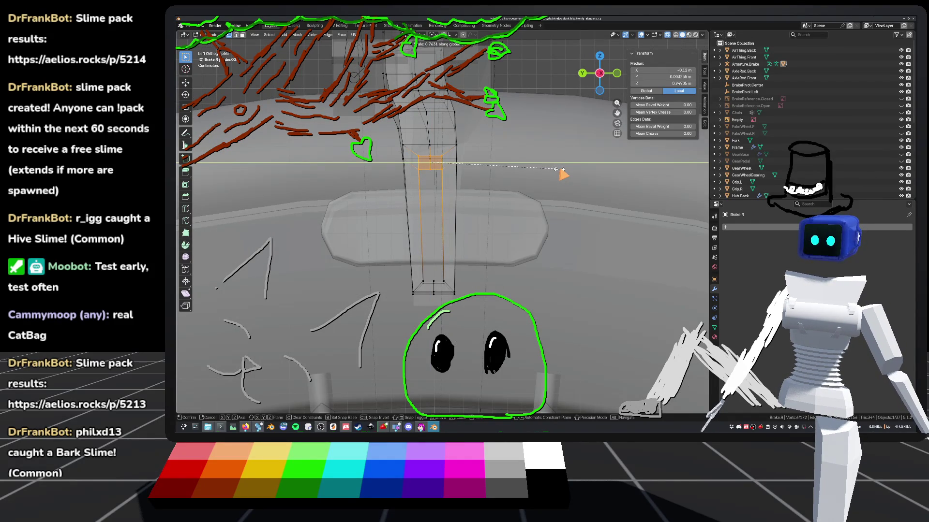
pyautogui.click(561, 171)
pyautogui.click(556, 175)
pyautogui.moveTo(556, 175); pyautogui.dragTo(512, 188)
pyautogui.press('Tab')
pyautogui.hotkey('ctrl', 's')
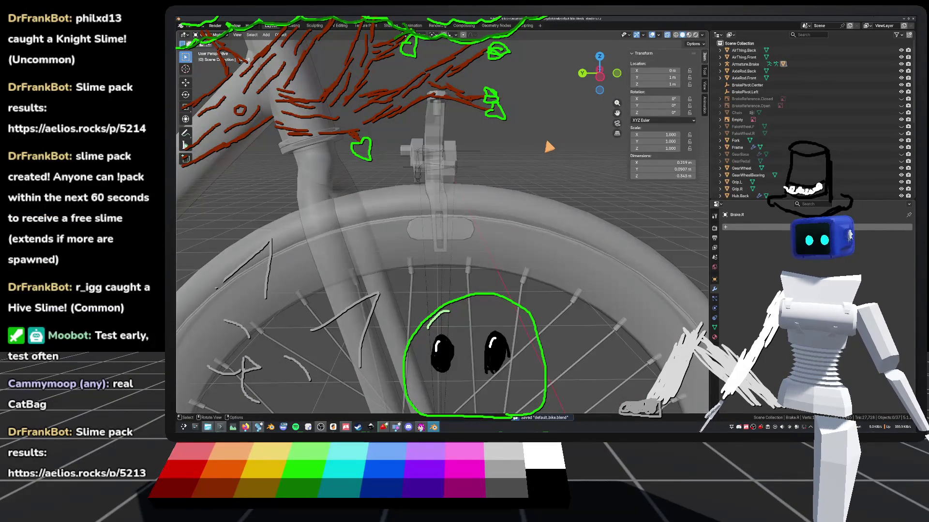
# Step: Enter Edit Mode on Brake.L, inspect the left brake and clear the edge selection, then return to Object Mode
pyautogui.moveTo(541, 146); pyautogui.dragTo(385, 145)
pyautogui.press('Tab')
pyautogui.moveTo(450, 223); pyautogui.dragTo(491, 223)
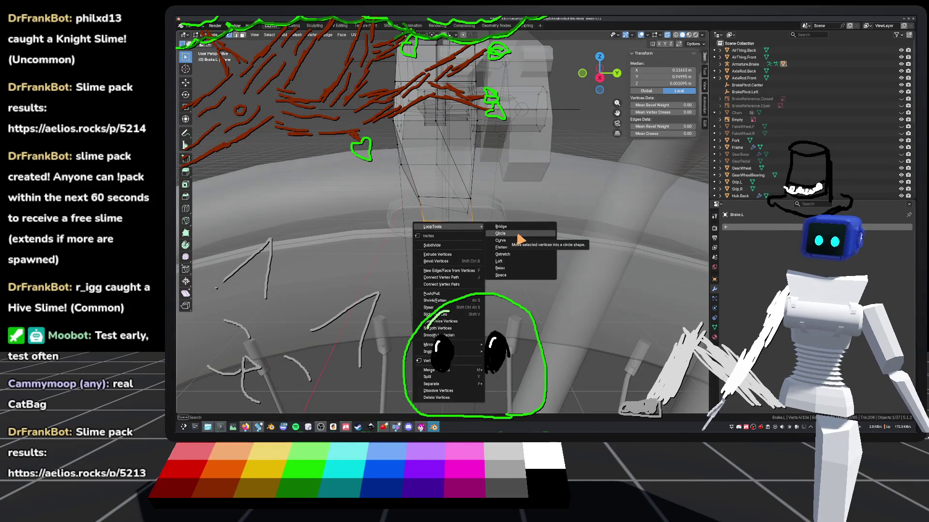
pyautogui.scroll(-3)
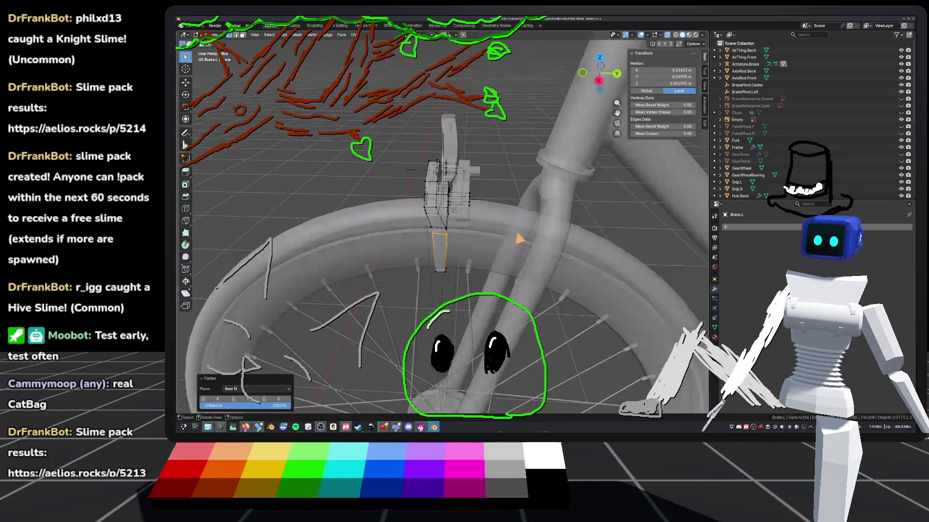
pyautogui.scroll(3)
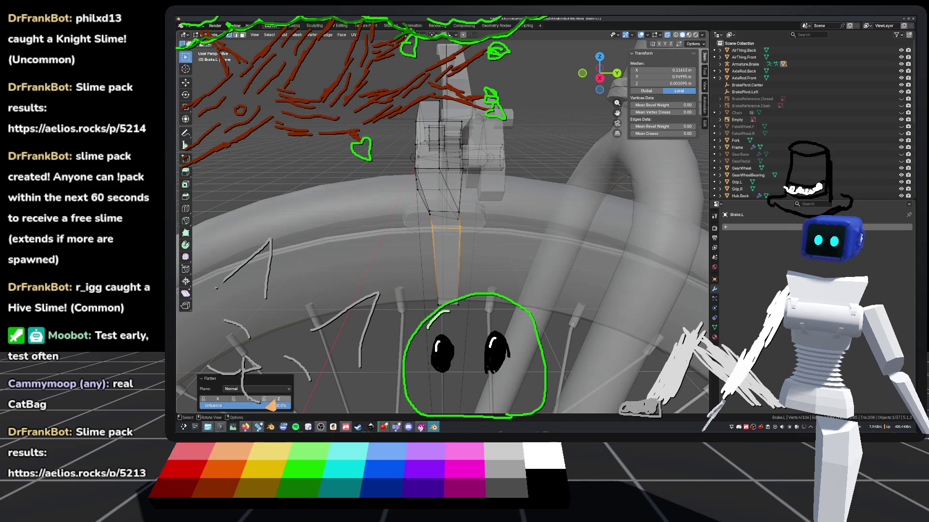
pyautogui.moveTo(469, 332); pyautogui.dragTo(499, 326)
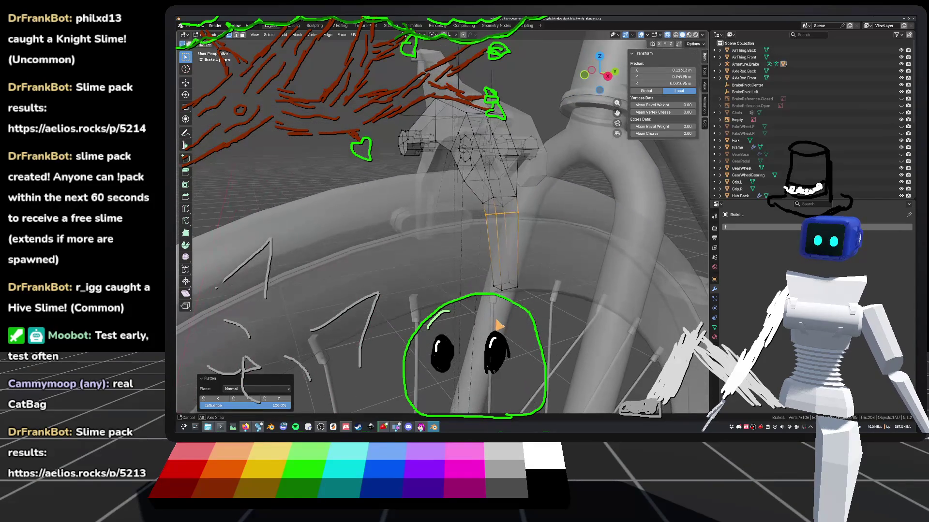
pyautogui.click(359, 174)
pyautogui.moveTo(358, 174); pyautogui.dragTo(505, 232)
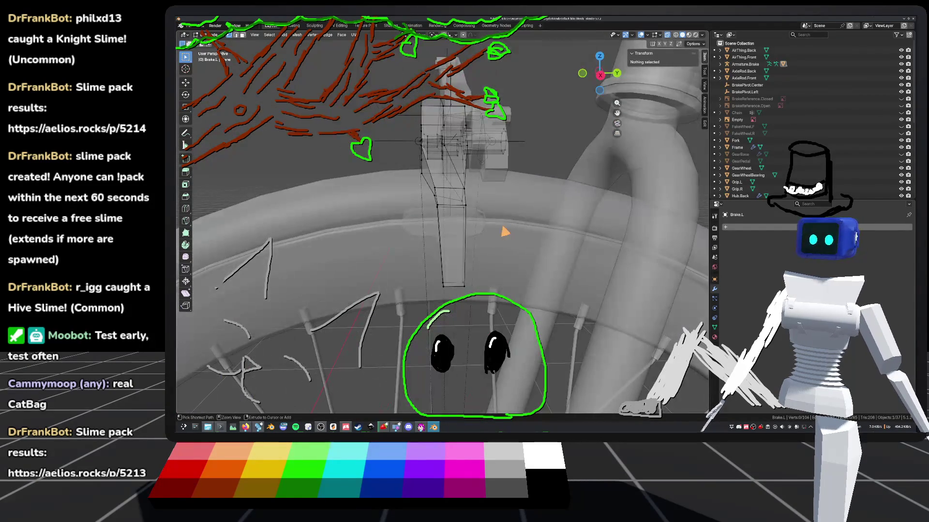
pyautogui.moveTo(493, 266); pyautogui.dragTo(463, 199)
pyautogui.press('Tab')
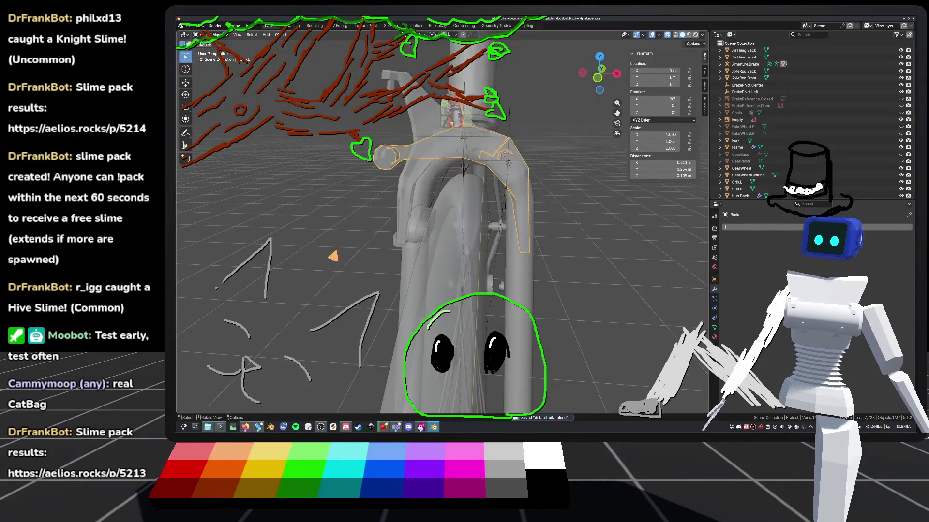
pyautogui.moveTo(304, 200); pyautogui.dragTo(444, 233)
# Step: Select the BrakePad, inspect its mesh in Edit Mode and save the file
pyautogui.click(427, 223)
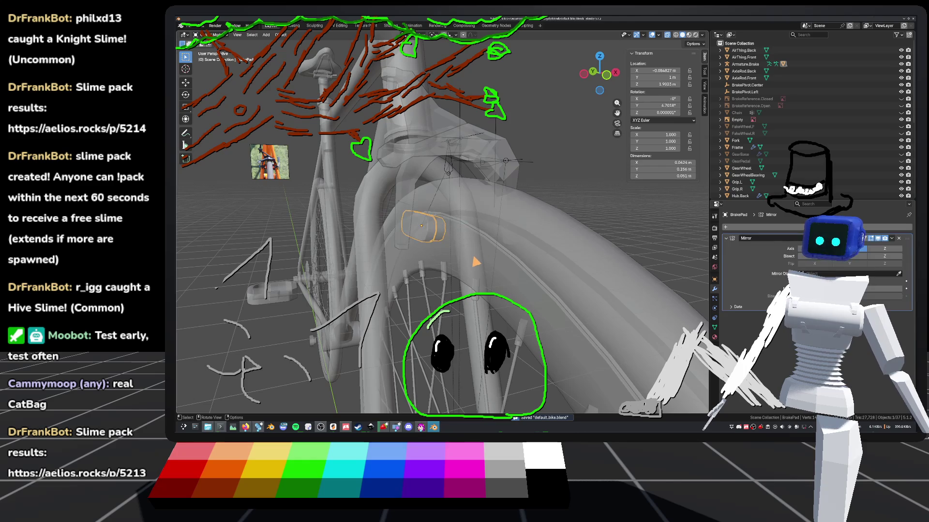
pyautogui.moveTo(555, 287); pyautogui.dragTo(687, 193)
pyautogui.scroll(-3)
pyautogui.scroll(3)
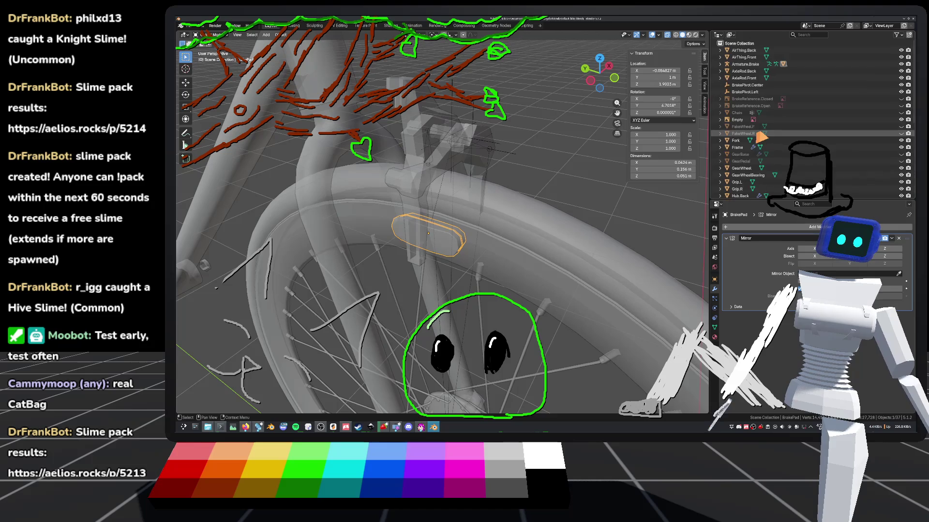
pyautogui.moveTo(441, 266); pyautogui.dragTo(442, 247)
pyautogui.hotkey('ctrl', 's')
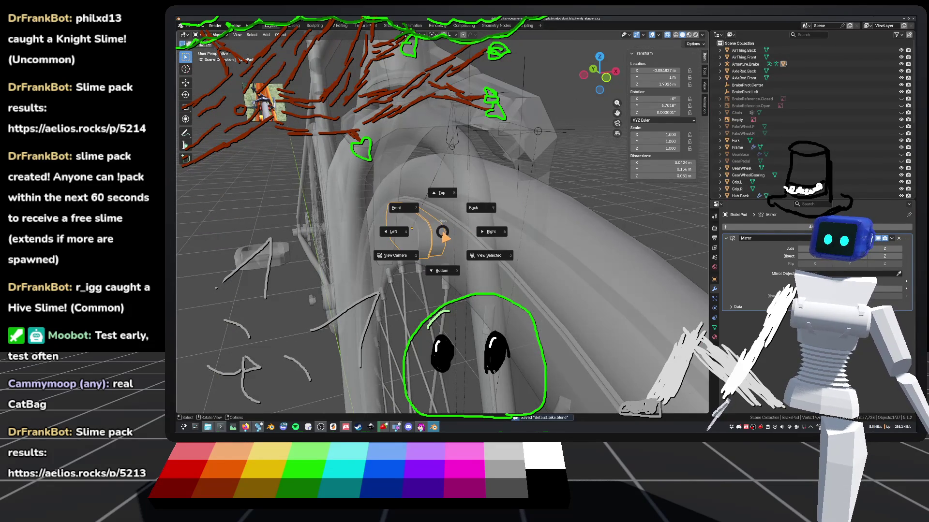
pyautogui.press('Tab')
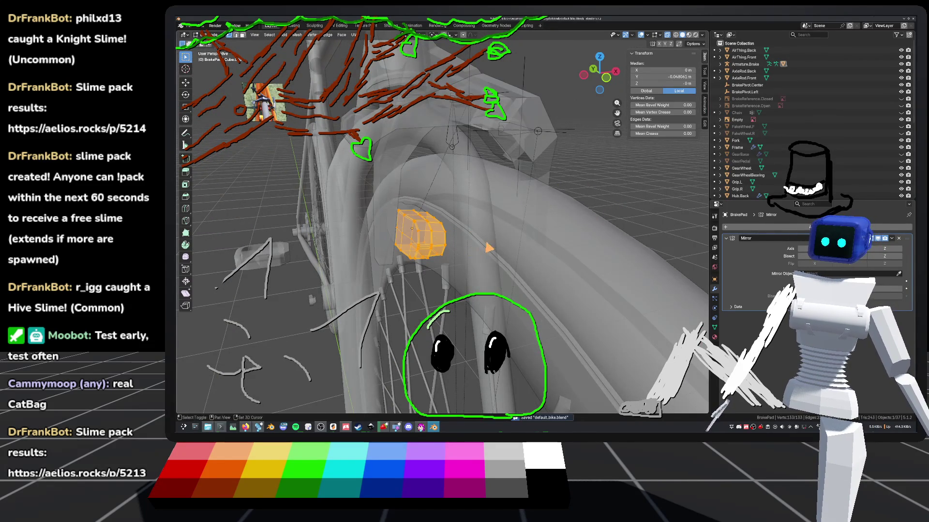
pyautogui.moveTo(489, 247); pyautogui.dragTo(527, 250)
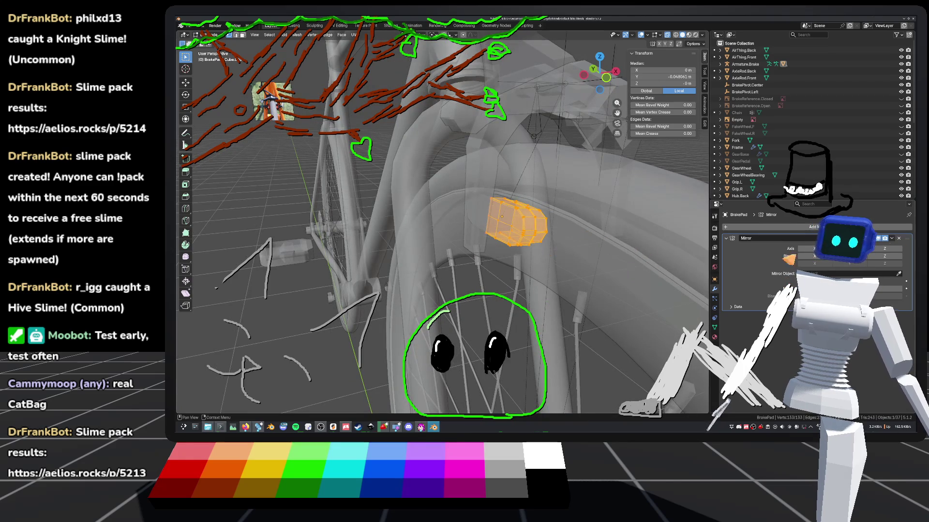
pyautogui.press('Tab')
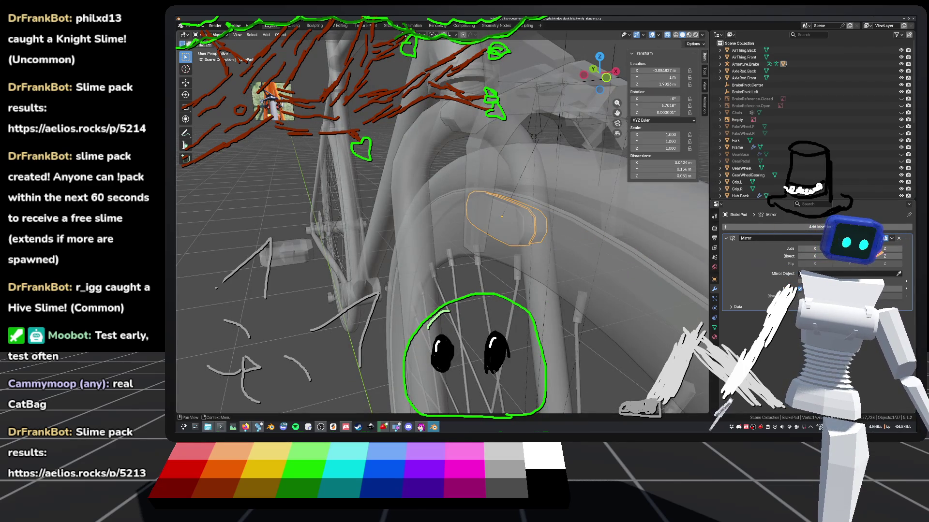
# Step: Delete the BrakePad's Mirror modifier, save default_bike.blend and switch to the UV Editing workspace
pyautogui.click(890, 248)
pyautogui.hotkey('ctrl', 's')
pyautogui.moveTo(571, 254); pyautogui.dragTo(593, 264)
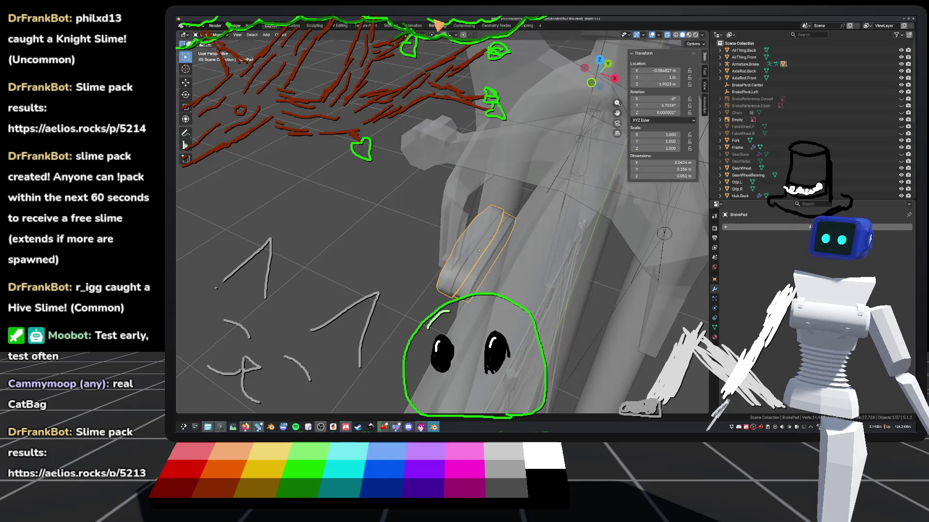
pyautogui.moveTo(469, 30); pyautogui.dragTo(492, 203)
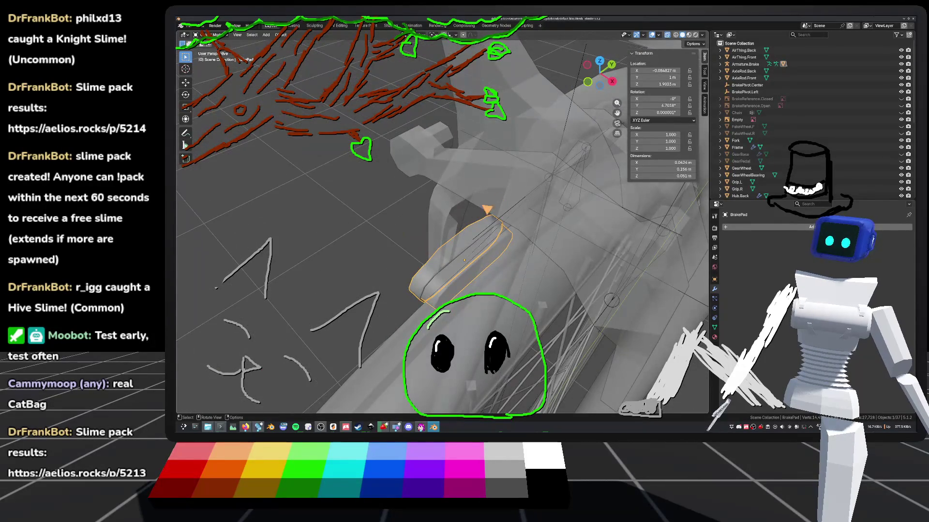
pyautogui.moveTo(483, 260); pyautogui.dragTo(495, 254)
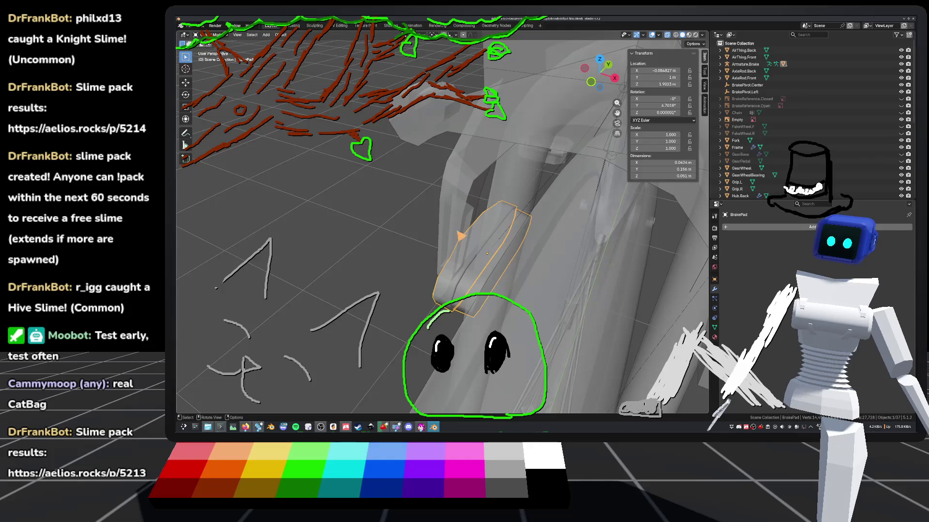
pyautogui.click(341, 25)
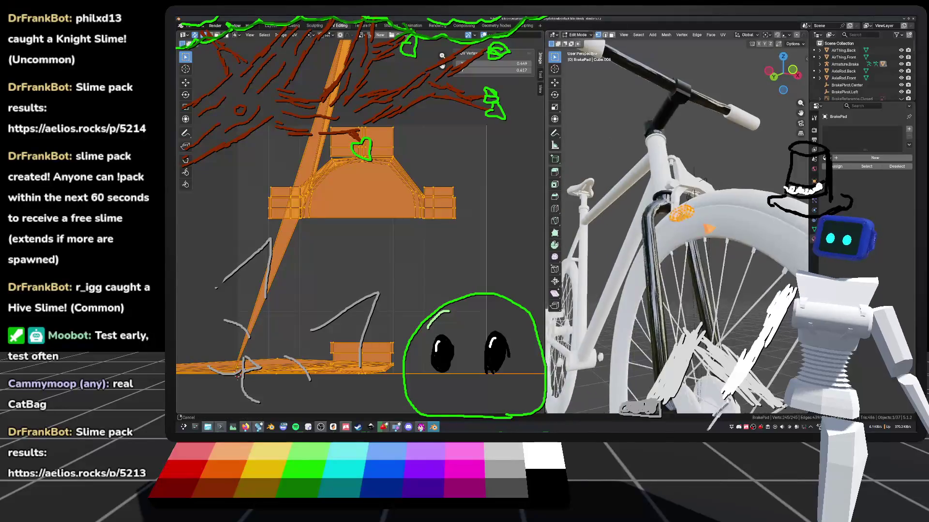
# Step: Unwrap the BrakePad with Angle Based, frame it, then re-unwrap it with Minimum Stretch
pyautogui.click(681, 36)
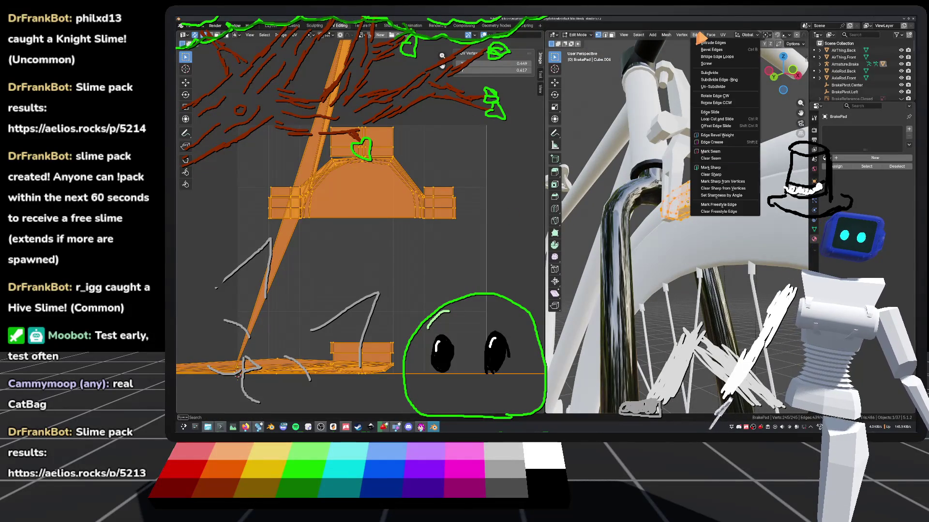
pyautogui.moveTo(723, 35)
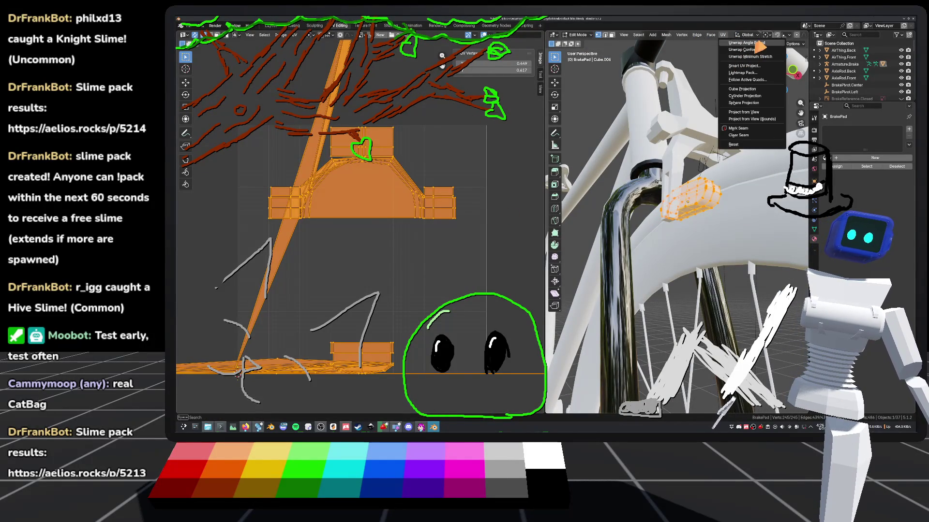
pyautogui.click(756, 43)
pyautogui.moveTo(677, 242); pyautogui.dragTo(648, 232)
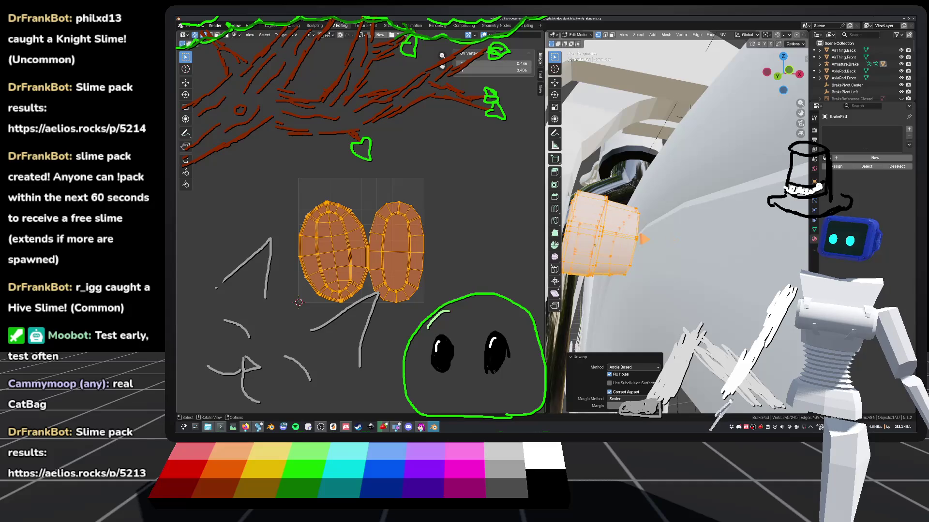
pyautogui.press('KP_Decimal')
pyautogui.click(722, 35)
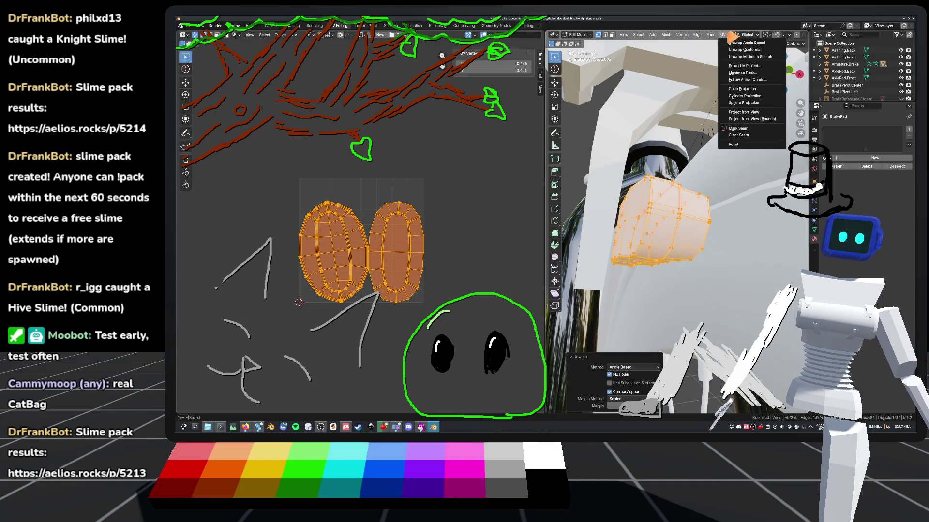
pyautogui.click(740, 57)
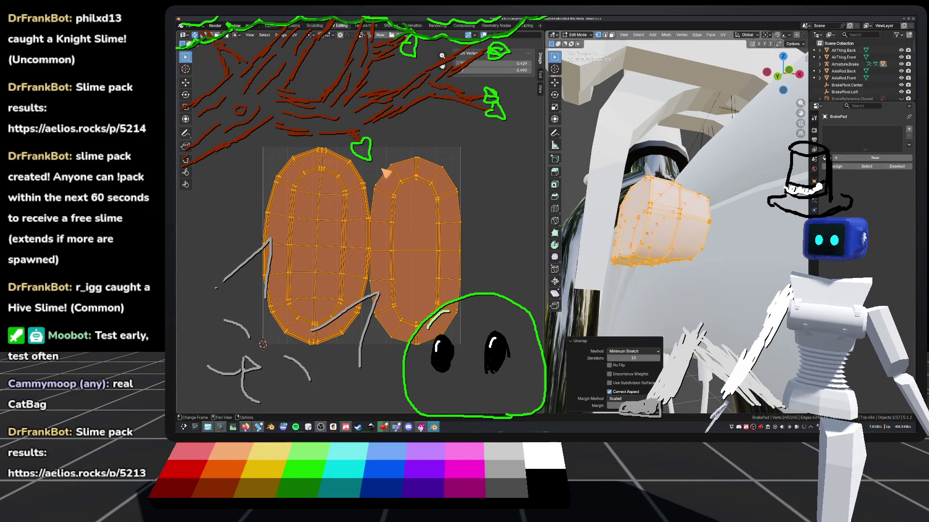
pyautogui.press('u')
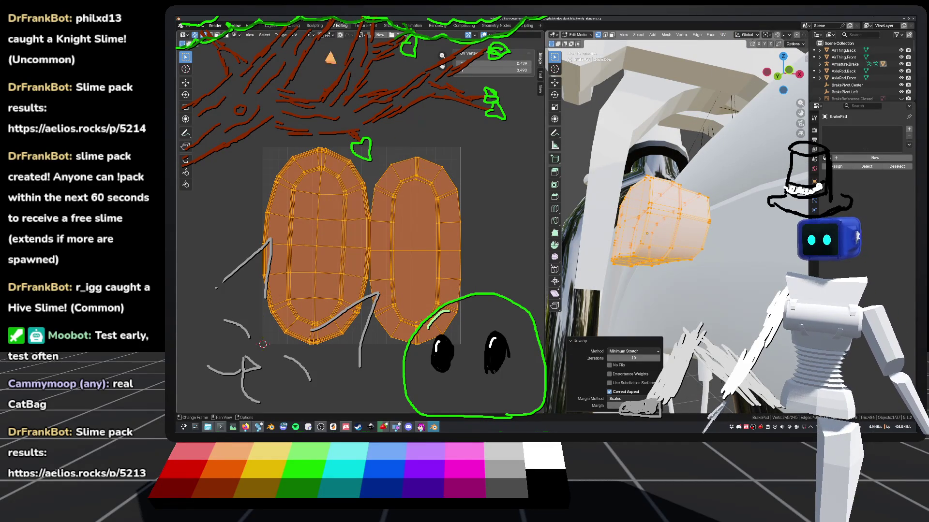
# Step: Pack the BrakePad's UV islands with a margin of 0.050
pyautogui.click(294, 35)
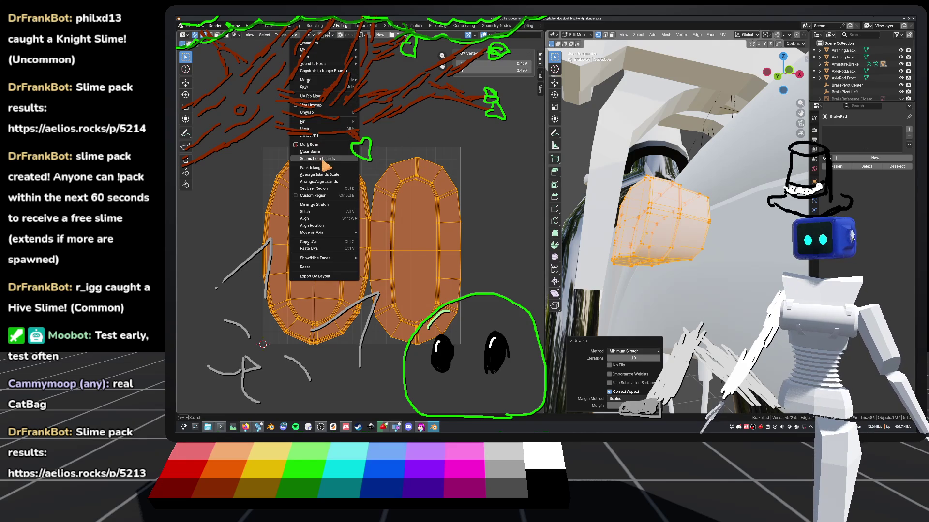
pyautogui.click(313, 168)
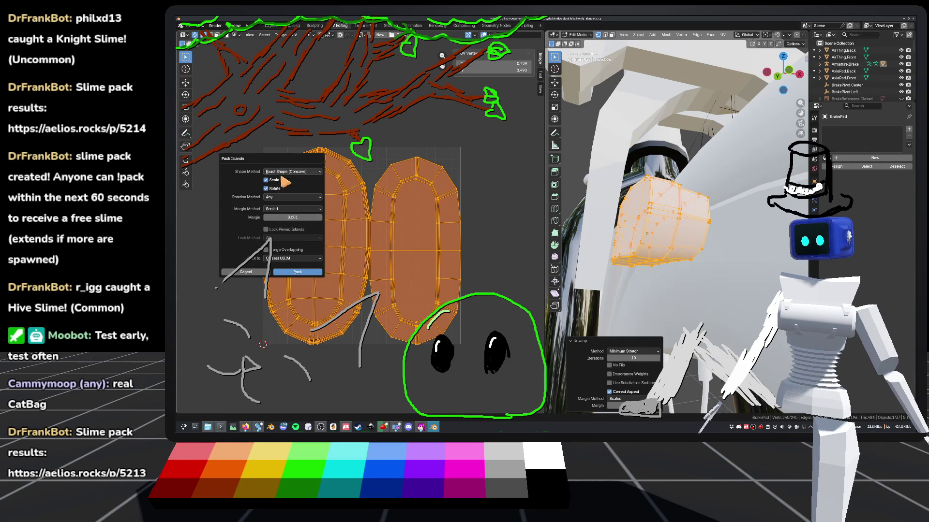
pyautogui.click(313, 219)
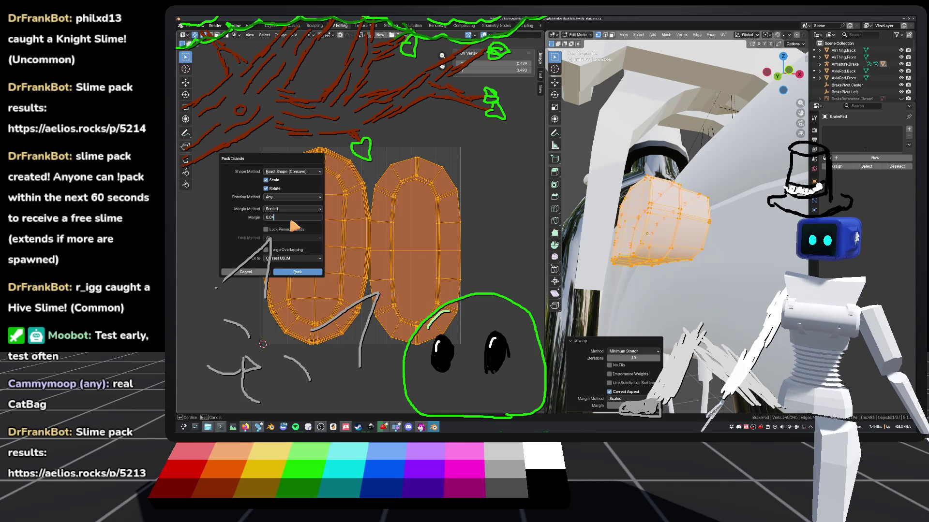
pyautogui.write('5')
pyautogui.press('Return')
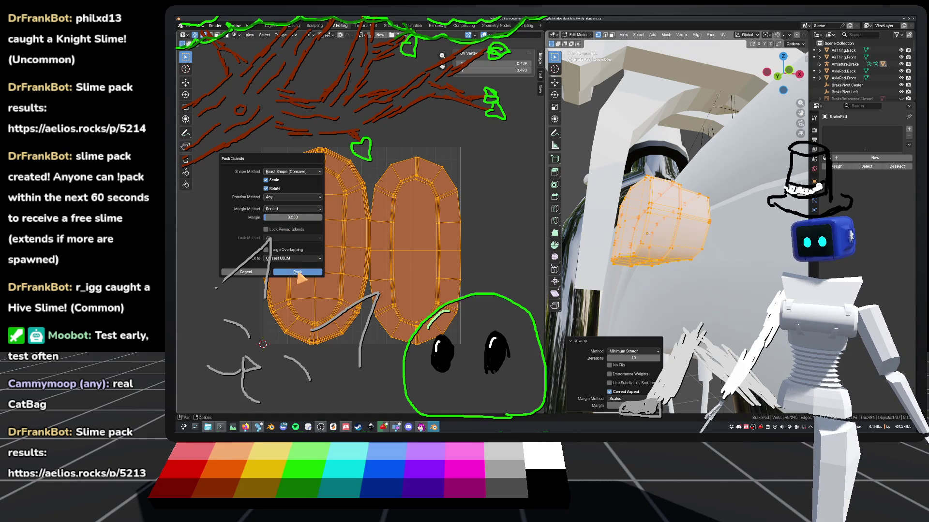
pyautogui.click(296, 272)
pyautogui.moveTo(454, 269); pyautogui.dragTo(476, 260)
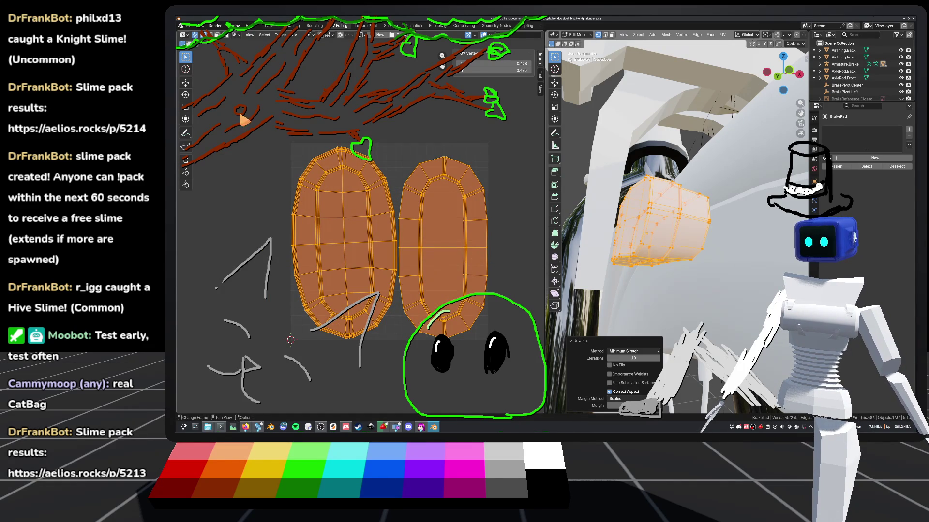
# Step: Box-select and shrink the left UV island, then undo the scaling
pyautogui.moveTo(263, 129); pyautogui.dragTo(398, 353)
pyautogui.moveTo(379, 250); pyautogui.dragTo(391, 243)
pyautogui.press('s')
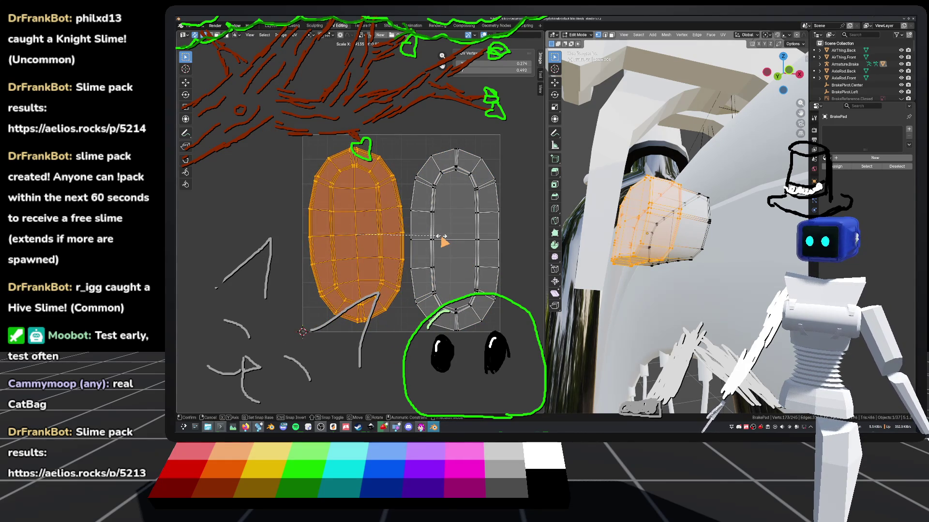
pyautogui.click(441, 236)
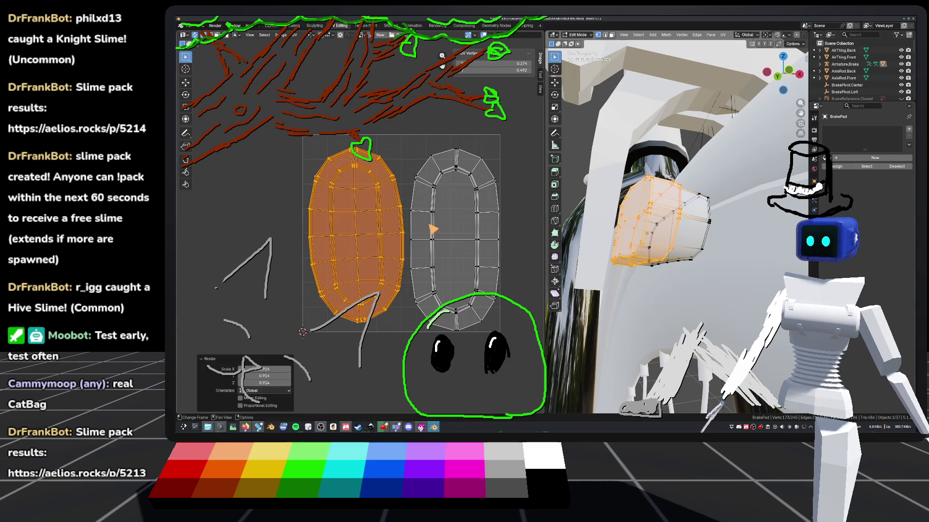
pyautogui.scroll(3)
pyautogui.hotkey('ctrl', 'z')
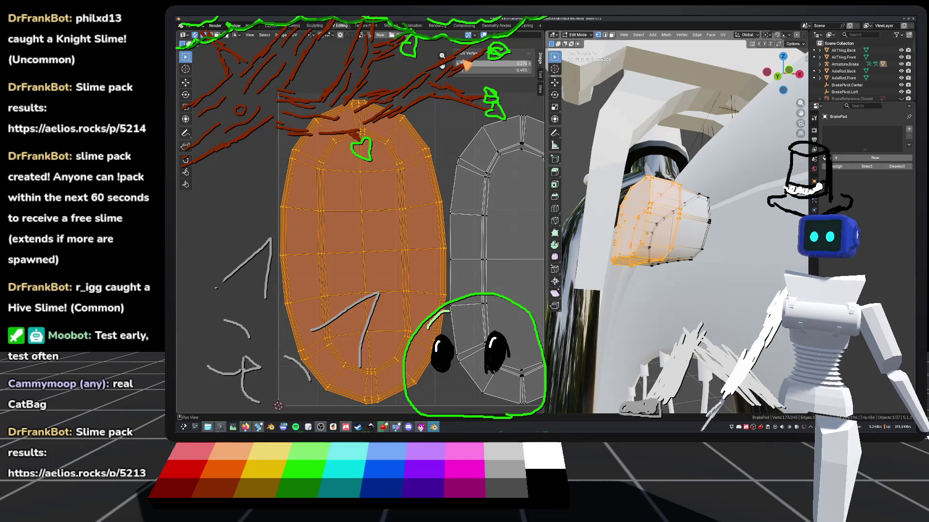
pyautogui.press('a')
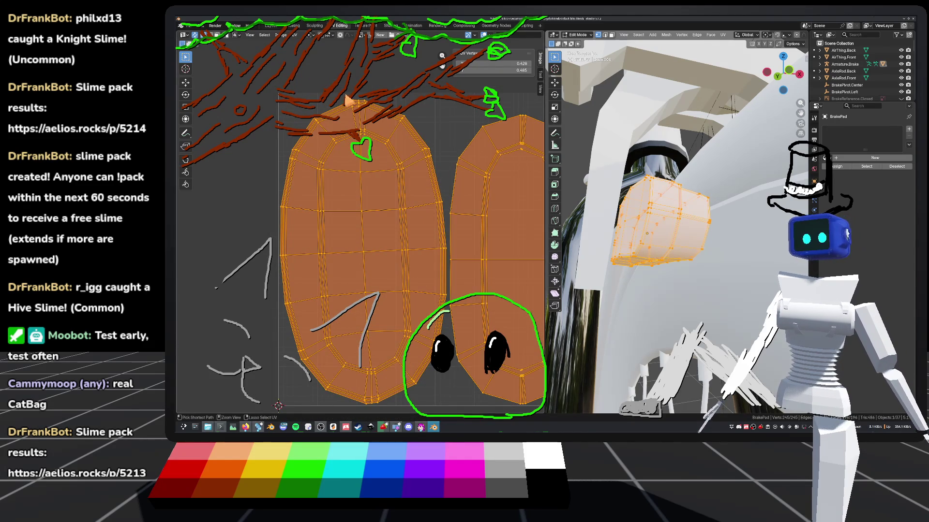
pyautogui.hotkey('ctrl', 'z')
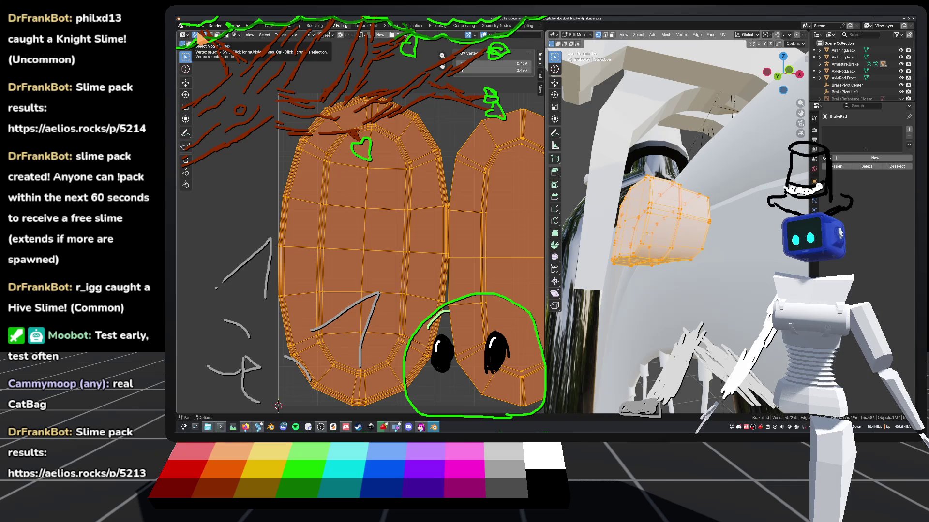
pyautogui.click(295, 36)
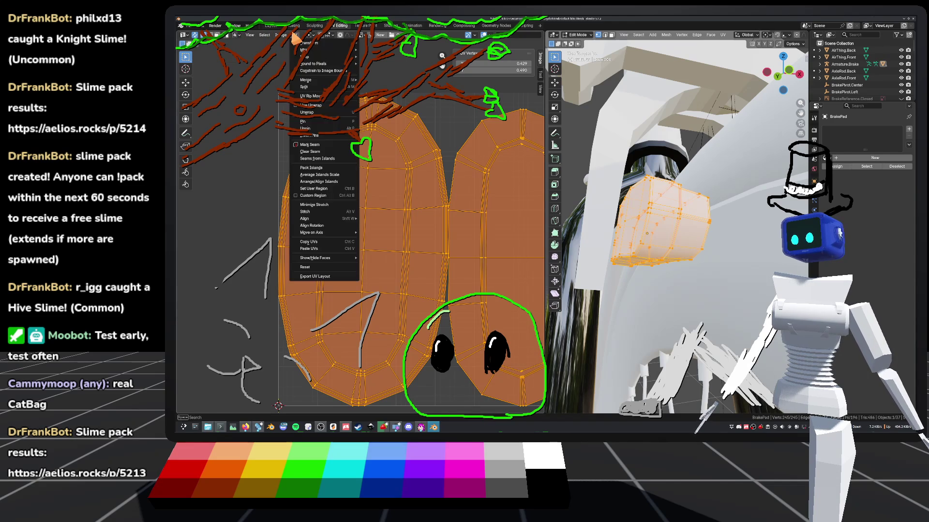
# Step: Check the UV editor's snapping, pivot and tool settings, then reselect all UVs by toggling Edit Mode
pyautogui.click(296, 38)
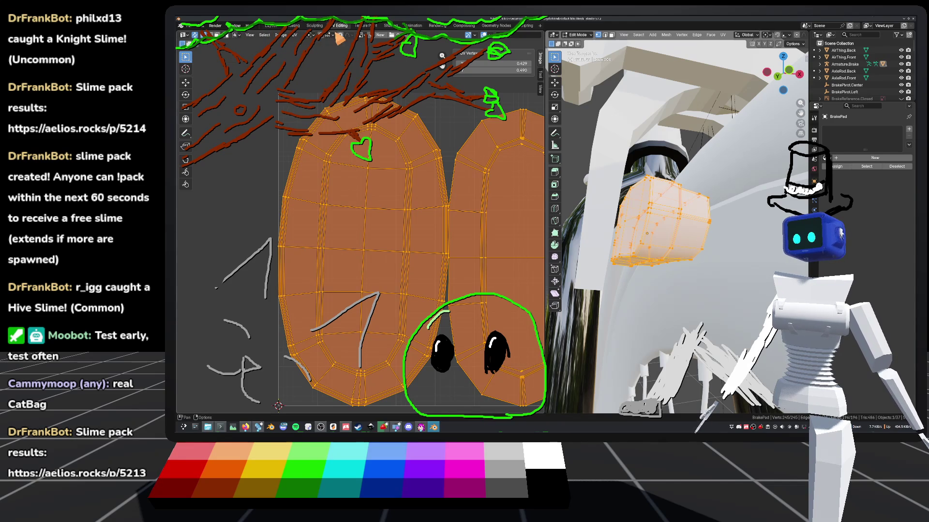
pyautogui.click(332, 36)
pyautogui.click(333, 37)
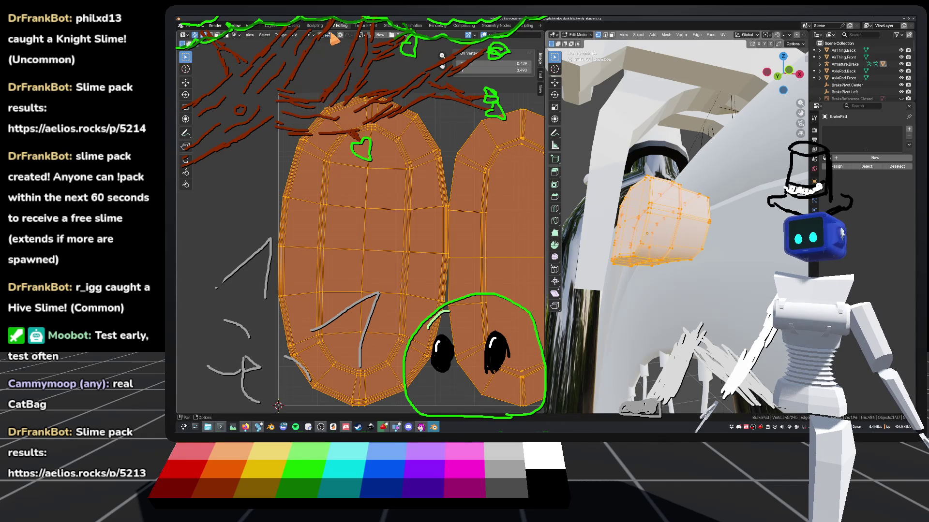
pyautogui.click(309, 35)
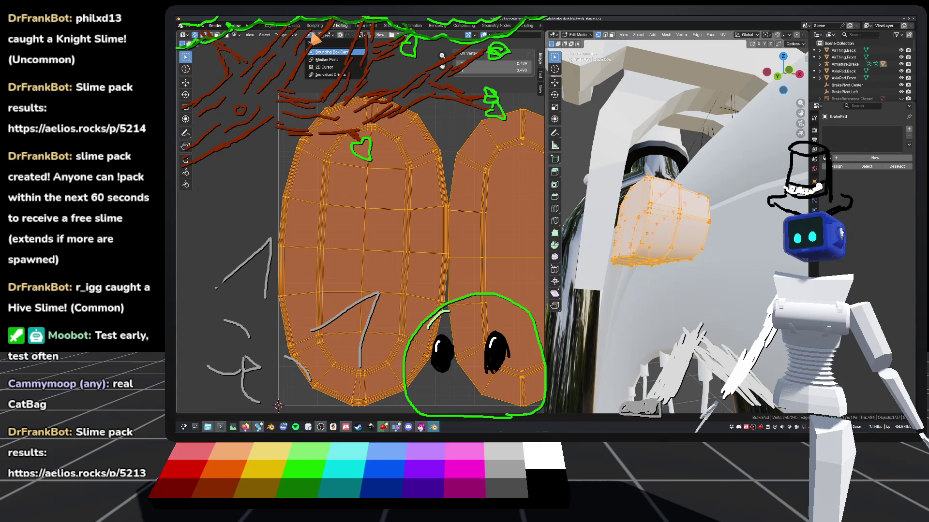
pyautogui.click(314, 38)
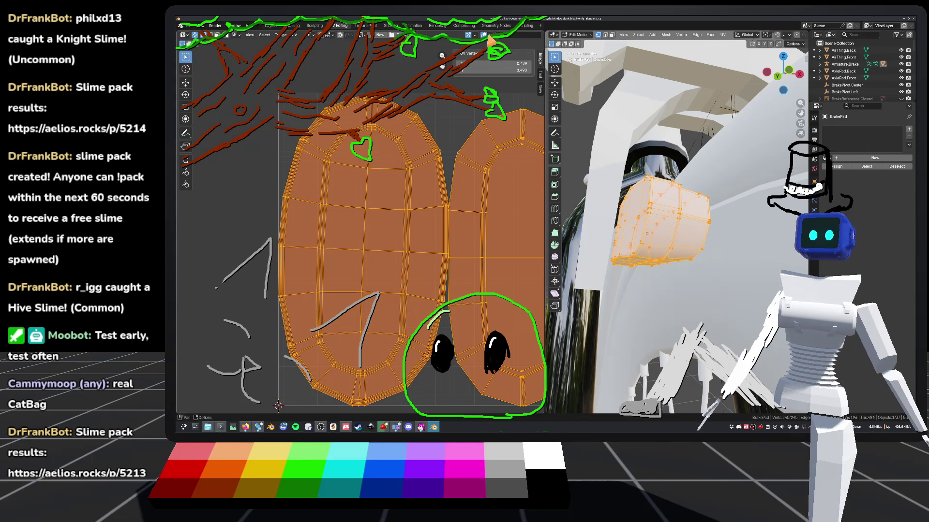
pyautogui.click(540, 75)
pyautogui.click(540, 59)
pyautogui.scroll(-3)
pyautogui.scroll(3)
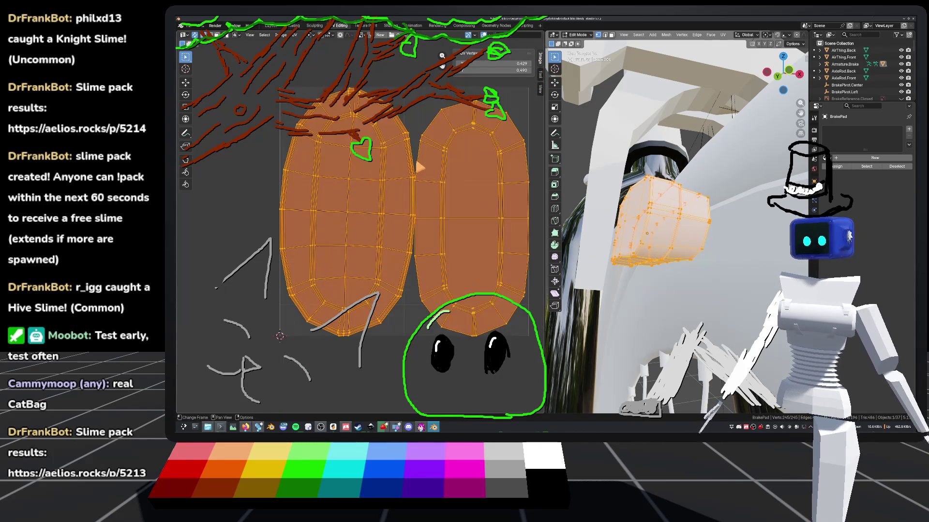
pyautogui.moveTo(422, 146); pyautogui.dragTo(410, 167)
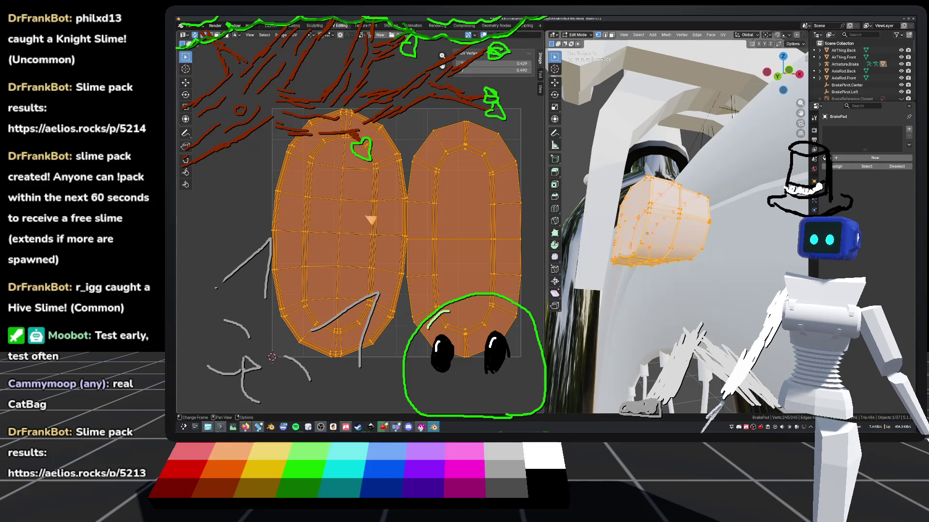
pyautogui.press('Tab')
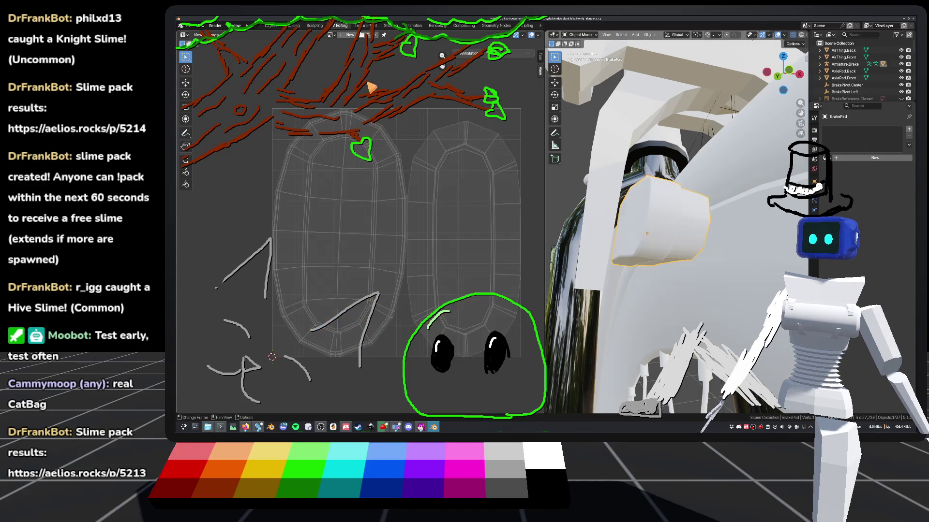
pyautogui.press('Tab')
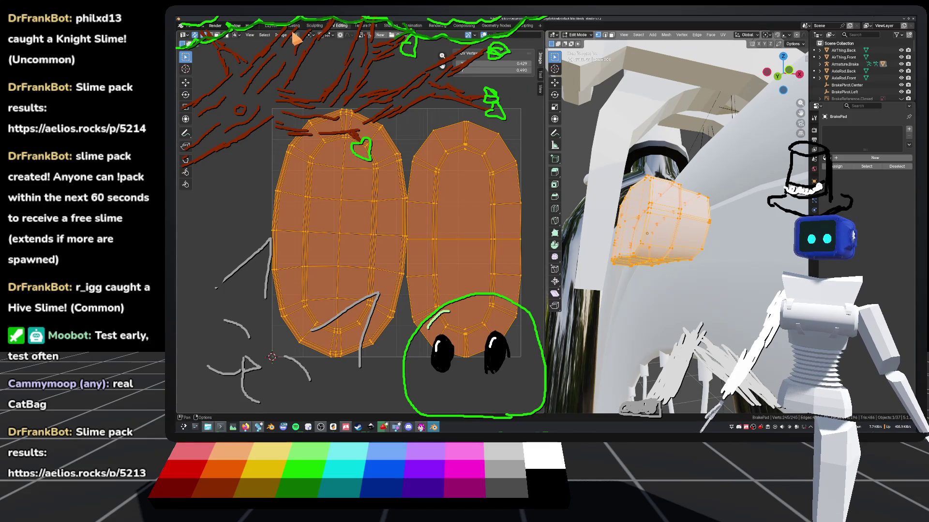
# Step: Run Arrange/Align Islands with Initial Position set to UV Grid and a side-by-side alignment
pyautogui.click(295, 37)
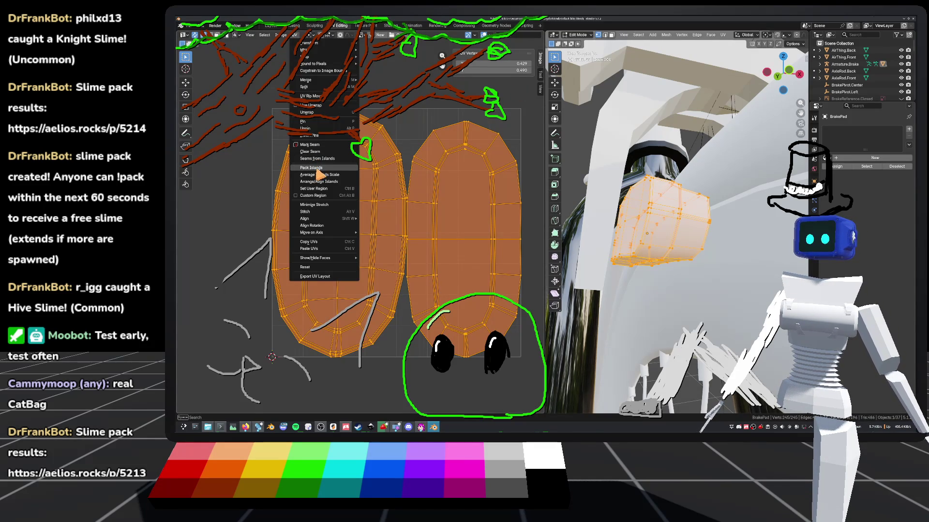
pyautogui.click(312, 182)
pyautogui.hotkey('ctrl', 'z')
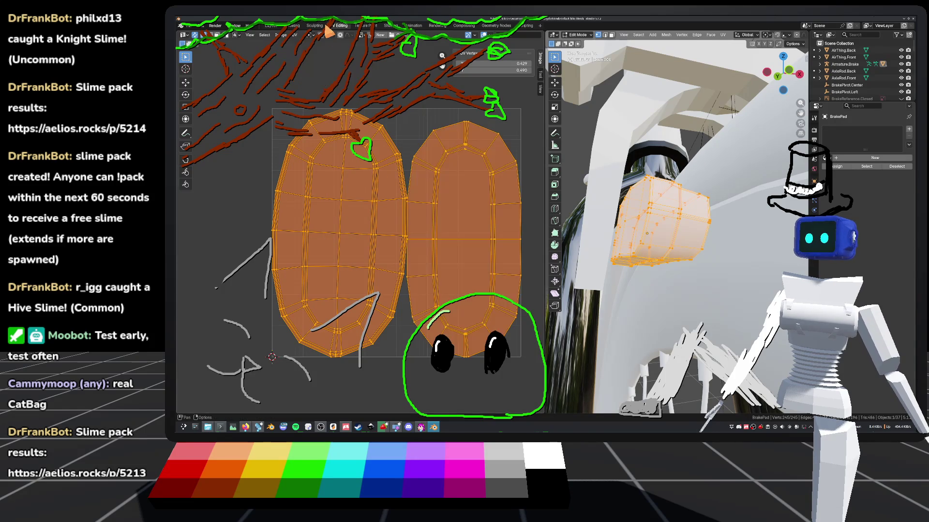
pyautogui.click(294, 37)
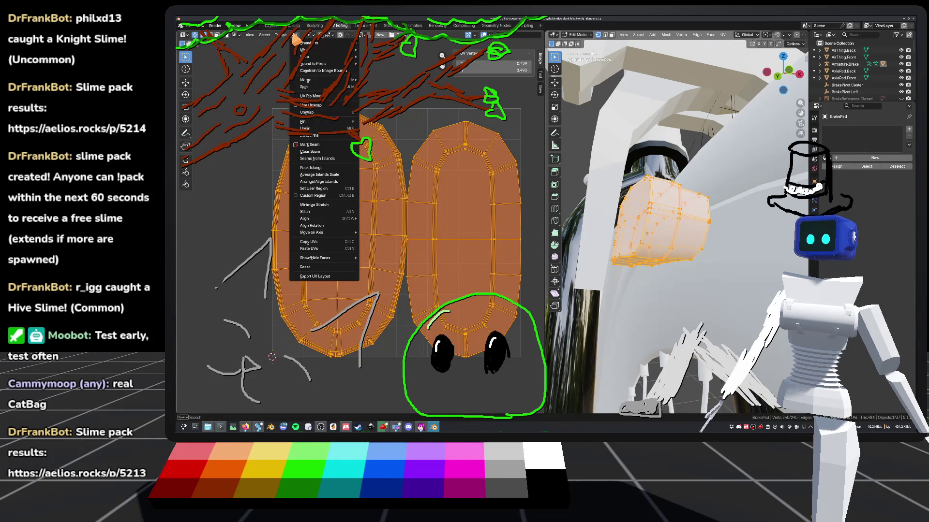
pyautogui.click(314, 182)
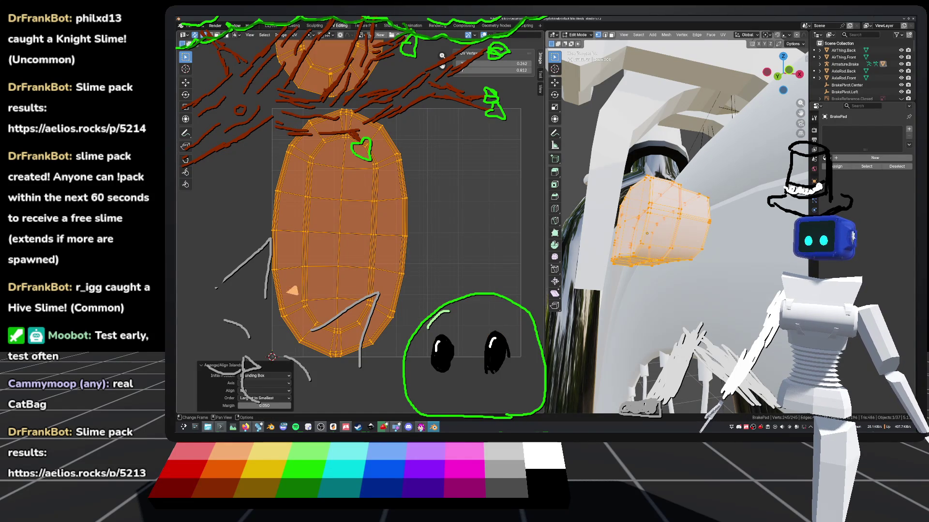
pyautogui.click(265, 377)
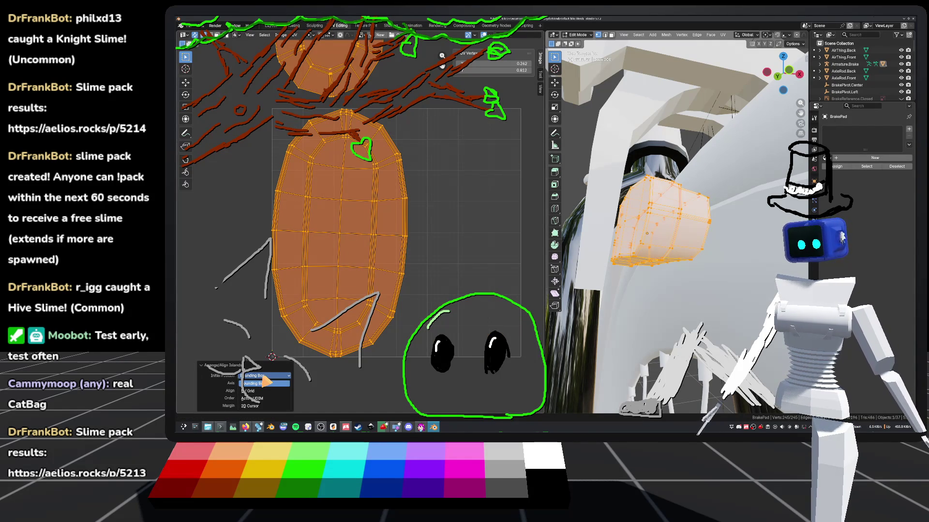
pyautogui.click(256, 390)
pyautogui.click(250, 377)
pyautogui.click(254, 390)
pyautogui.click(254, 392)
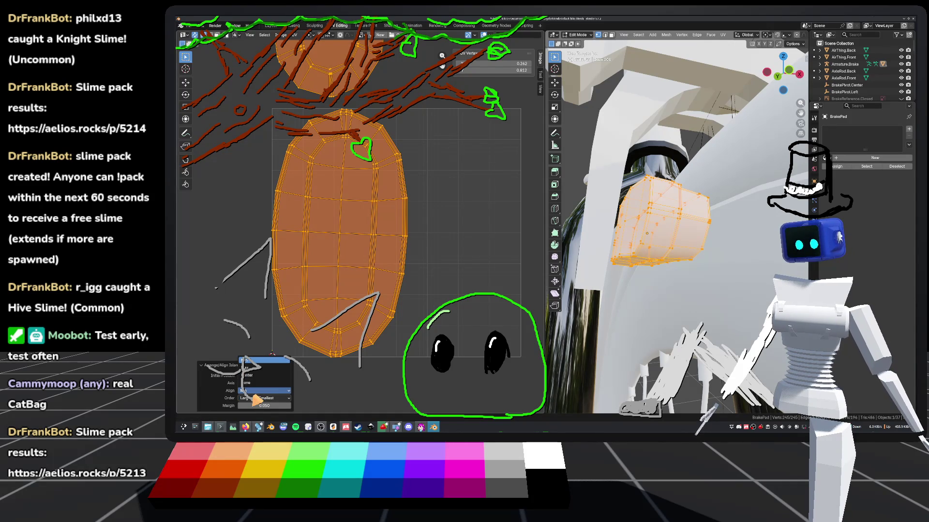
pyautogui.click(252, 376)
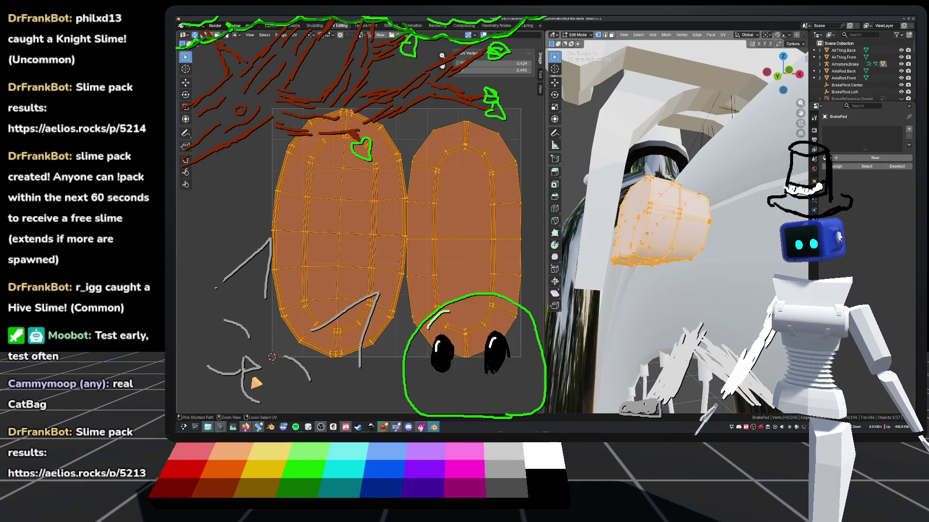
pyautogui.click(293, 35)
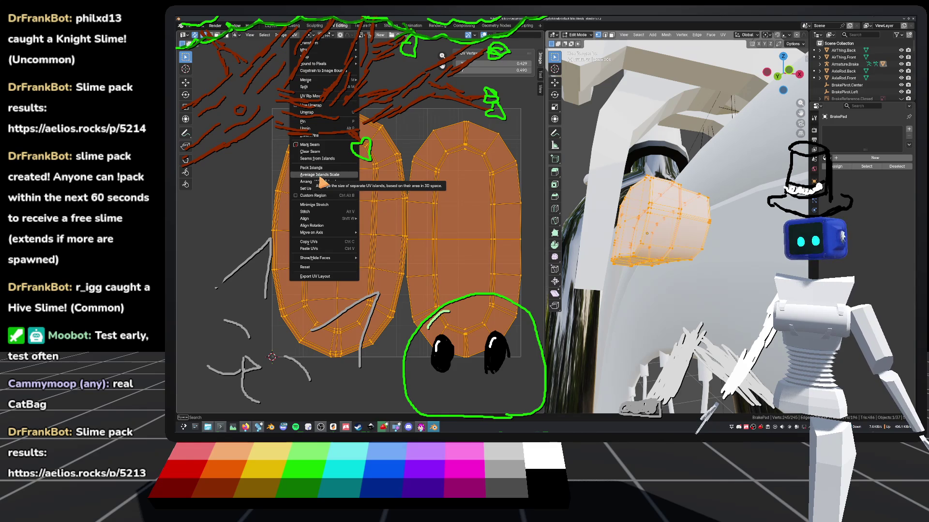
# Step: Average the island scales, pack with margin 0.1 and Axis-aligned rotation, then select the left island
pyautogui.click(320, 175)
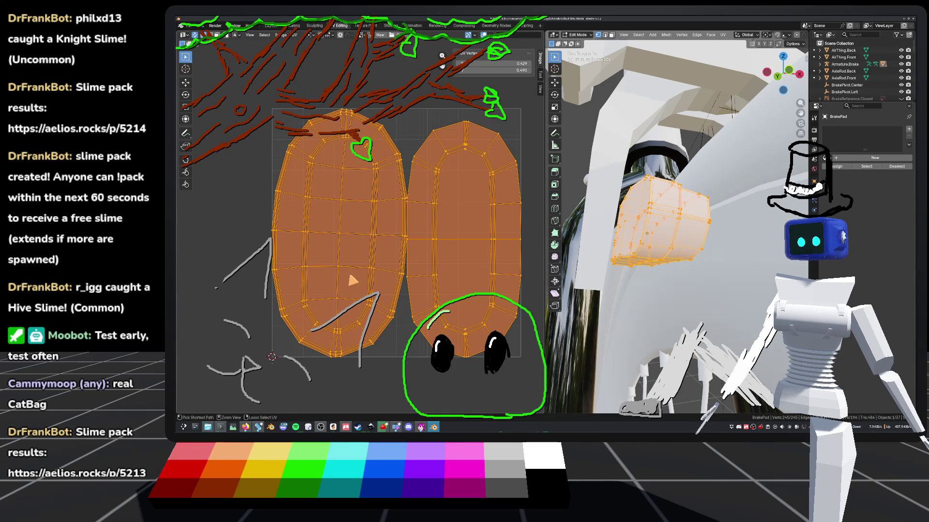
pyautogui.click(294, 35)
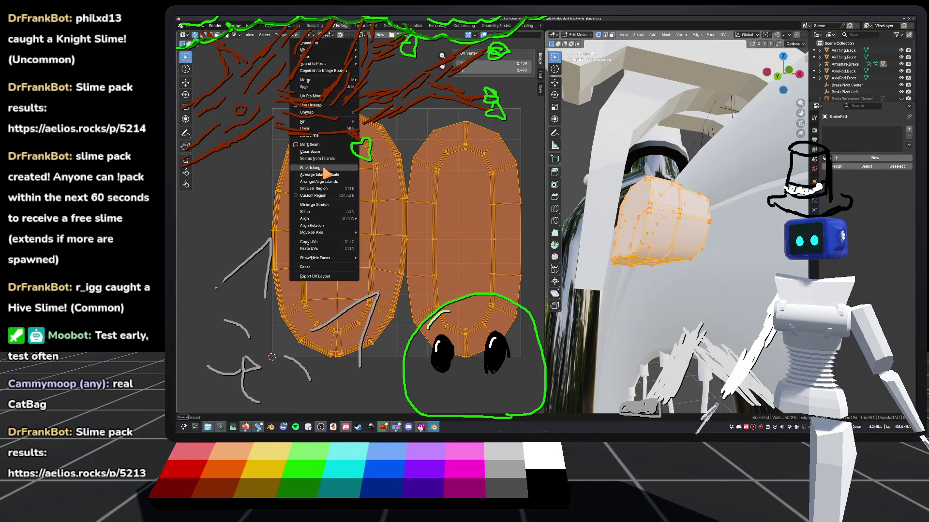
pyautogui.click(323, 169)
pyautogui.click(326, 217)
pyautogui.write('0.1')
pyautogui.press('Return')
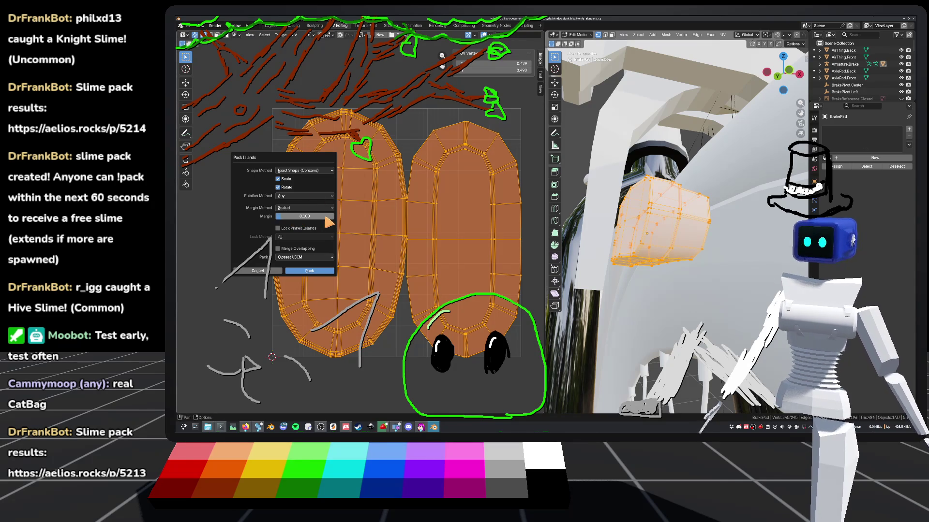
pyautogui.click(283, 197)
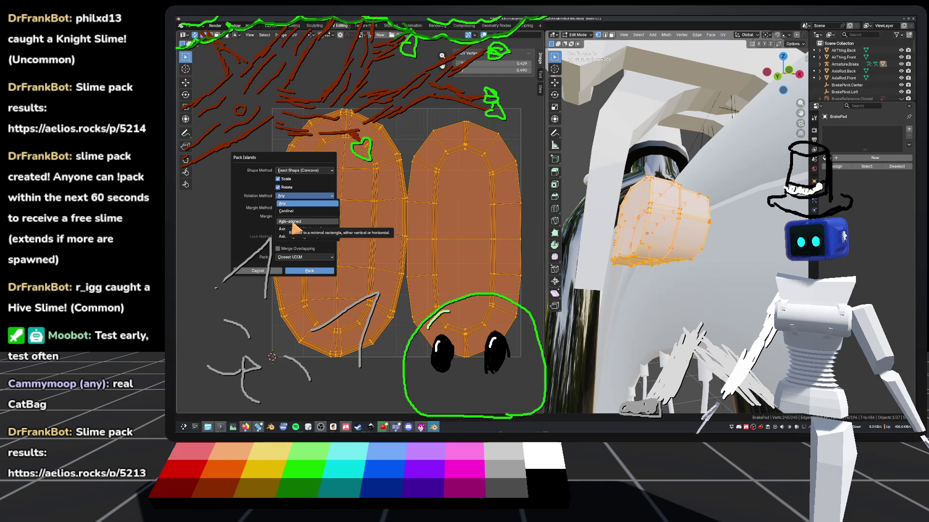
pyautogui.click(292, 222)
pyautogui.click(310, 272)
pyautogui.scroll(-3)
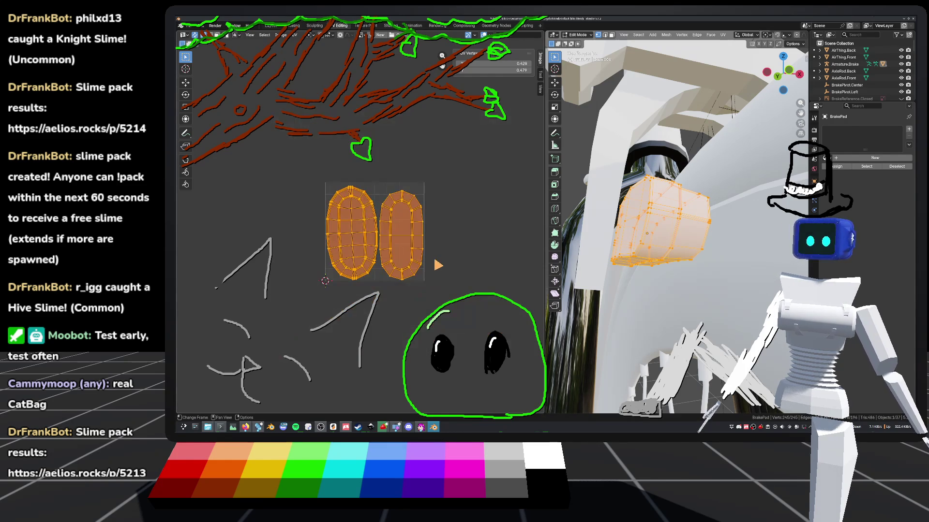
pyautogui.scroll(3)
pyautogui.moveTo(280, 151); pyautogui.dragTo(388, 317)
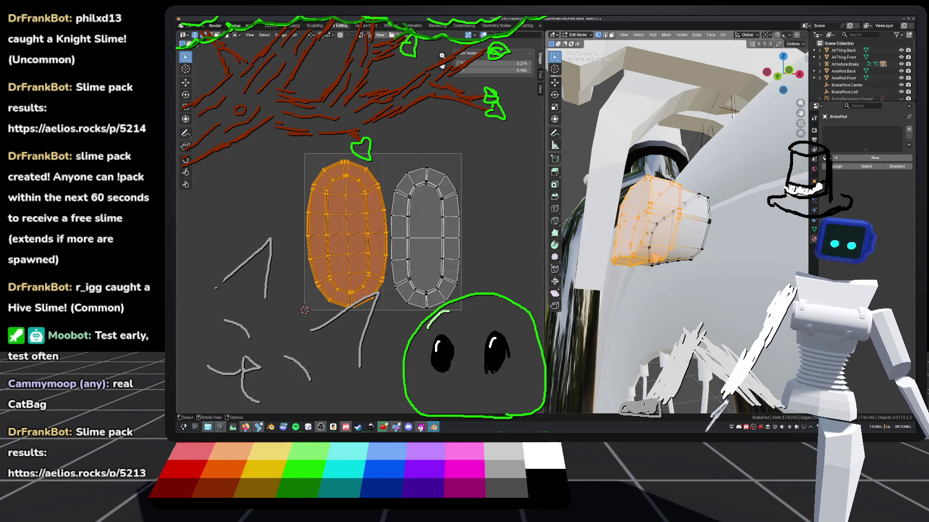
# Step: Rotate the left BrakePad UV island slightly in two small passes
pyautogui.press('r')
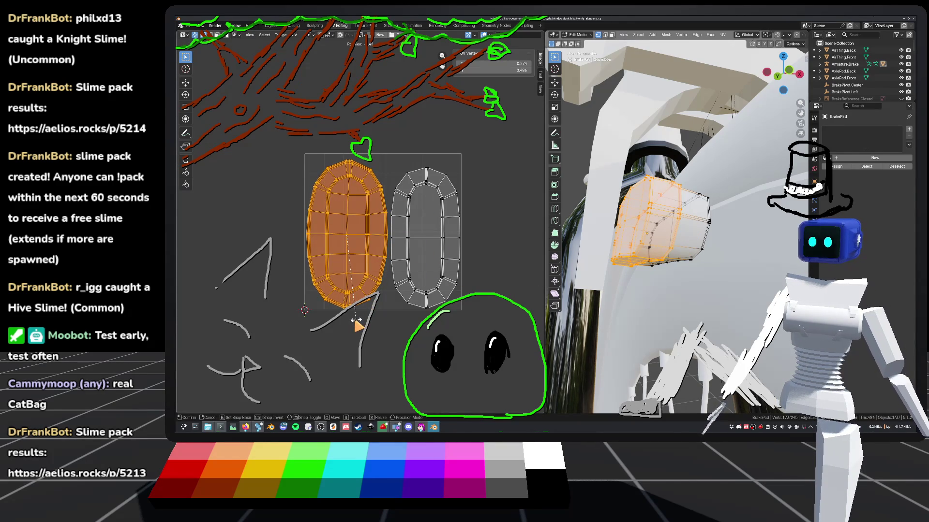
pyautogui.click(357, 322)
pyautogui.scroll(3)
pyautogui.moveTo(417, 276); pyautogui.dragTo(417, 294)
pyautogui.scroll(-3)
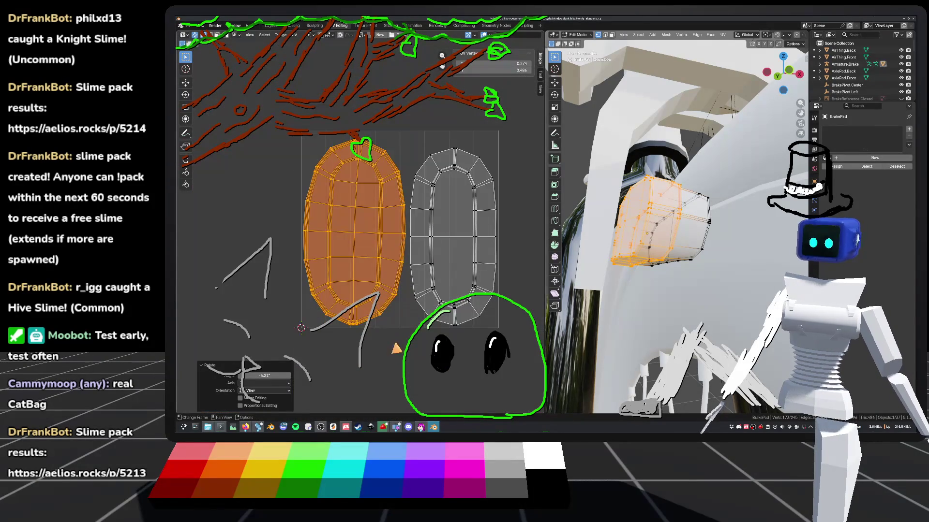
pyautogui.press('r')
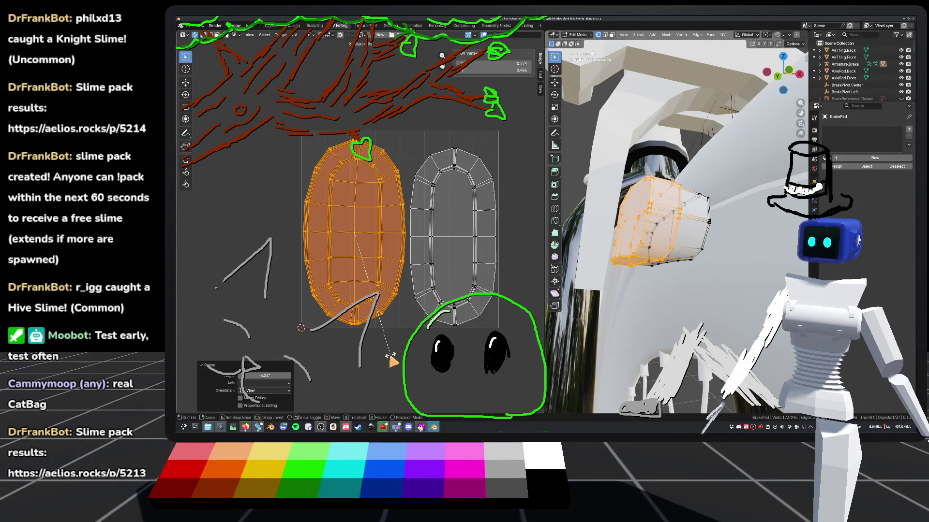
pyautogui.click(391, 360)
# Step: Deselect the UVs, save default_bike.blend and return the BrakePad to Object Mode
pyautogui.click(237, 207)
pyautogui.hotkey('ctrl', 's')
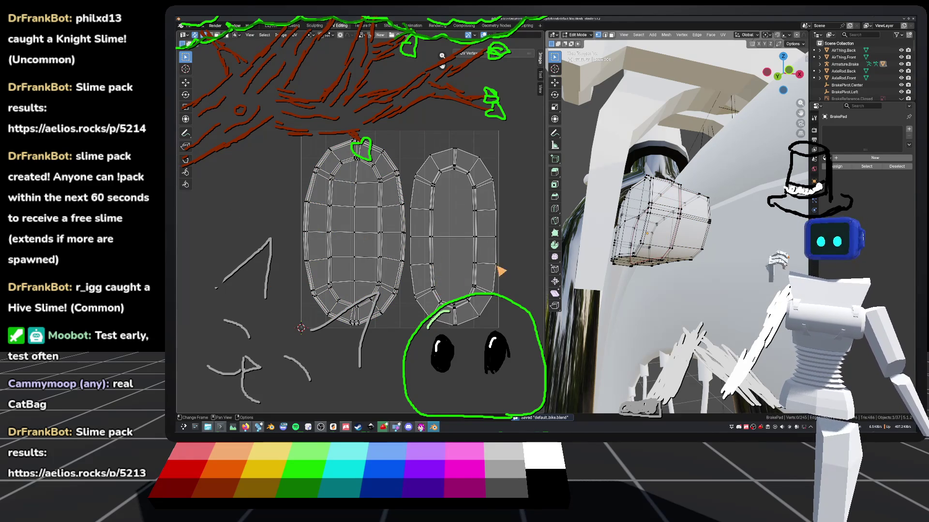
pyautogui.scroll(3)
pyautogui.scroll(-3)
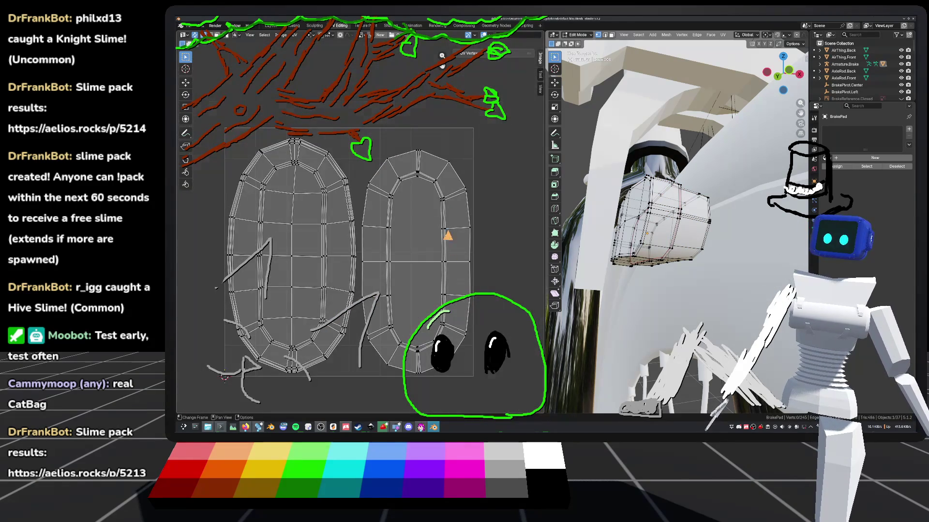
pyautogui.scroll(3)
pyautogui.scroll(-3)
pyautogui.moveTo(424, 277); pyautogui.dragTo(438, 216)
pyautogui.press('Tab')
pyautogui.hotkey('ctrl', 's')
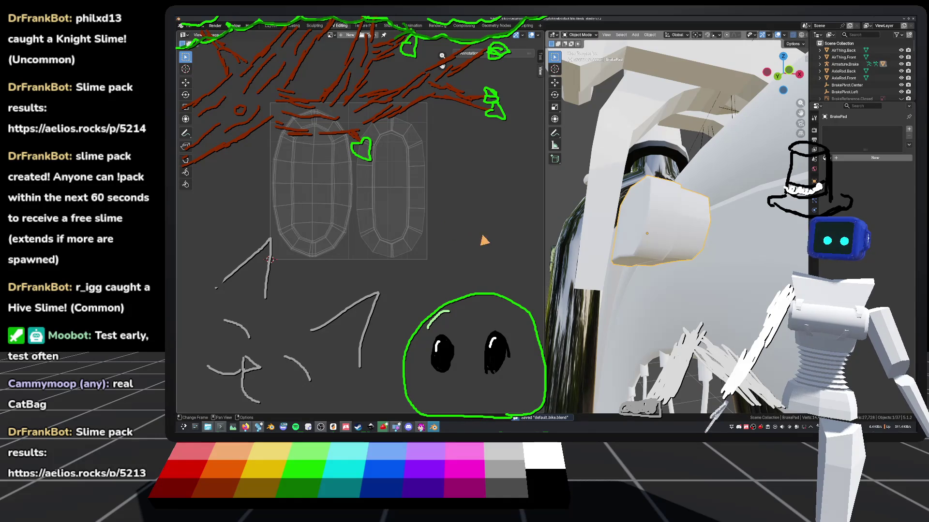
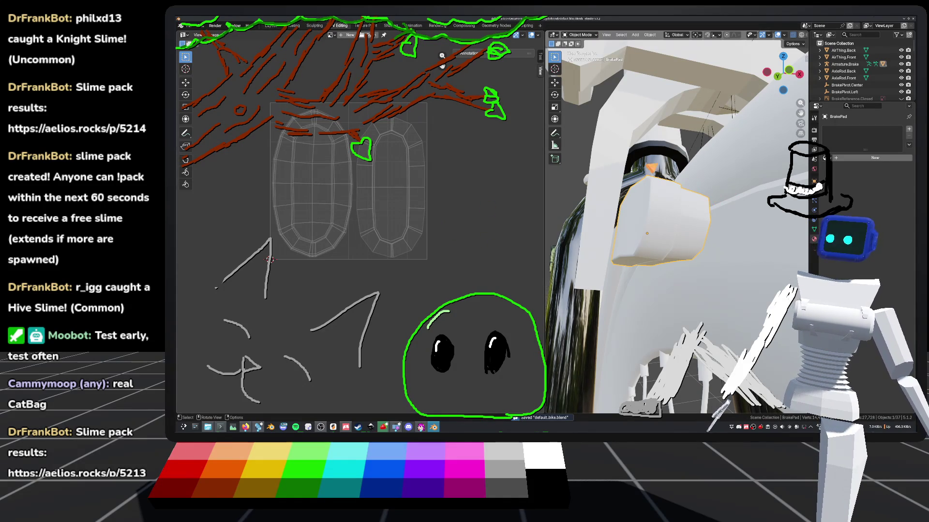
# Step: Return to the Layout workspace, save, and paste a brake rig copy under Armature.Brake
pyautogui.click(271, 26)
pyautogui.hotkey('ctrl', 's')
pyautogui.moveTo(618, 217); pyautogui.dragTo(682, 160)
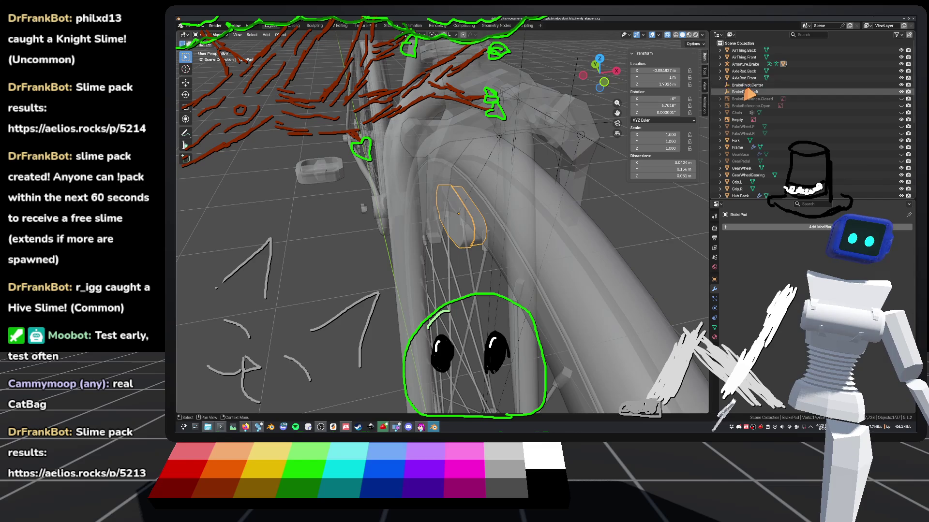
pyautogui.scroll(-3)
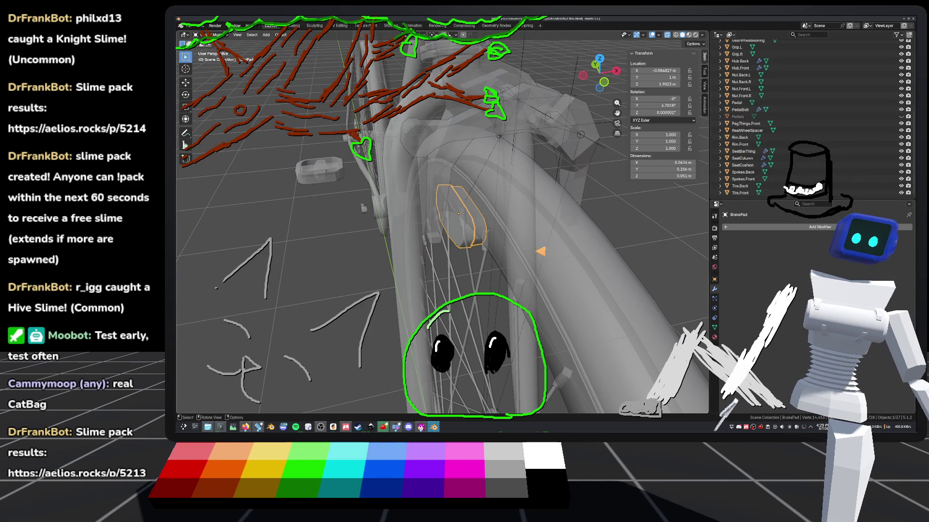
pyautogui.scroll(3)
pyautogui.click(721, 64)
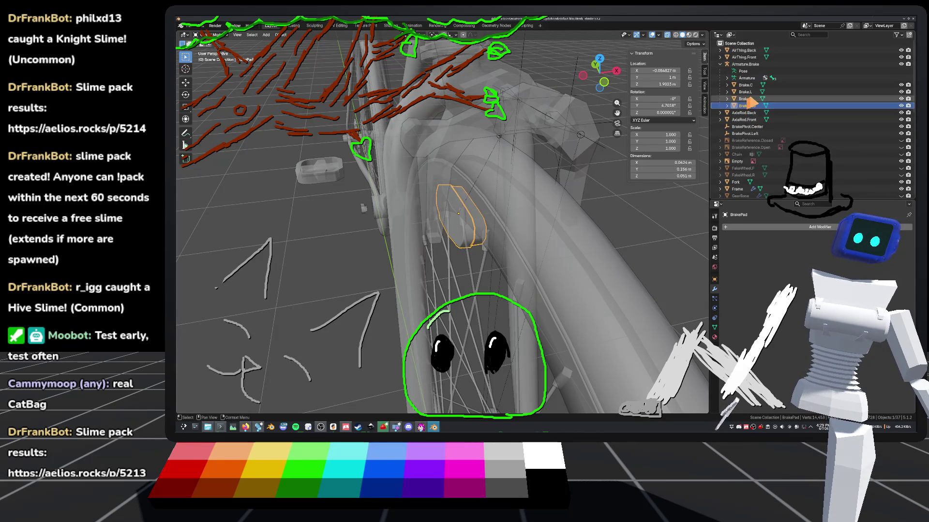
pyautogui.hotkey('ctrl', 'v')
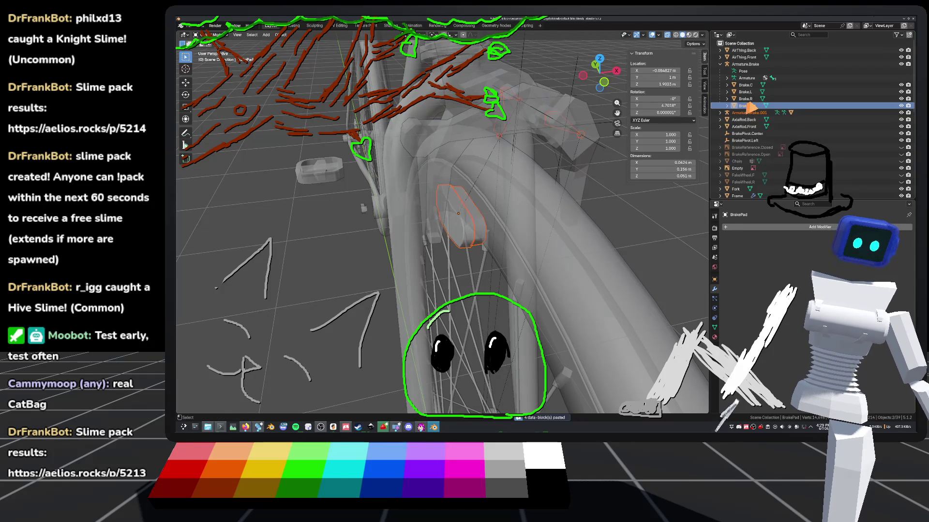
# Step: Undo the pasted copies in the Outliner
pyautogui.hotkey('ctrl', 'z')
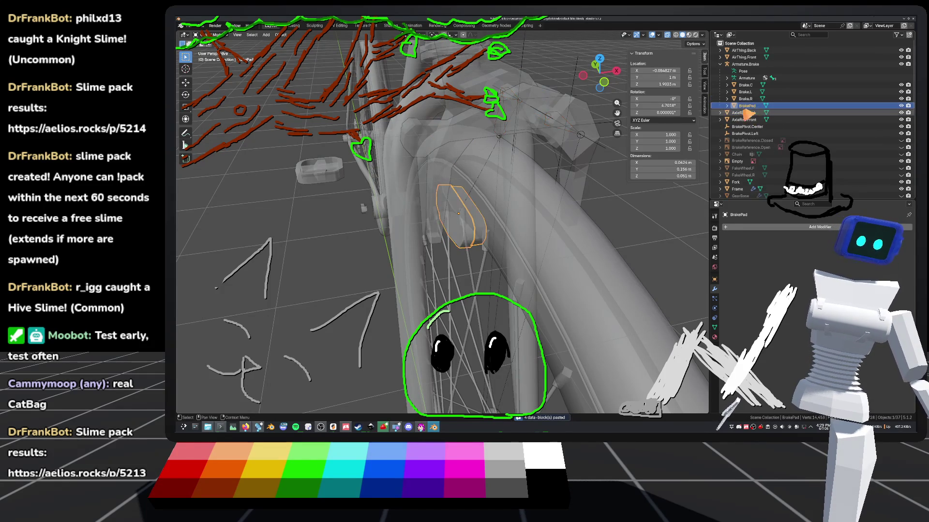
pyautogui.rightClick(748, 107)
pyautogui.click(730, 106)
pyautogui.rightClick(738, 106)
pyautogui.click(755, 112)
pyautogui.hotkey('ctrl', 'z')
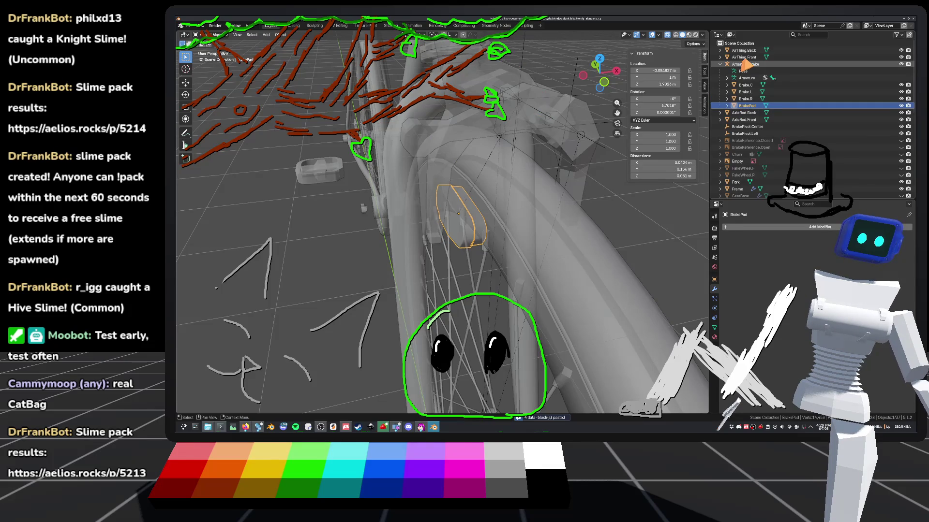
# Step: Copy BrakePad, paste it onto Armature.Brake, and select the new BrakePad.001
pyautogui.rightClick(751, 105)
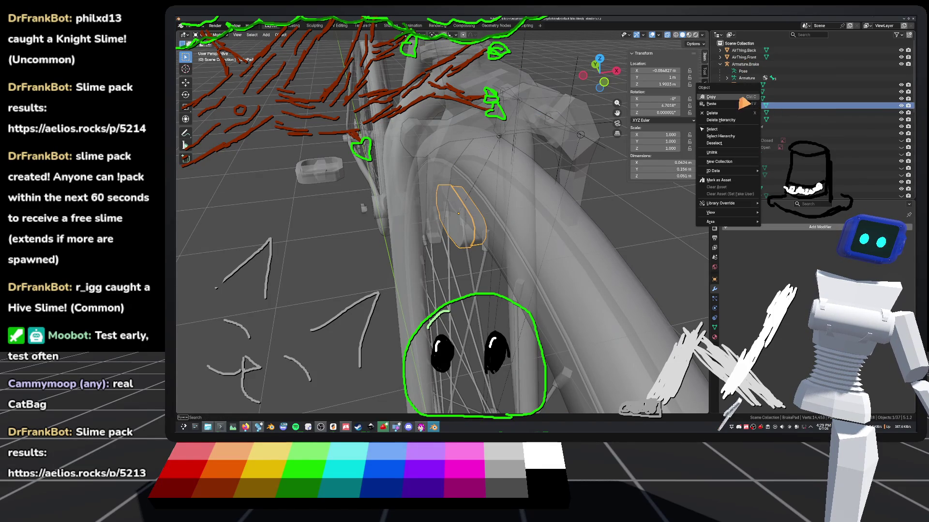
pyautogui.click(725, 96)
pyautogui.click(740, 64)
pyautogui.rightClick(739, 66)
pyautogui.click(738, 71)
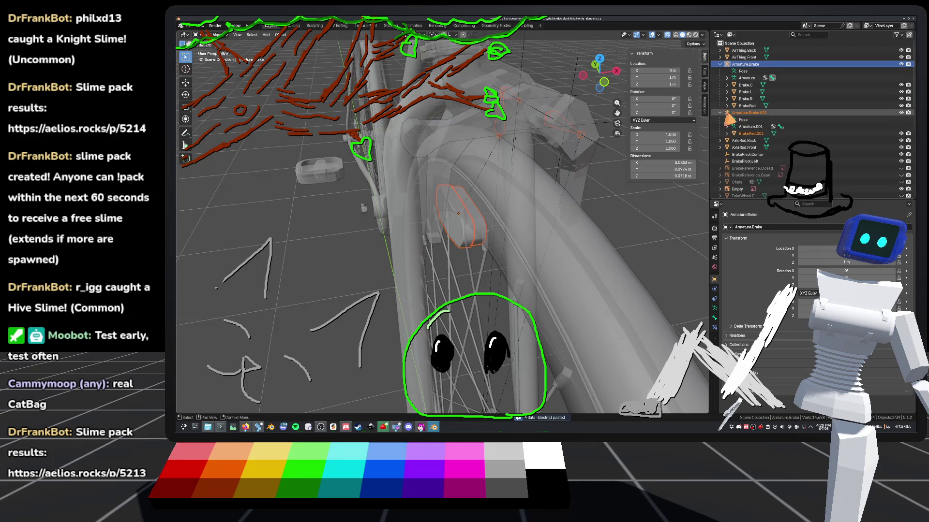
pyautogui.click(750, 134)
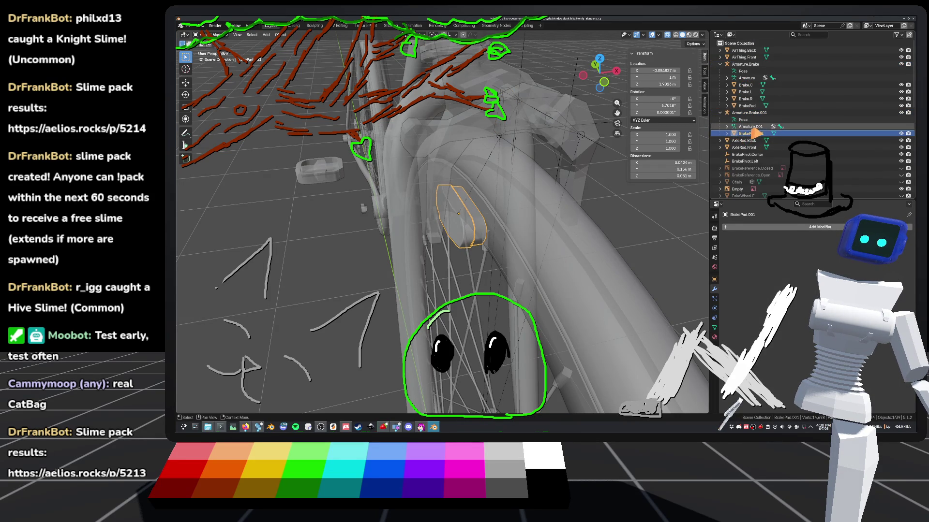
# Step: Rename BrakePad.001 to BrakePad.L and save the file
pyautogui.moveTo(569, 156); pyautogui.dragTo(527, 160)
pyautogui.doubleClick(767, 135)
pyautogui.press('BackSpace')
pyautogui.press('BackSpace')
pyautogui.press('BackSpace')
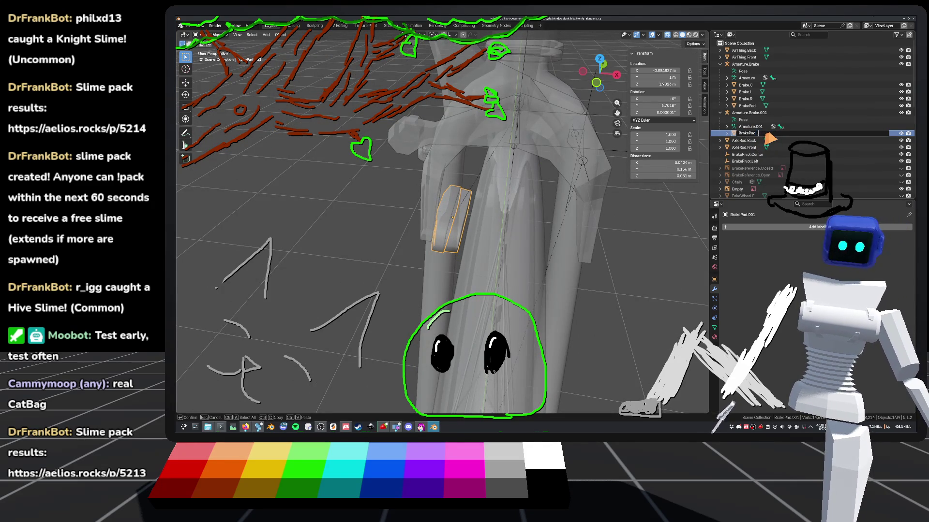
pyautogui.press('Return')
pyautogui.hotkey('ctrl', 's')
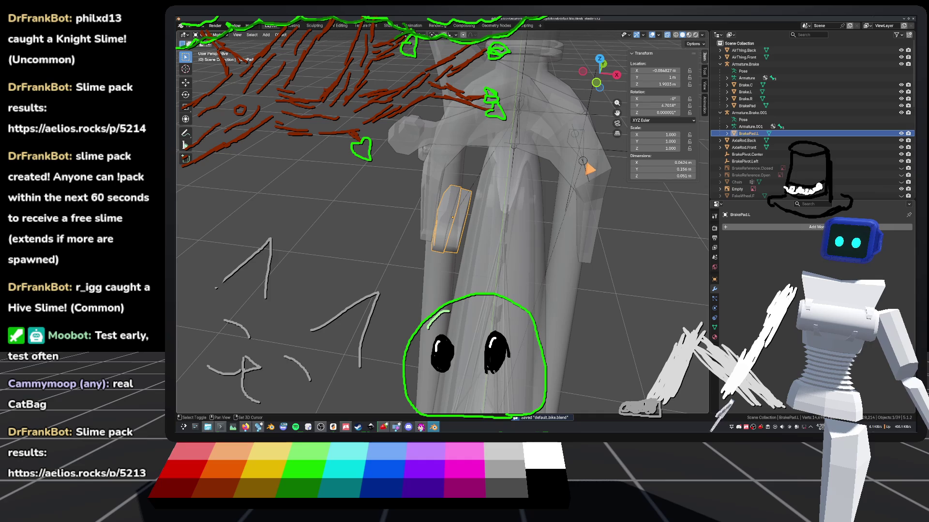
# Step: Make BrakePad.L the active object
pyautogui.click(579, 148)
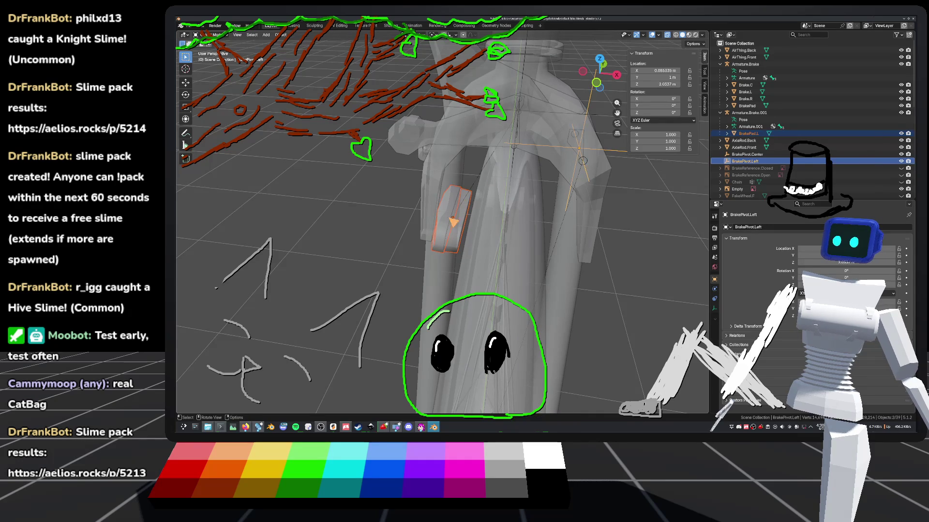
pyautogui.click(459, 214)
pyautogui.click(747, 133)
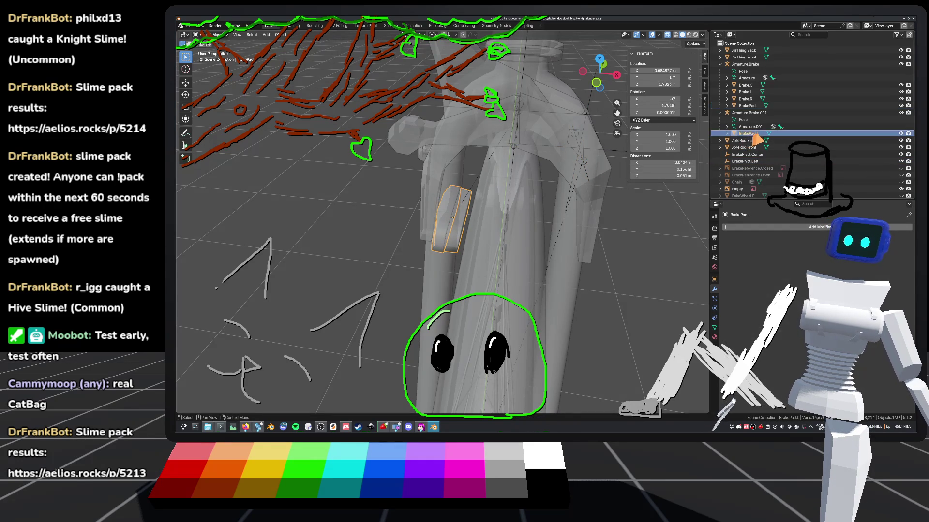
pyautogui.moveTo(589, 169); pyautogui.dragTo(609, 160)
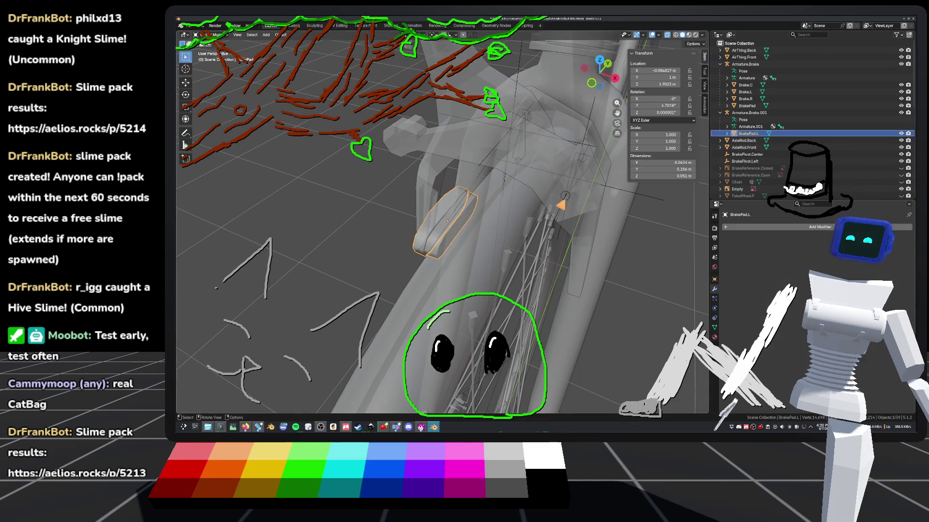
# Step: Frame the Brake.L arm, select Armature.Brake, and switch it into Pose Mode
pyautogui.click(568, 198)
pyautogui.press('KP_Decimal')
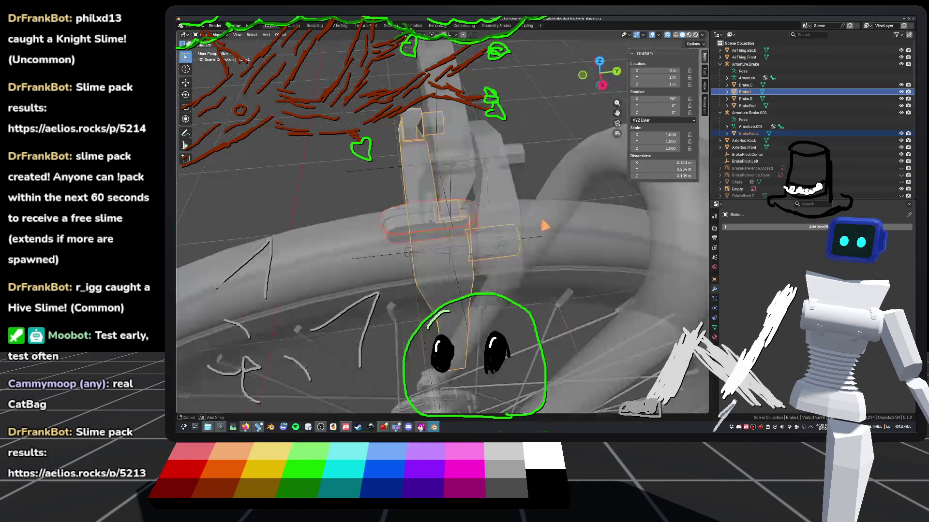
pyautogui.scroll(3)
pyautogui.moveTo(685, 53); pyautogui.dragTo(706, 167)
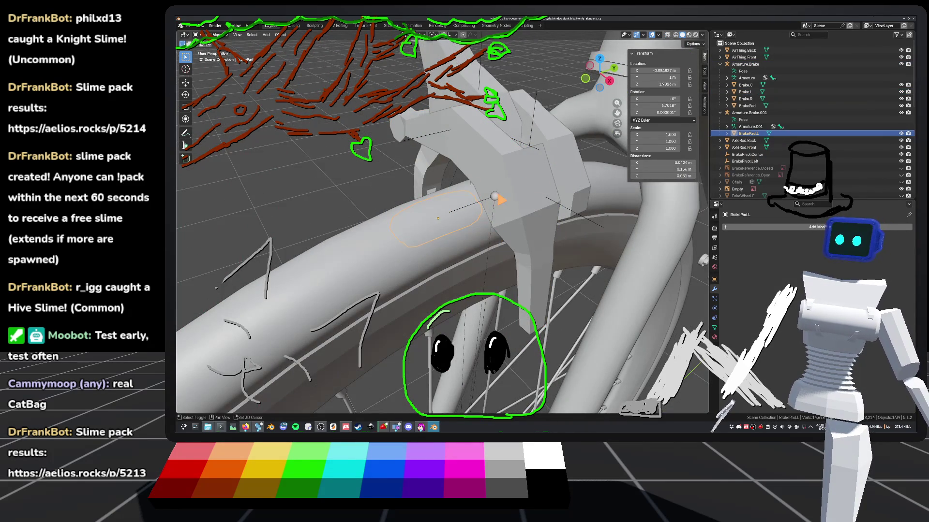
pyautogui.click(498, 198)
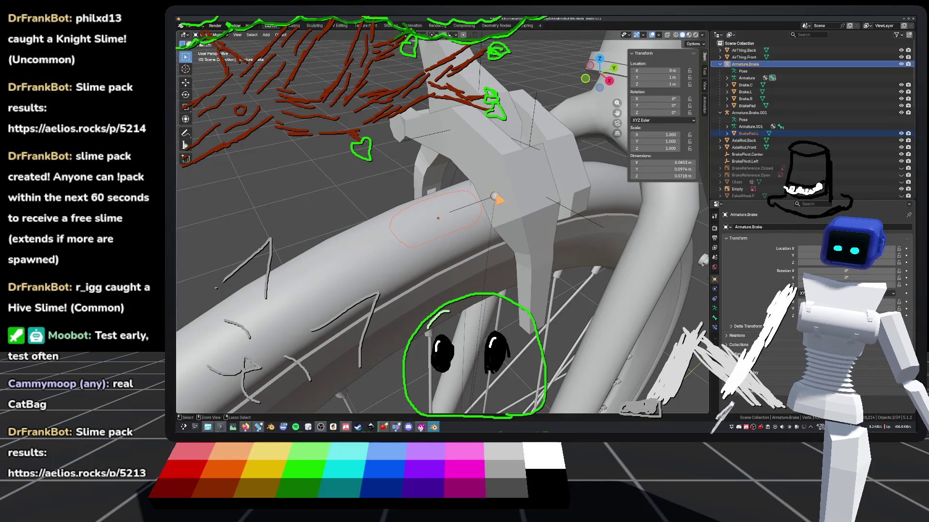
pyautogui.hotkey('ctrl', 'Tab')
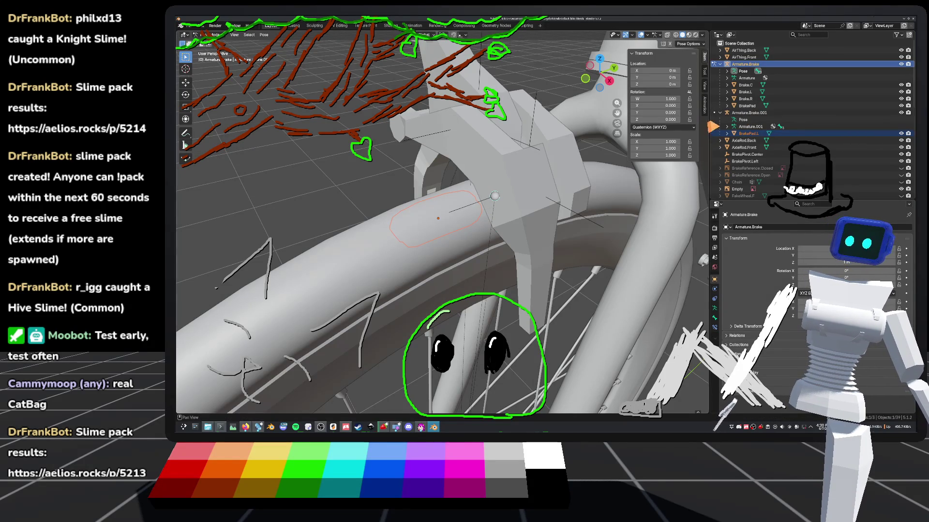
# Step: Parent BrakePad.L to a bone of Armature.Brake and save
pyautogui.moveTo(483, 217); pyautogui.dragTo(503, 208)
pyautogui.hotkey('ctrl', 'p')
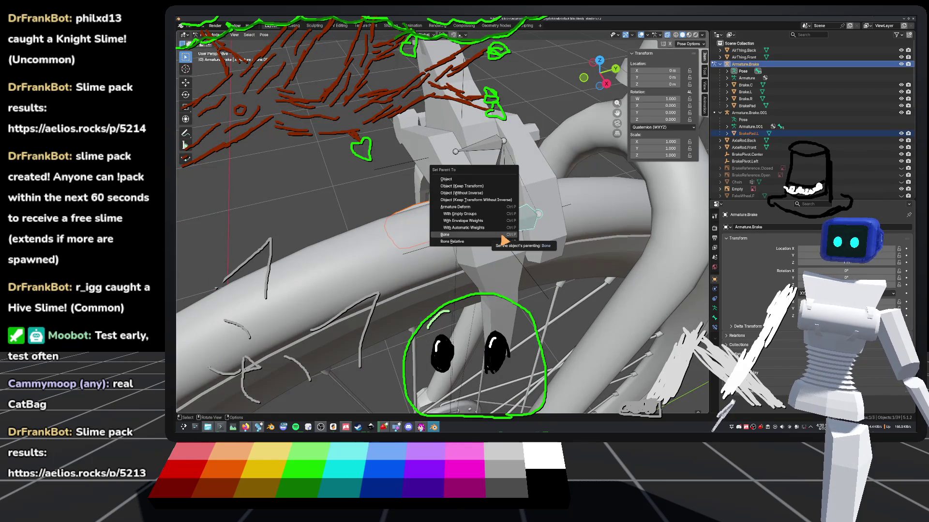
pyautogui.click(502, 237)
pyautogui.hotkey('ctrl', 's')
# Step: Delete the leftover Armature.Brake.001 copy
pyautogui.moveTo(381, 182); pyautogui.dragTo(315, 188)
pyautogui.press('Tab')
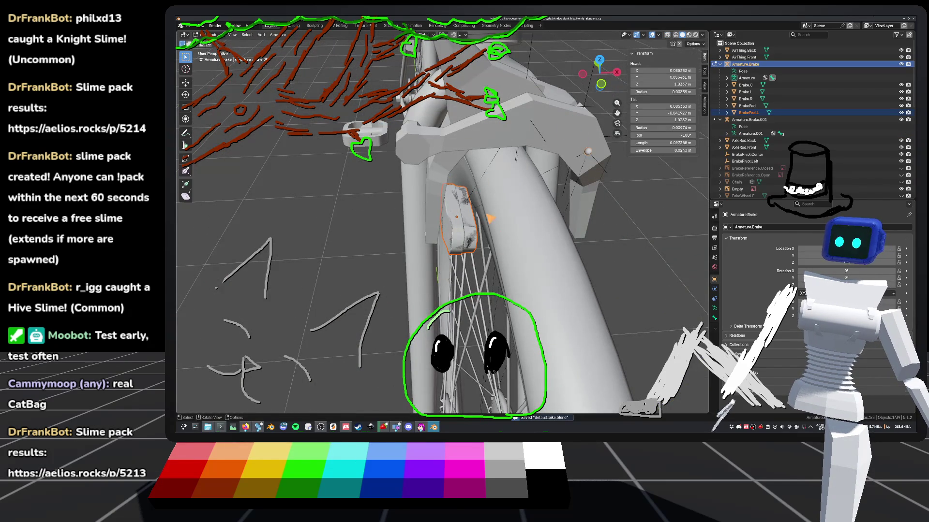
pyautogui.click(751, 120)
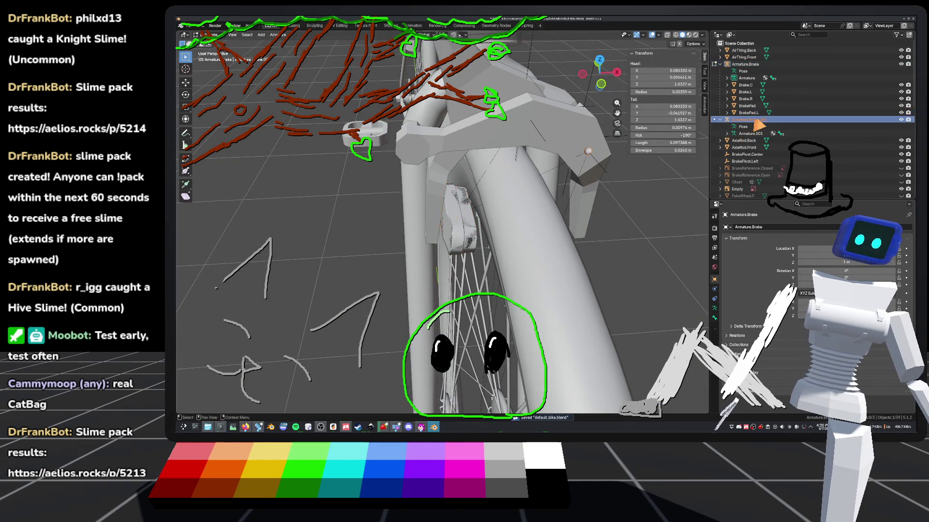
pyautogui.press('x')
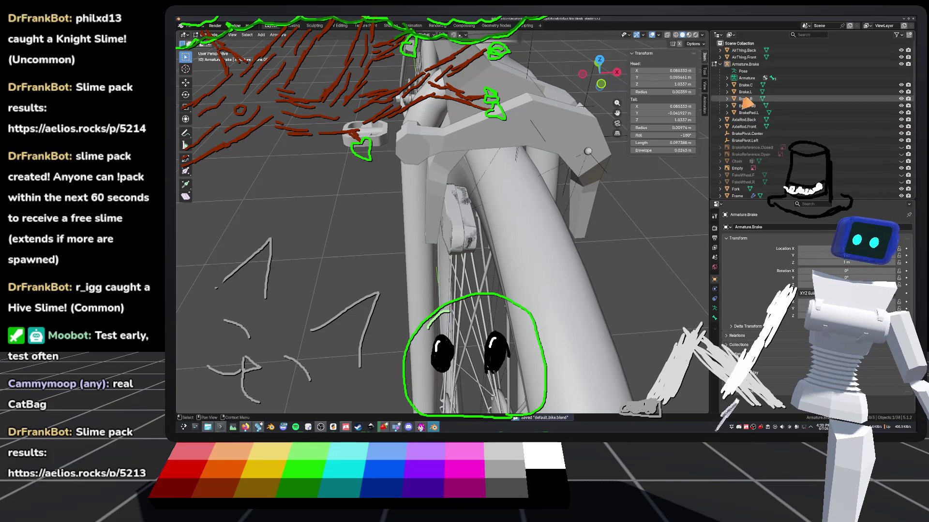
# Step: Rename the original BrakePad to BrakePad.R, save, and select BrakePad.L
pyautogui.doubleClick(767, 106)
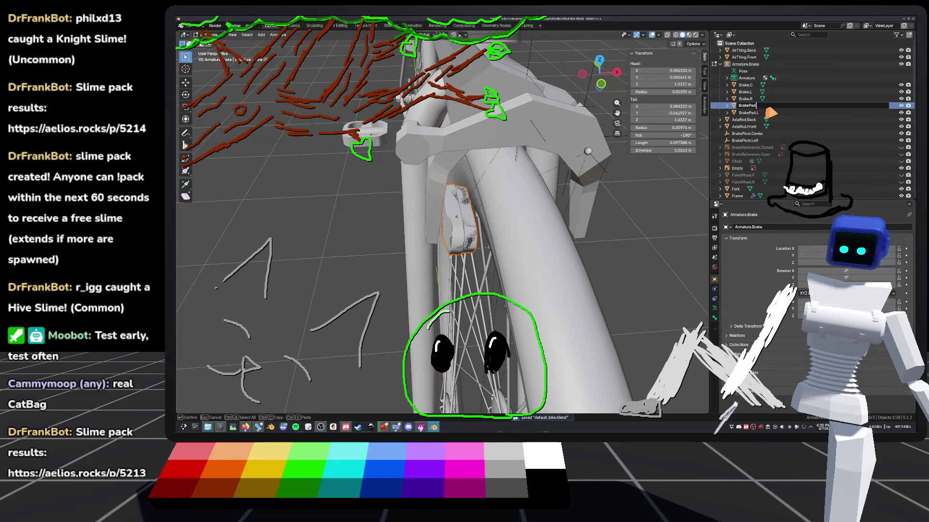
pyautogui.press('Return')
pyautogui.doubleClick(762, 106)
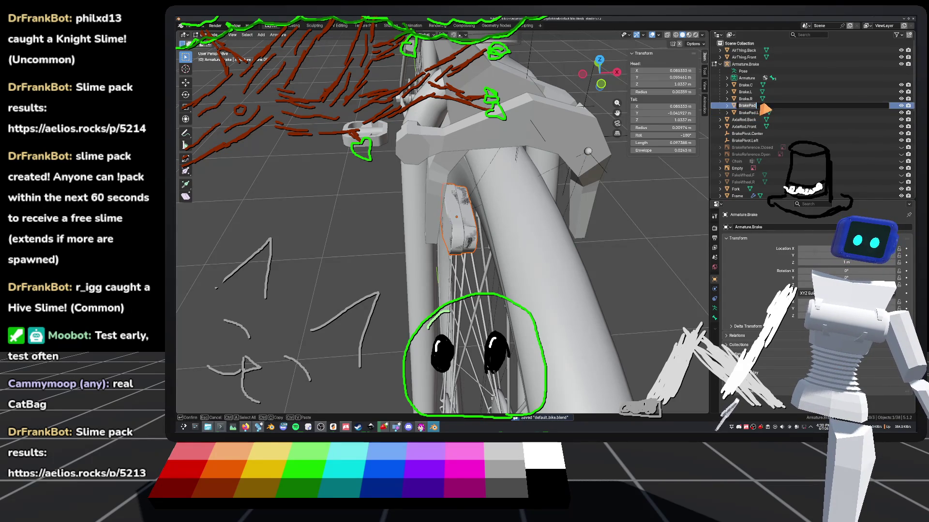
pyautogui.write('.R')
pyautogui.press('Return')
pyautogui.hotkey('ctrl', 's')
pyautogui.click(816, 106)
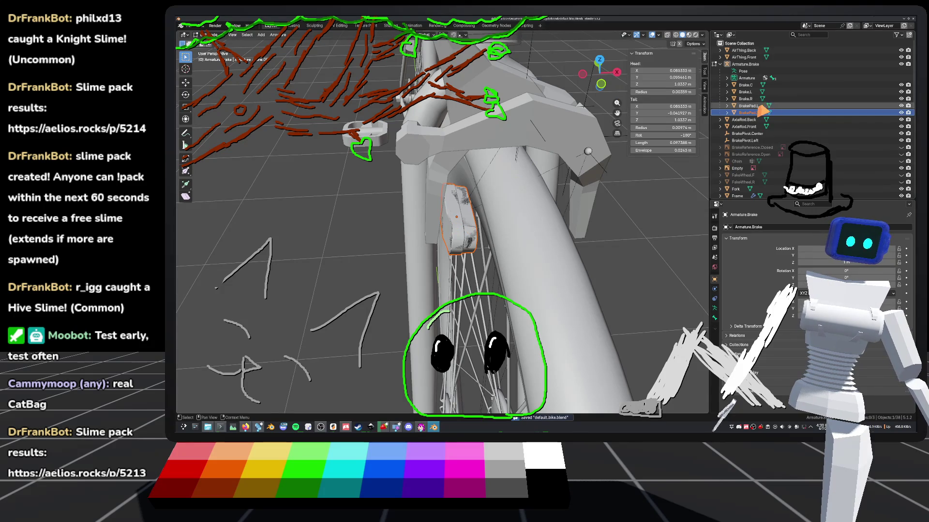
pyautogui.moveTo(630, 141); pyautogui.dragTo(603, 62)
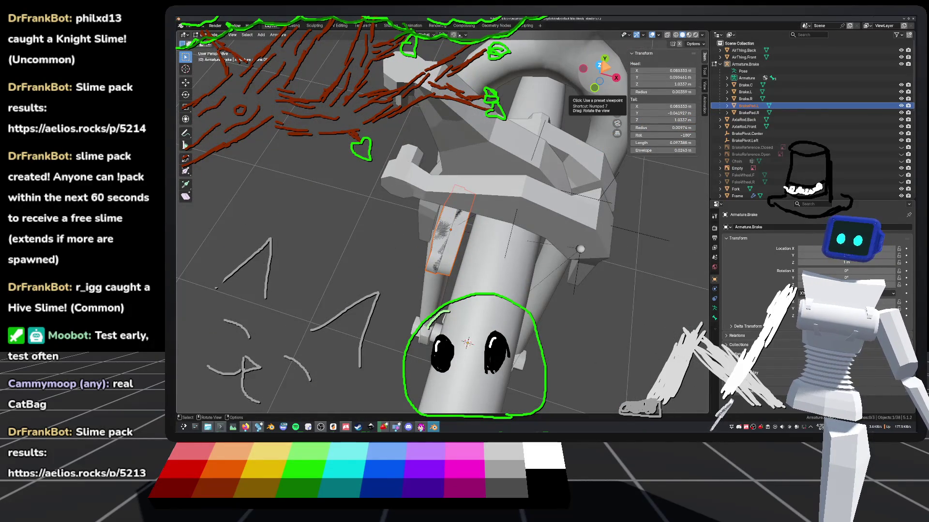
# Step: Return the armature to Object Mode and view the pad in Top Orthographic
pyautogui.click(599, 65)
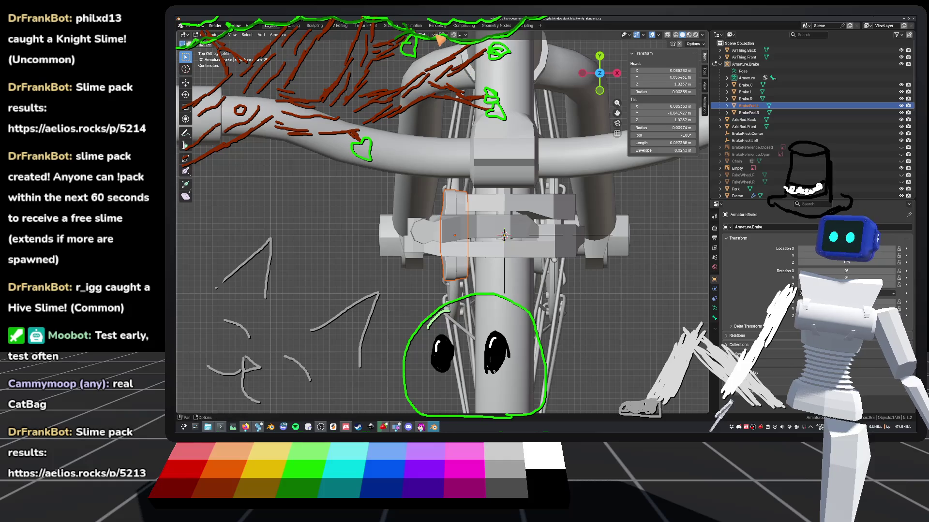
pyautogui.moveTo(442, 40); pyautogui.dragTo(498, 192)
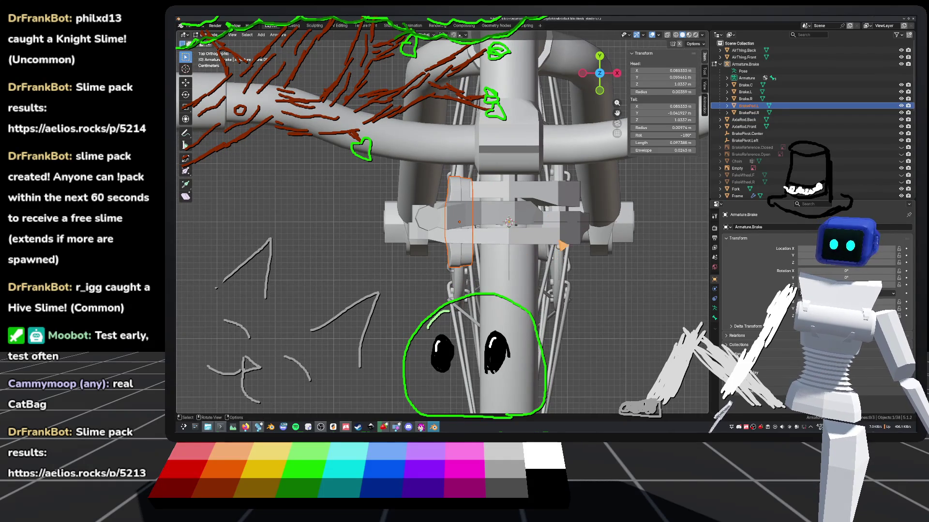
pyautogui.moveTo(289, 101); pyautogui.dragTo(360, 80)
pyautogui.hotkey('ctrl', 'Tab')
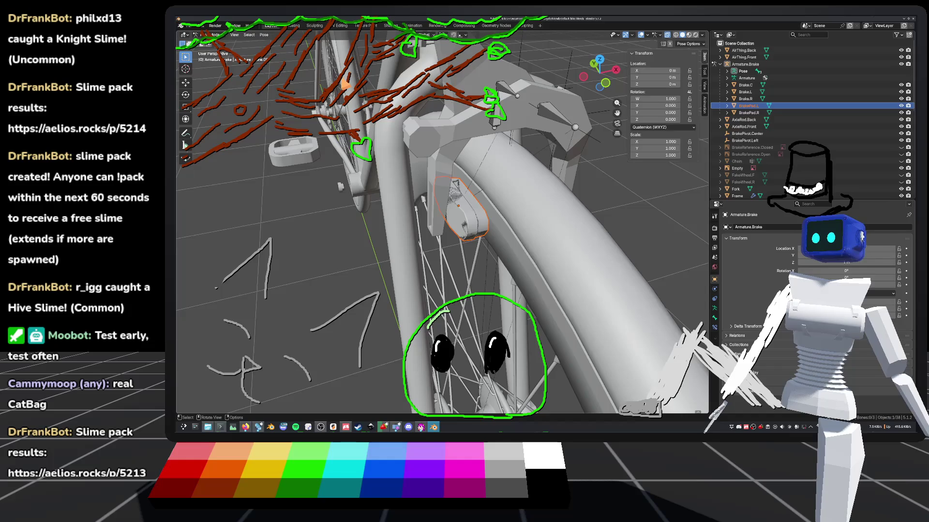
pyautogui.hotkey('ctrl', 'Tab')
pyautogui.hotkey('ctrl', 'Tab')
pyautogui.hotkey('ctrl', 'Tab')
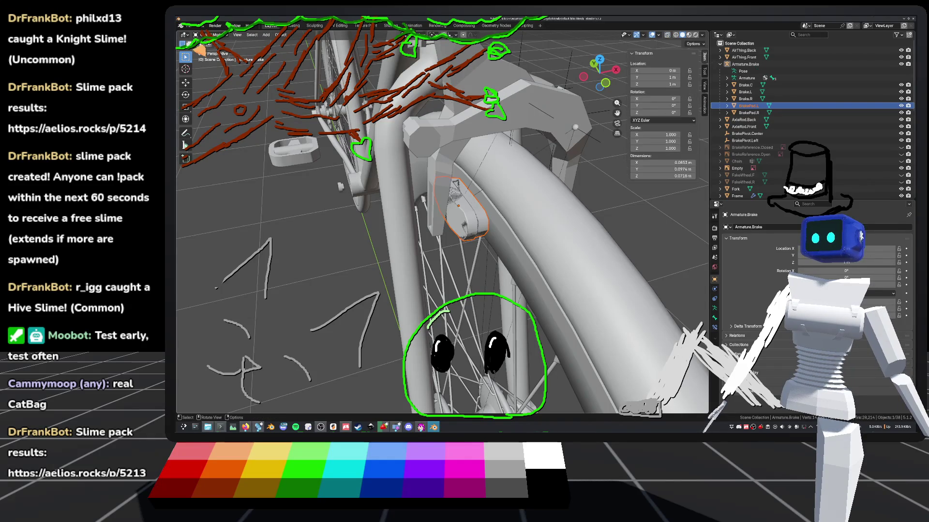
pyautogui.click(599, 62)
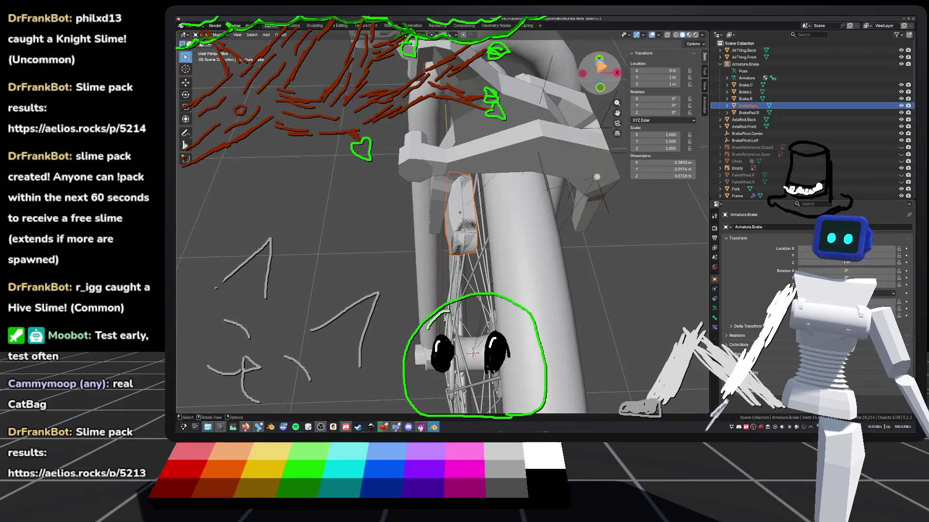
# Step: Rotate BrakePad.L 180 degrees and check it in Front Orthographic view
pyautogui.press('r')
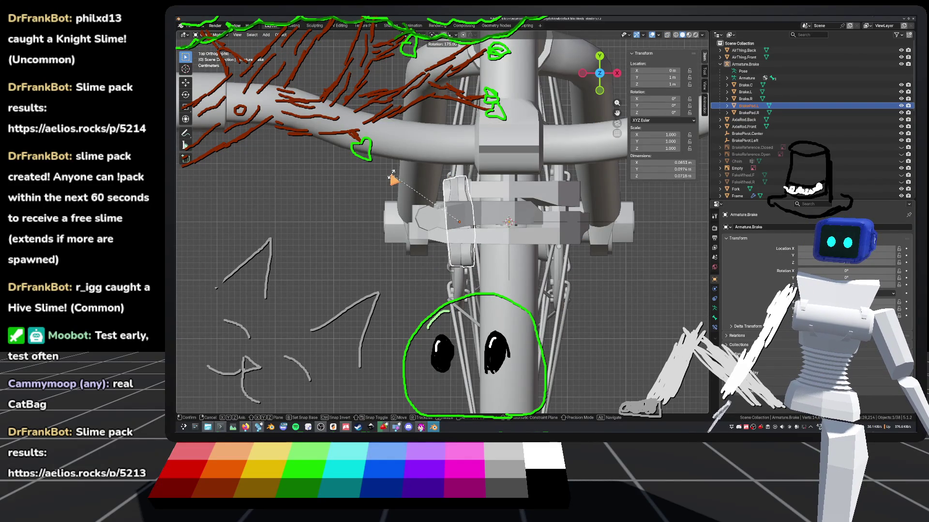
pyautogui.click(397, 177)
pyautogui.moveTo(398, 177); pyautogui.dragTo(520, 192)
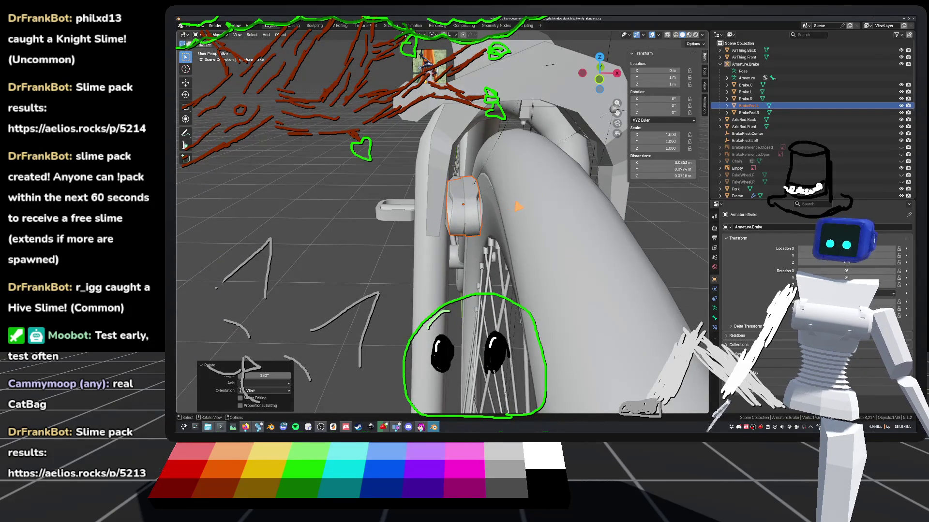
pyautogui.press('g')
pyautogui.press('Escape')
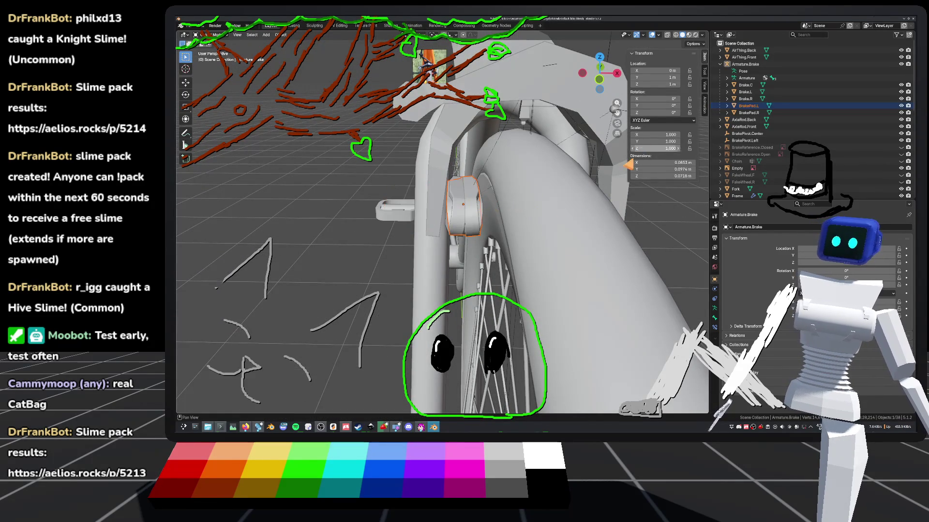
pyautogui.click(599, 89)
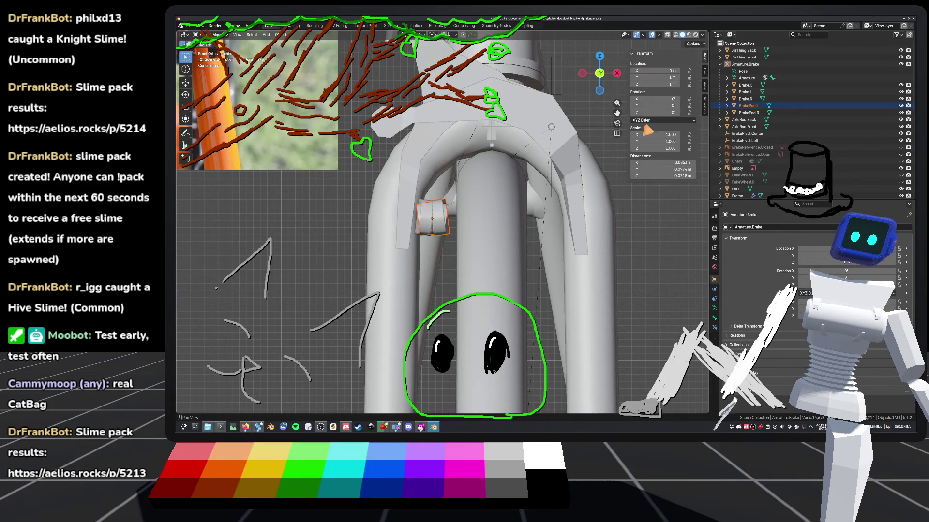
# Step: Save, then set BrakePad.L's Location X to 0.084827 m
pyautogui.click(419, 37)
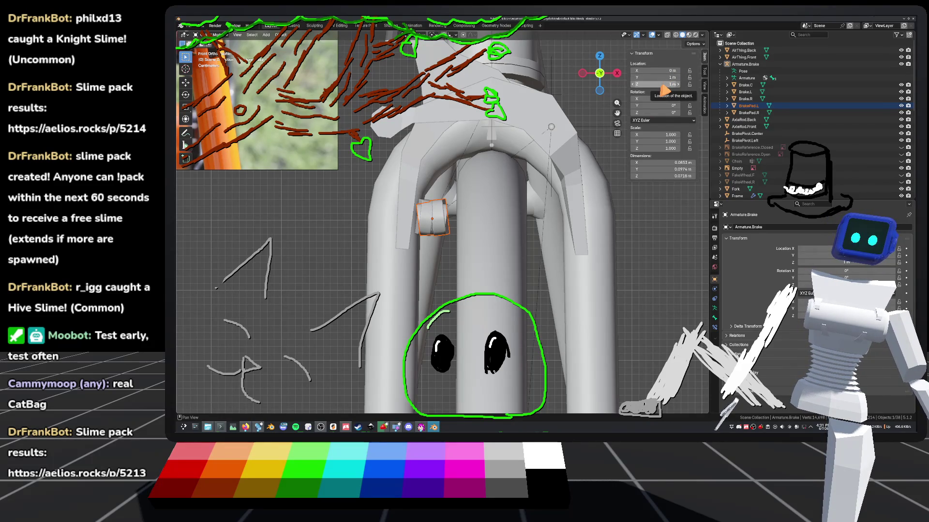
pyautogui.hotkey('ctrl', 's')
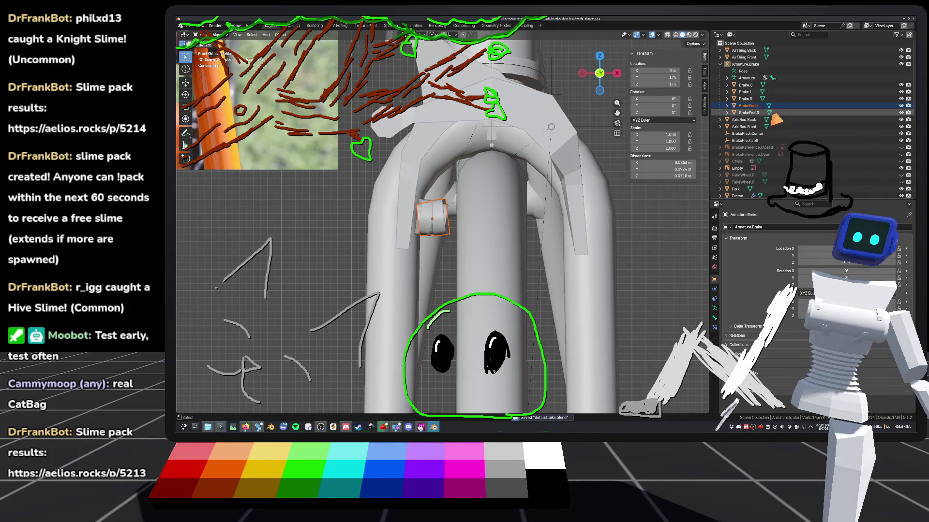
pyautogui.click(749, 106)
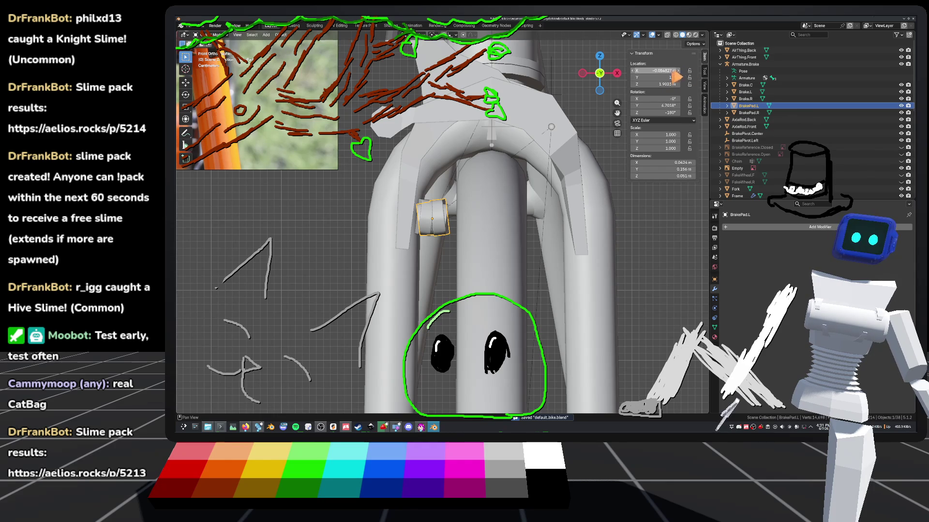
pyautogui.click(665, 73)
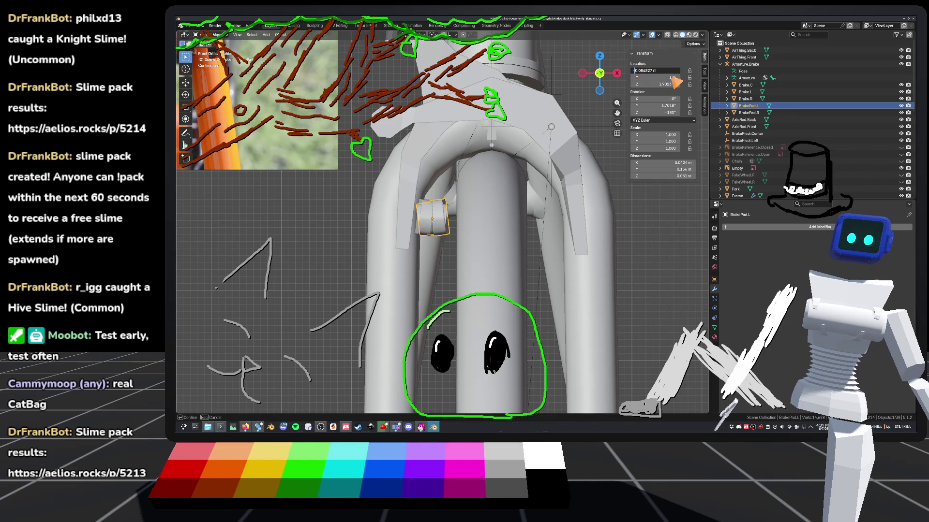
pyautogui.press('Delete')
pyautogui.press('Return')
# Step: Select the Armature.Brake rig
pyautogui.moveTo(581, 145); pyautogui.dragTo(512, 178)
pyautogui.click(577, 216)
pyautogui.click(516, 193)
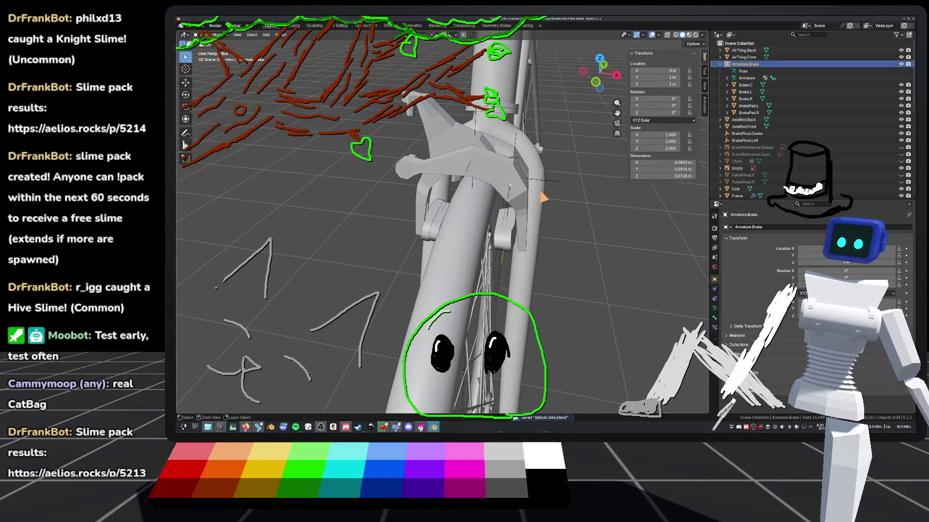
# Step: Test-rotate the brake bone, cancel it, and return the armature to Object Mode
pyautogui.press('r')
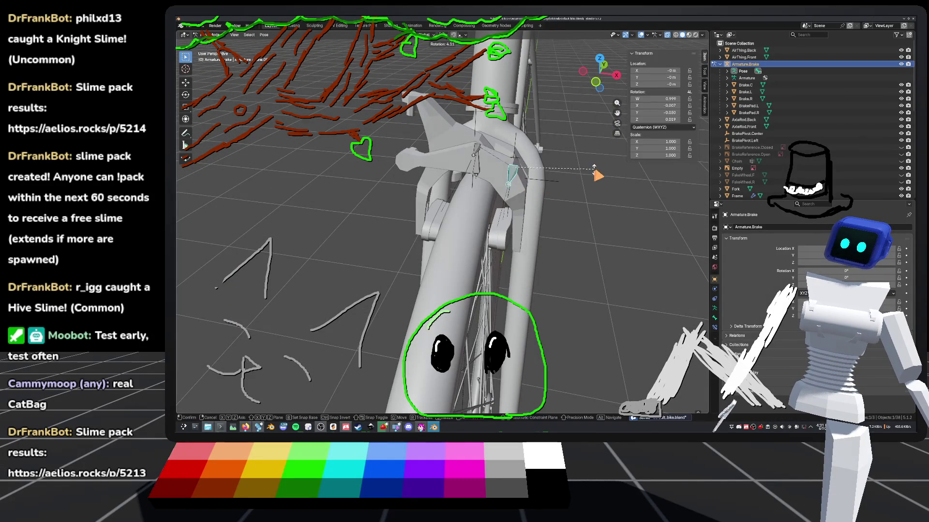
pyautogui.press('Escape')
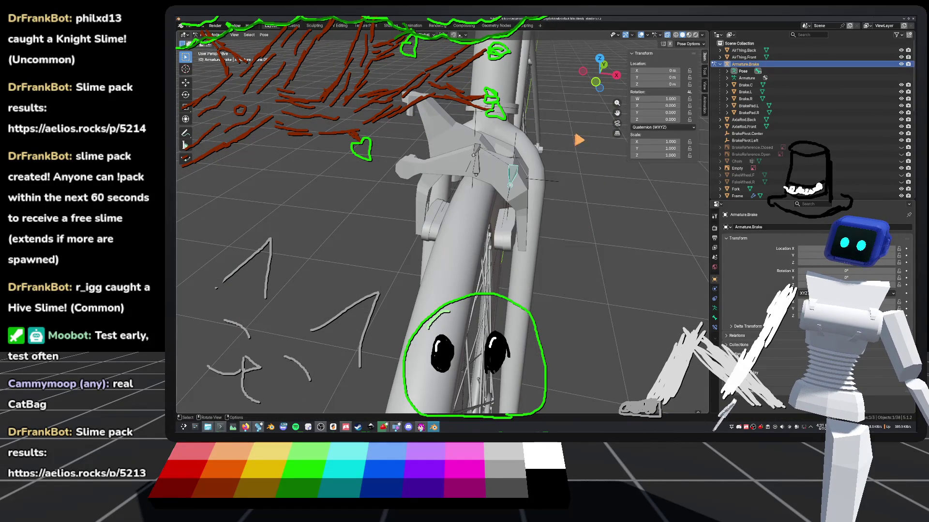
pyautogui.press('Tab')
pyautogui.scroll(3)
pyautogui.moveTo(373, 201); pyautogui.dragTo(495, 224)
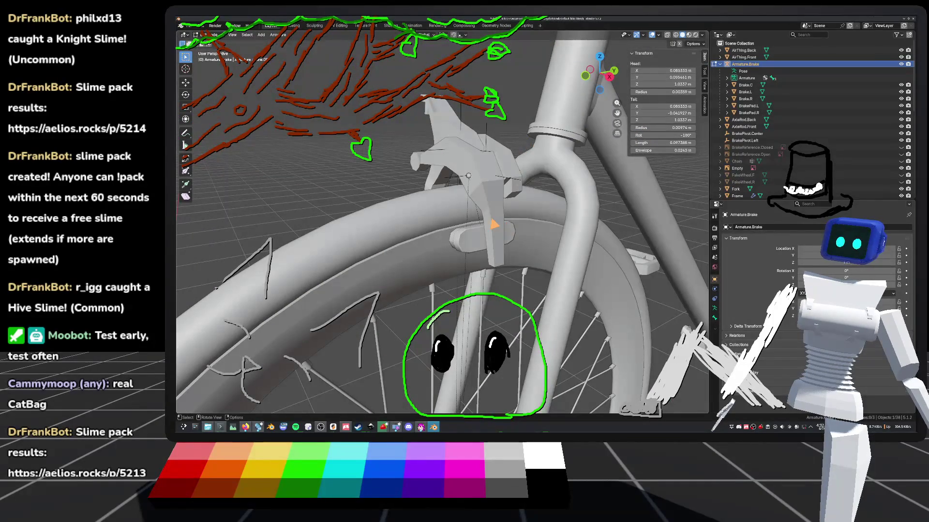
pyautogui.press('Tab')
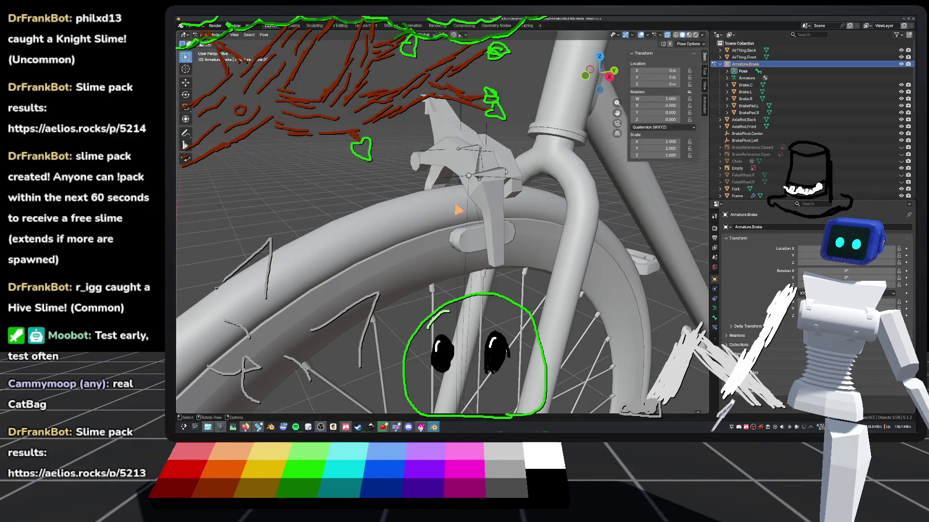
pyautogui.hotkey('ctrl', 'Tab')
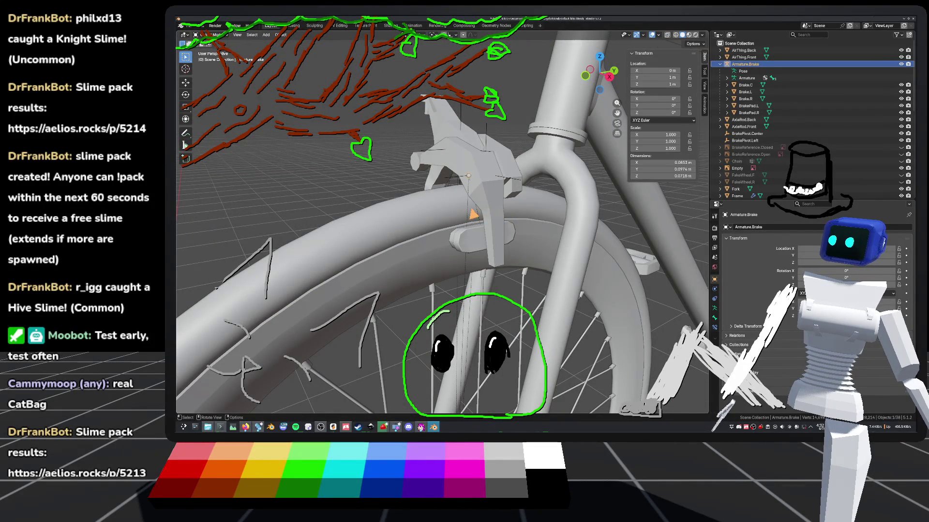
# Step: Select the Brake.L arm and enter Edit Mode
pyautogui.click(492, 214)
pyautogui.press('Tab')
pyautogui.moveTo(492, 214); pyautogui.dragTo(546, 199)
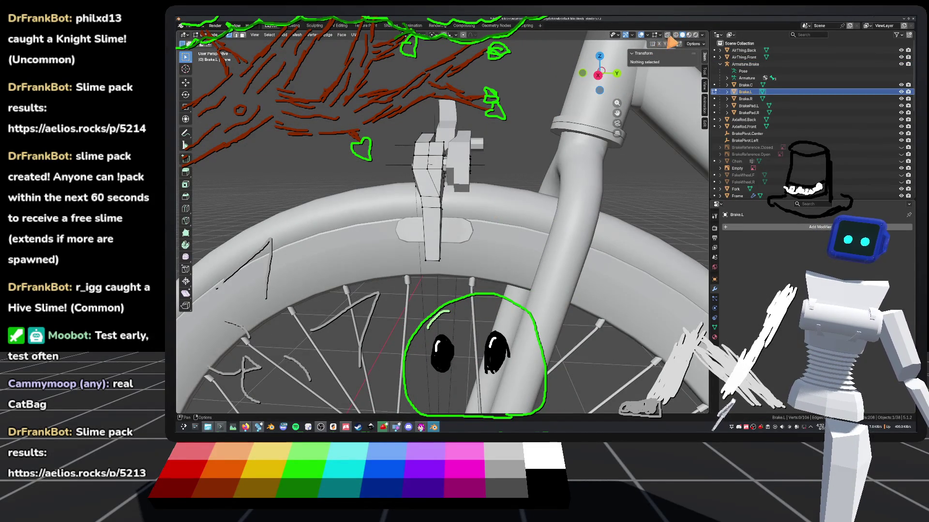
# Step: Turn on X-ray, view Brake.L from the right, and select vertices above the pad
pyautogui.click(667, 35)
pyautogui.click(599, 74)
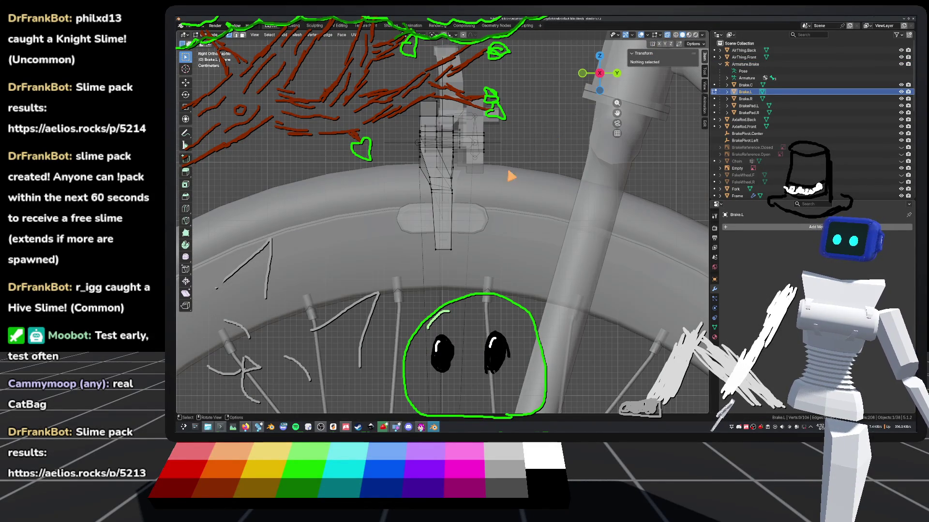
pyautogui.scroll(3)
pyautogui.moveTo(498, 170); pyautogui.dragTo(503, 189)
pyautogui.click(601, 74)
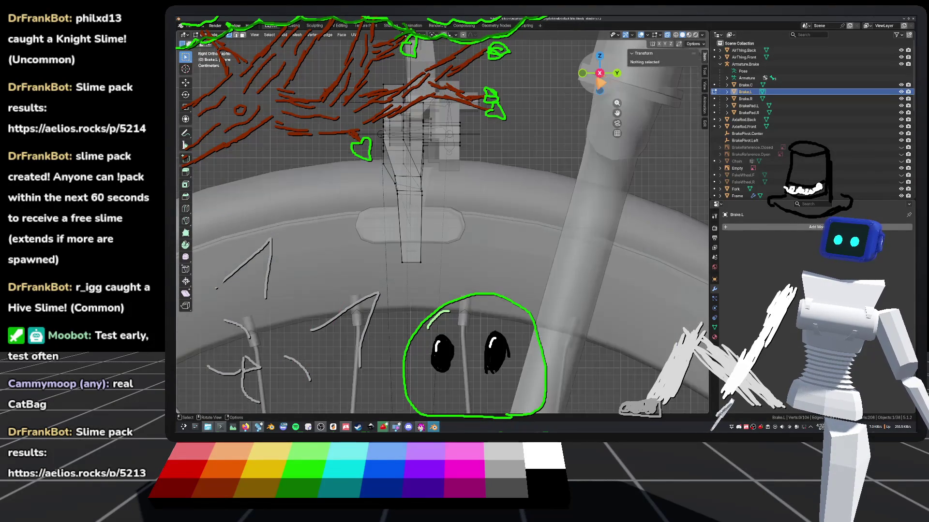
pyautogui.moveTo(480, 224); pyautogui.dragTo(494, 240)
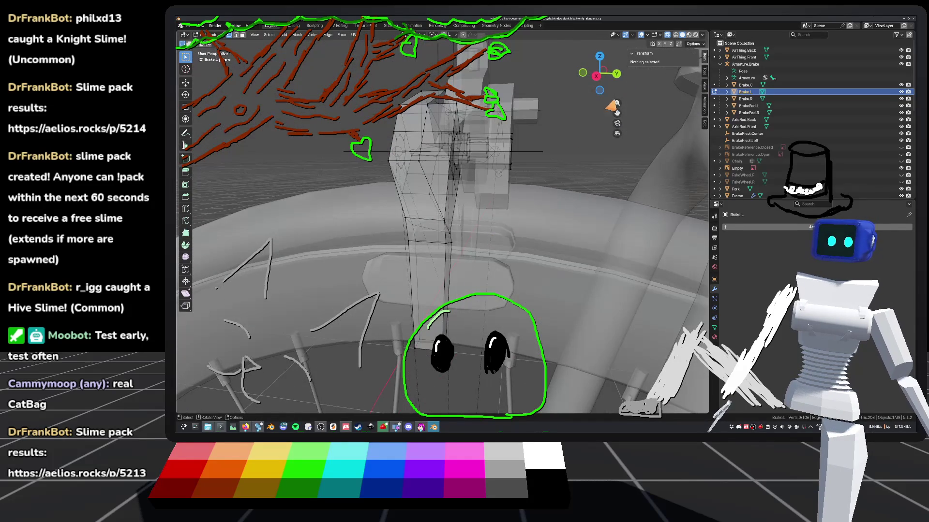
pyautogui.moveTo(510, 151); pyautogui.dragTo(514, 191)
pyautogui.click(417, 200)
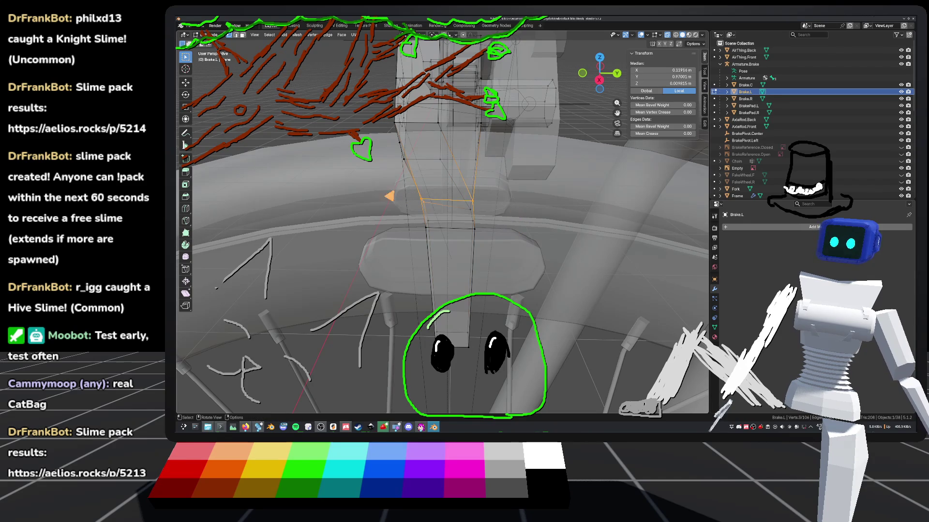
# Step: Move the selected lower-arm vertices twice, deselect all, and save
pyautogui.press('g')
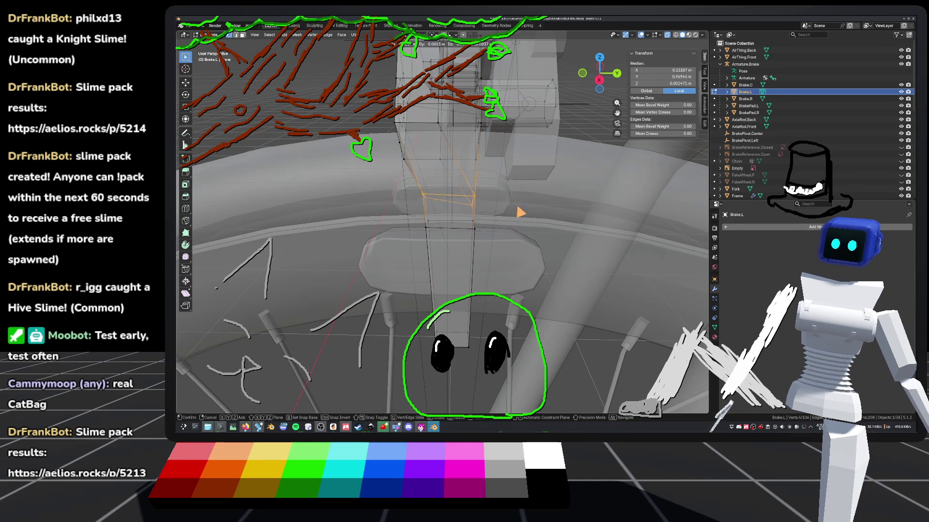
pyautogui.click(520, 210)
pyautogui.moveTo(412, 213); pyautogui.dragTo(530, 233)
pyautogui.press('g')
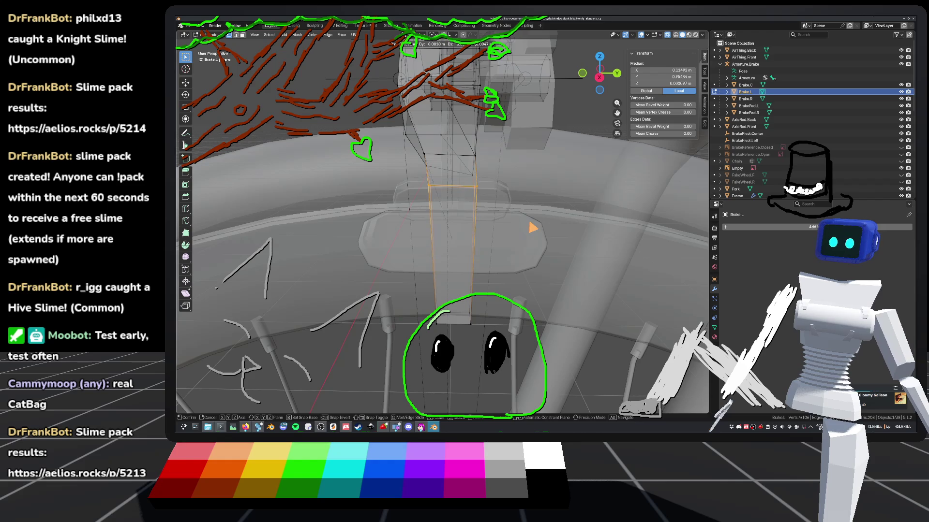
pyautogui.click(533, 228)
pyautogui.moveTo(534, 228); pyautogui.dragTo(515, 206)
pyautogui.scroll(3)
pyautogui.hotkey('alt', 'a')
pyautogui.hotkey('ctrl', 's')
# Step: Scale a lower-arm edge along X and then Z to narrow it, and save
pyautogui.click(399, 178)
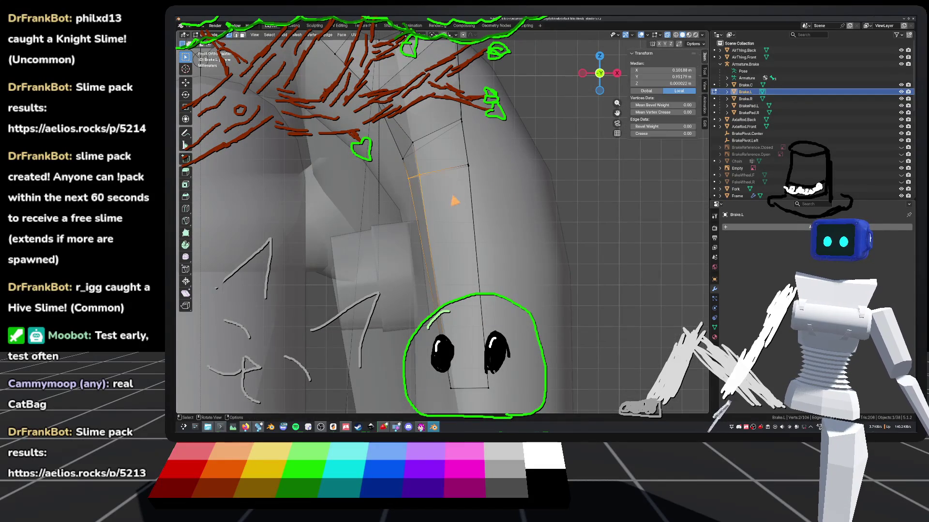
pyautogui.press('s')
pyautogui.press('x')
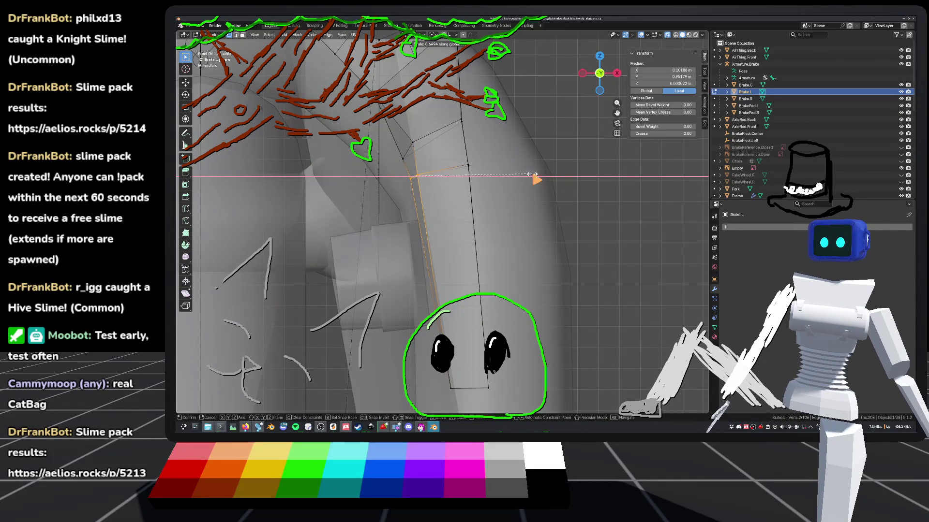
pyautogui.click(462, 178)
pyautogui.press('s')
pyautogui.press('x')
pyautogui.press('z')
pyautogui.click(408, 144)
pyautogui.click(540, 184)
pyautogui.moveTo(540, 184); pyautogui.dragTo(525, 207)
pyautogui.hotkey('ctrl', 's')
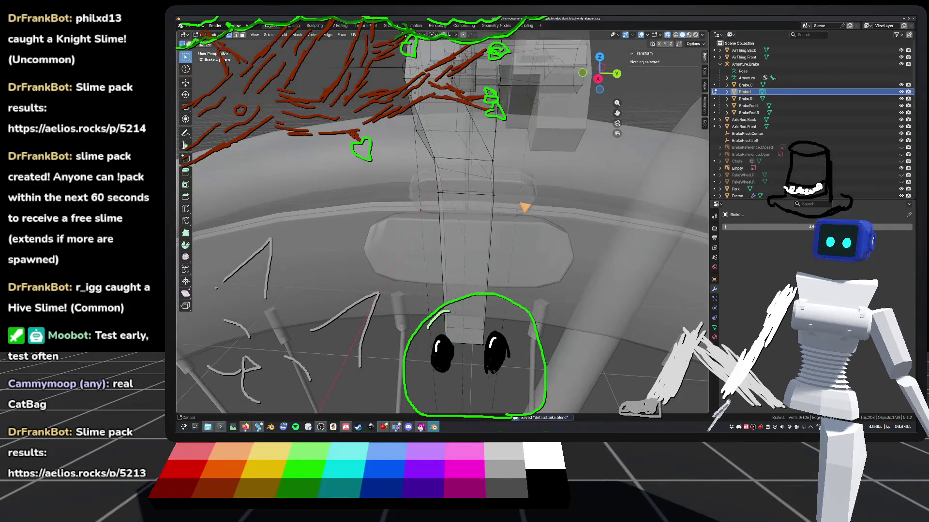
# Step: Inset a face on the lower Brake.L arm
pyautogui.click(462, 254)
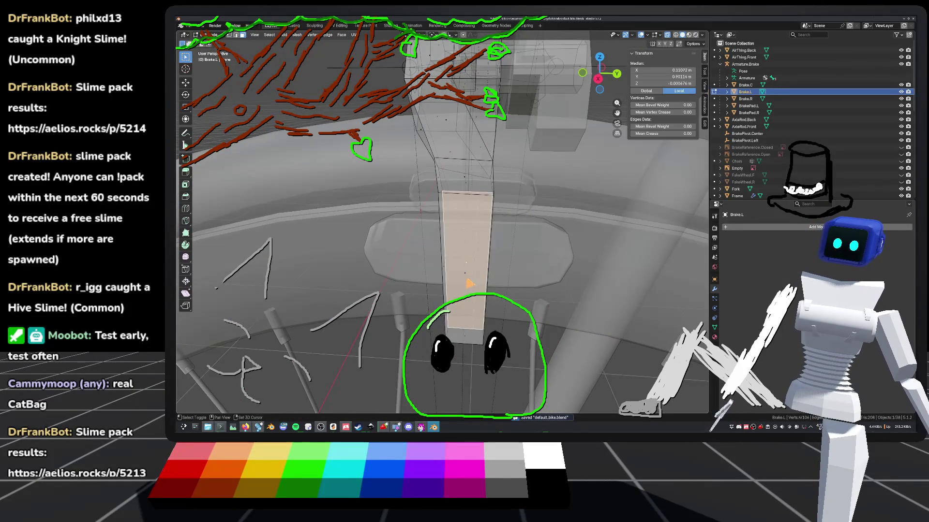
pyautogui.rightClick(468, 283)
pyautogui.click(452, 303)
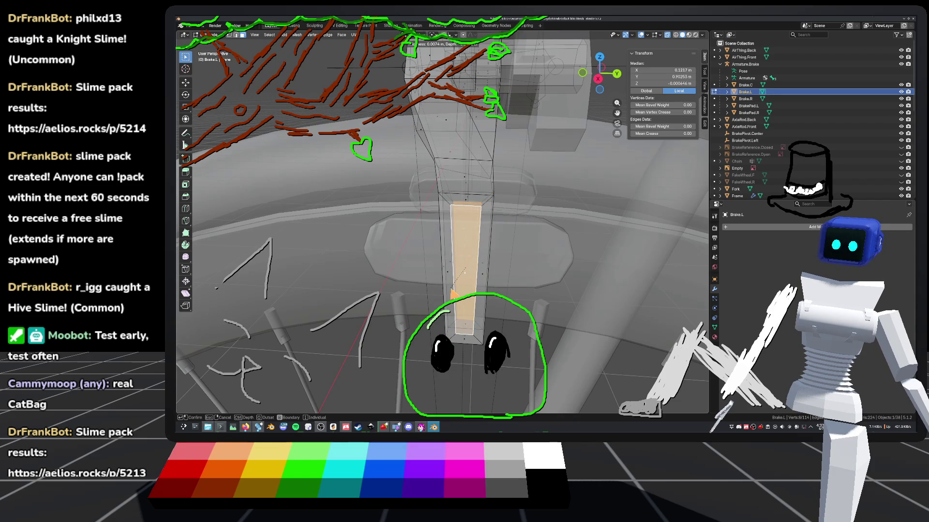
pyautogui.click(453, 294)
pyautogui.moveTo(455, 293); pyautogui.dragTo(541, 242)
pyautogui.scroll(3)
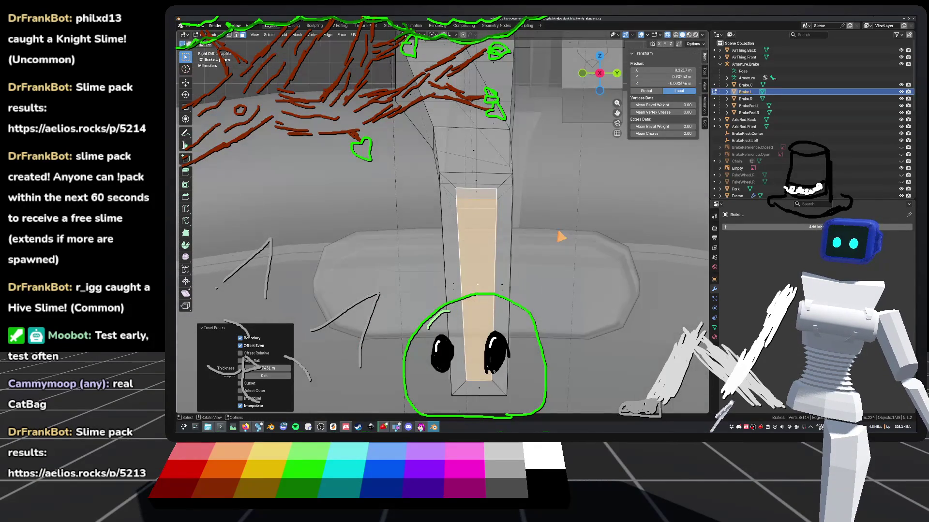
# Step: Try bridging the selected faces and straightening them with LoopTools Gstretch
pyautogui.rightClick(476, 248)
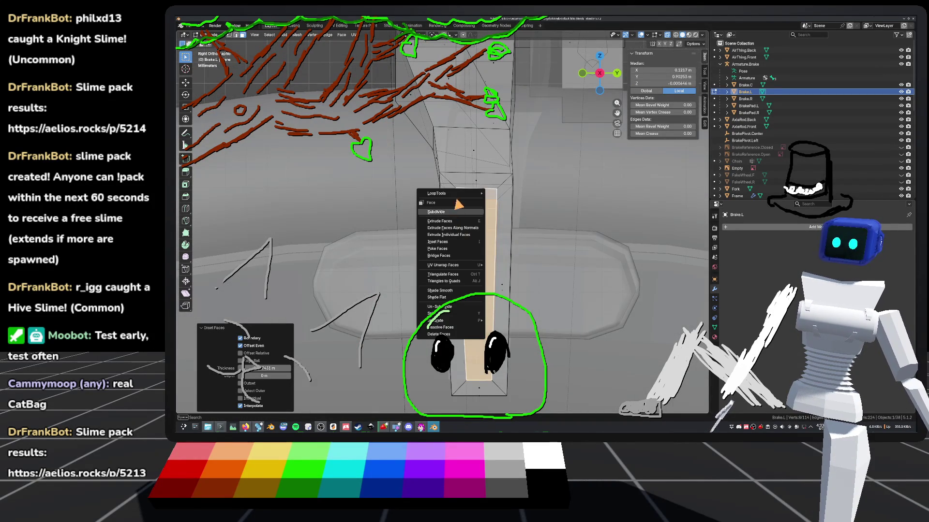
pyautogui.moveTo(465, 193)
pyautogui.click(514, 194)
pyautogui.moveTo(589, 234); pyautogui.dragTo(486, 233)
pyautogui.rightClick(465, 238)
pyautogui.moveTo(467, 237)
pyautogui.click(512, 237)
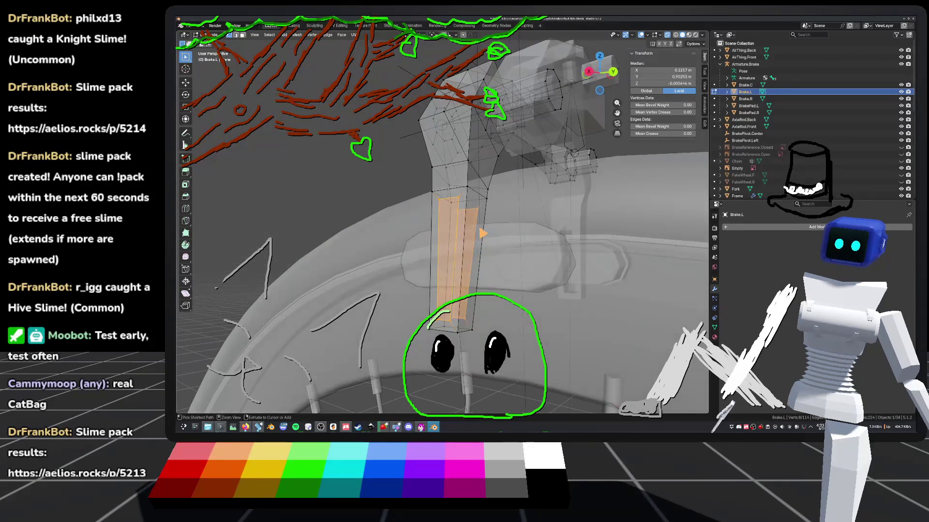
pyautogui.rightClick(457, 224)
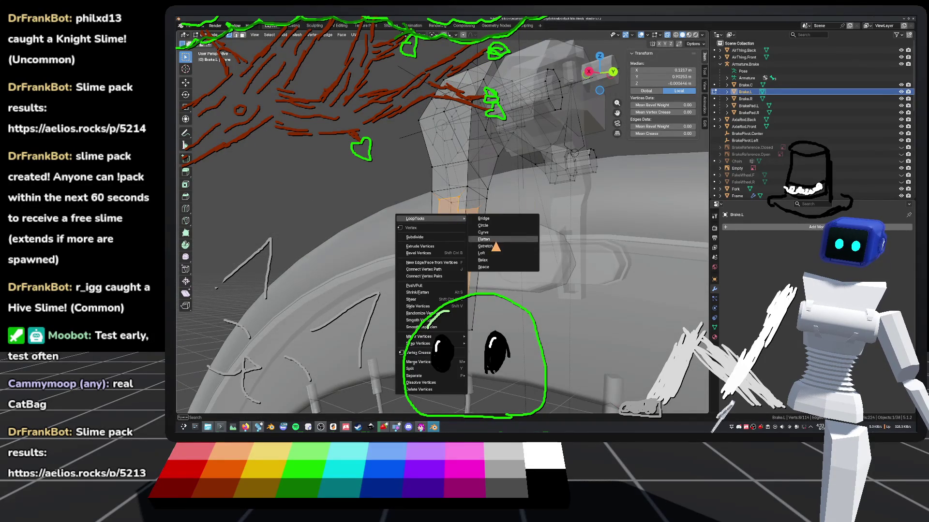
pyautogui.click(485, 246)
pyautogui.moveTo(496, 248); pyautogui.dragTo(483, 234)
# Step: Bridge the two faces with LoopTools, undo it, then bring up the Delete menu
pyautogui.rightClick(453, 241)
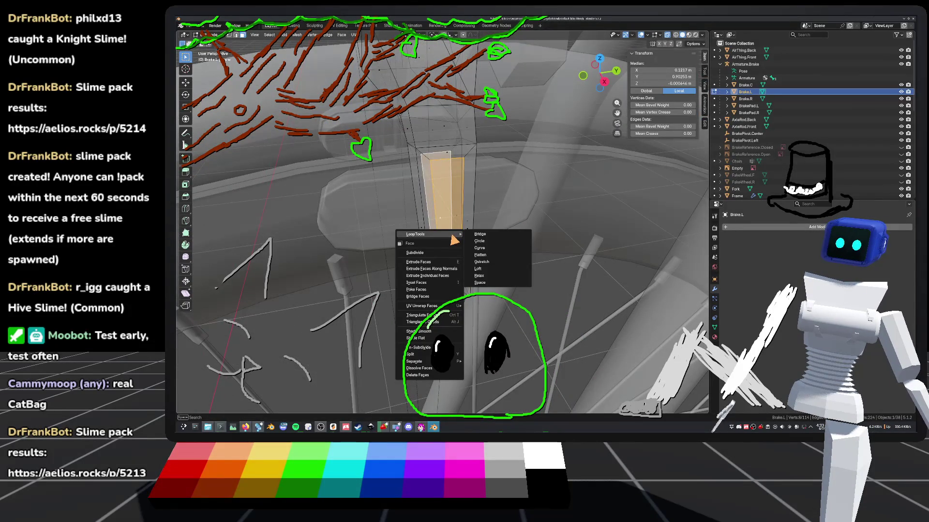
pyautogui.click(495, 234)
pyautogui.moveTo(495, 234); pyautogui.dragTo(531, 226)
pyautogui.hotkey('ctrl', 'z')
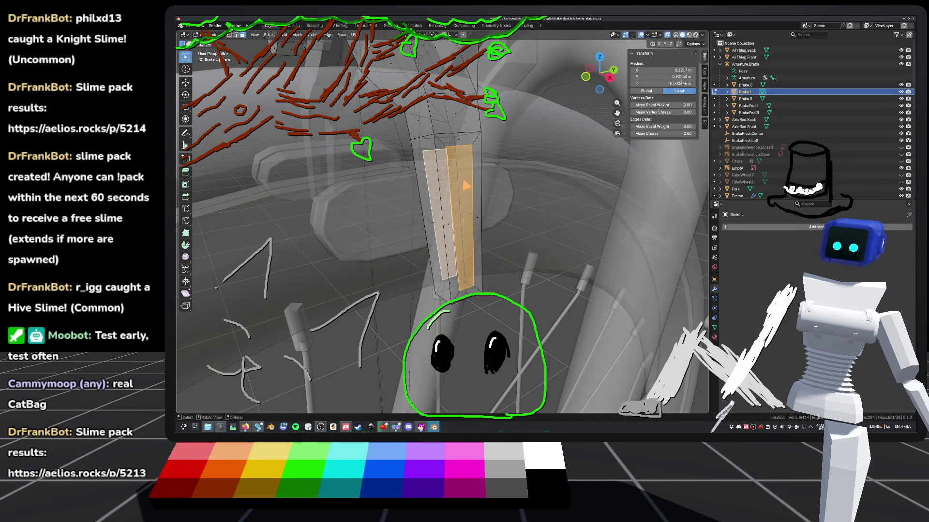
pyautogui.moveTo(464, 185); pyautogui.dragTo(464, 220)
pyautogui.rightClick(448, 216)
pyautogui.moveTo(447, 216)
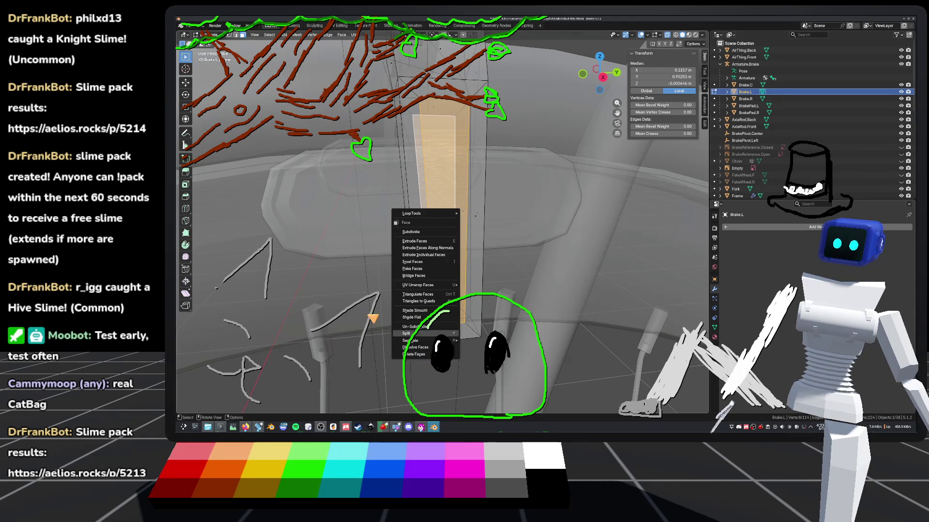
pyautogui.press('x')
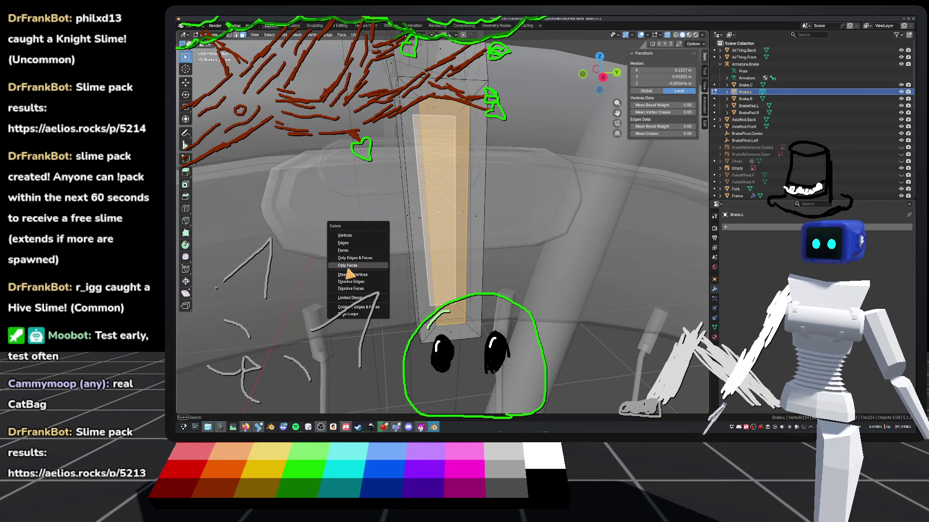
# Step: Delete the selected face of Brake.L and fill a new quad between the four gap vertices
pyautogui.click(351, 266)
pyautogui.moveTo(539, 221); pyautogui.dragTo(490, 257)
pyautogui.click(411, 166)
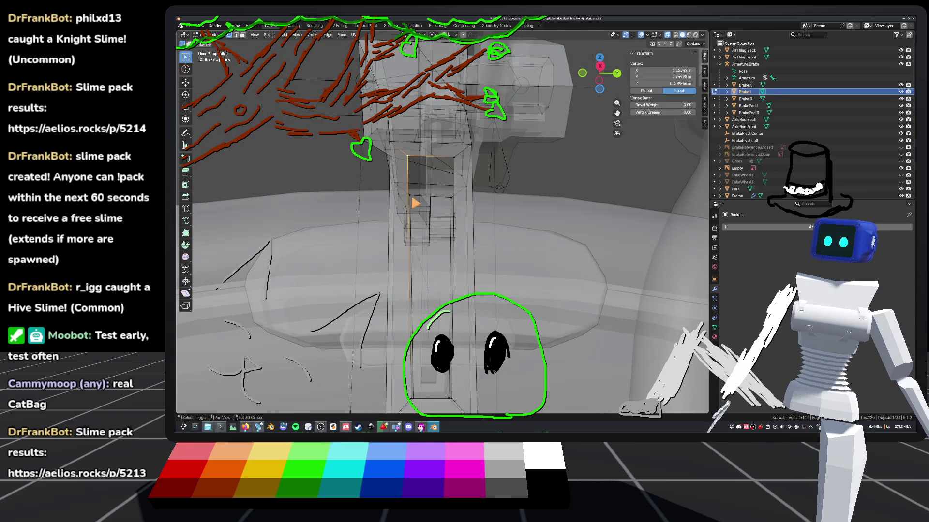
pyautogui.click(461, 166)
pyautogui.moveTo(482, 200); pyautogui.dragTo(386, 309)
pyautogui.click(381, 163)
pyautogui.click(421, 154)
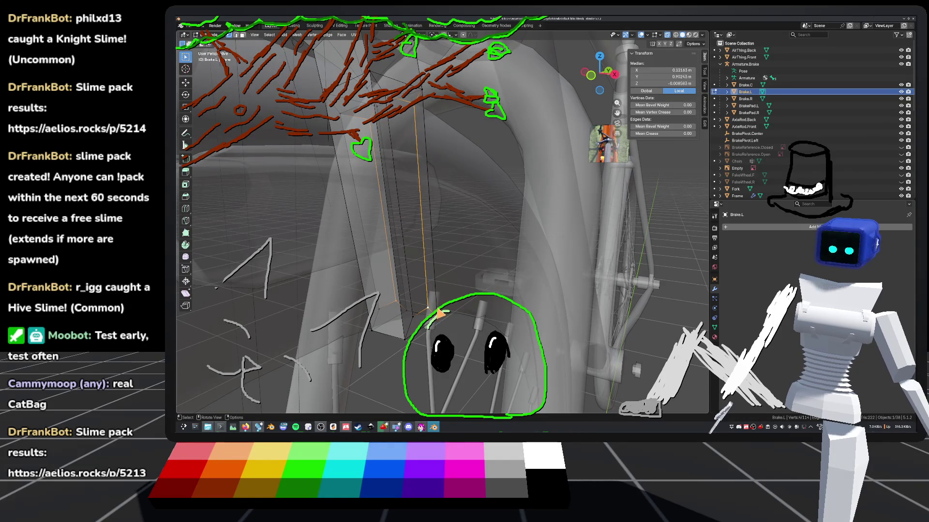
pyautogui.press('f')
# Step: Select vertices and an edge along the arm, save default_bike.blend, and switch to Right Orthographic view
pyautogui.click(412, 311)
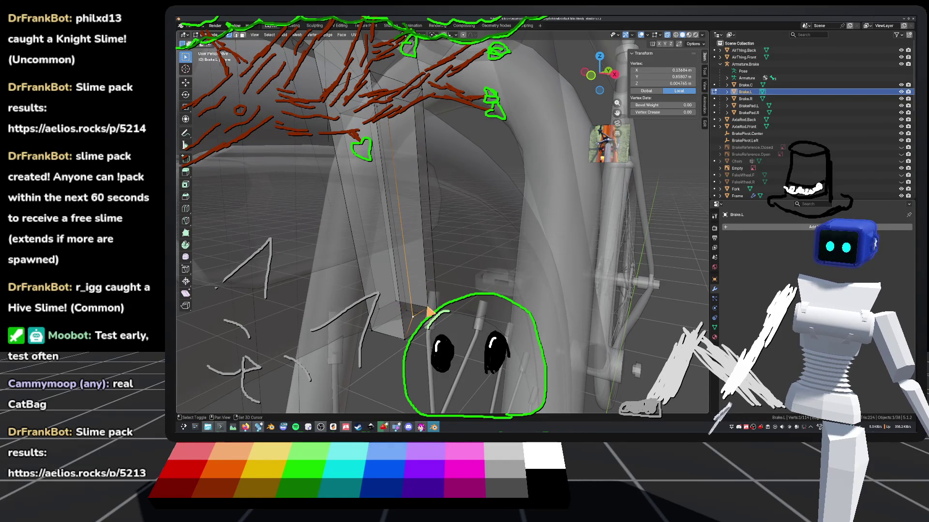
pyautogui.click(429, 310)
pyautogui.click(382, 314)
pyautogui.click(382, 312)
pyautogui.moveTo(382, 312); pyautogui.dragTo(431, 299)
pyautogui.hotkey('ctrl', 's')
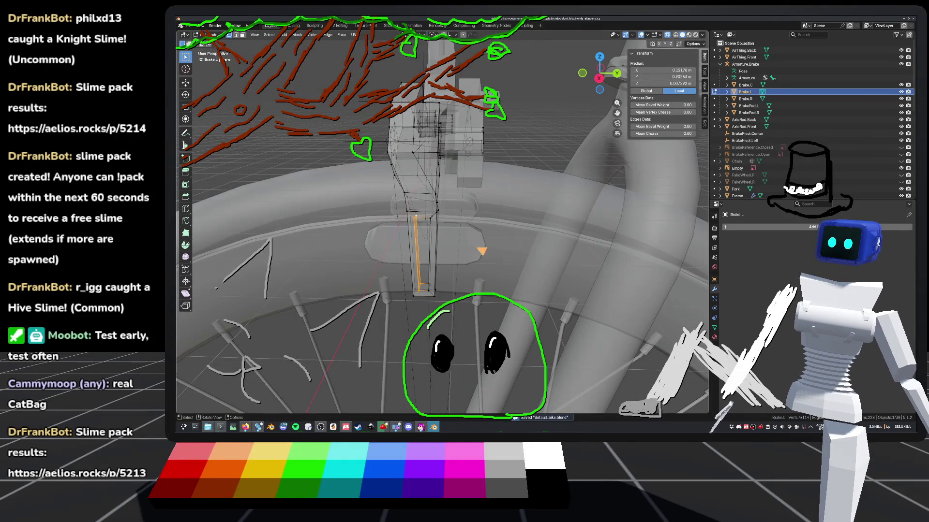
pyautogui.scroll(3)
pyautogui.click(599, 78)
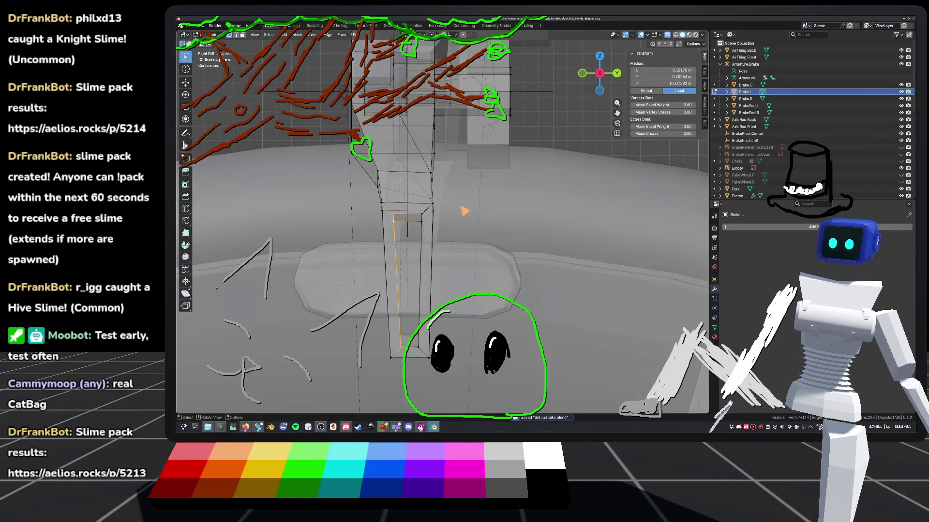
# Step: Narrow the lower face strip of Brake.L by scaling it along Y, then save
pyautogui.click(434, 213)
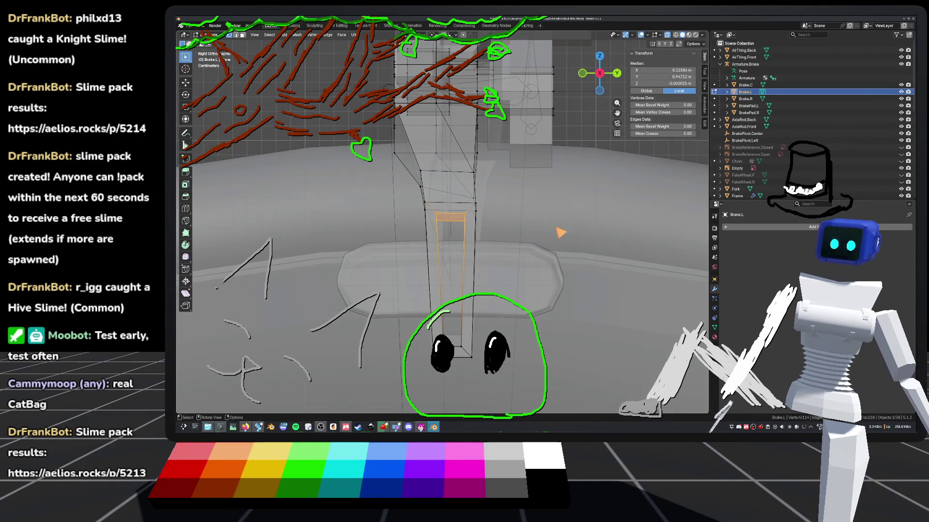
pyautogui.press('s')
pyautogui.press('z')
pyautogui.press('y')
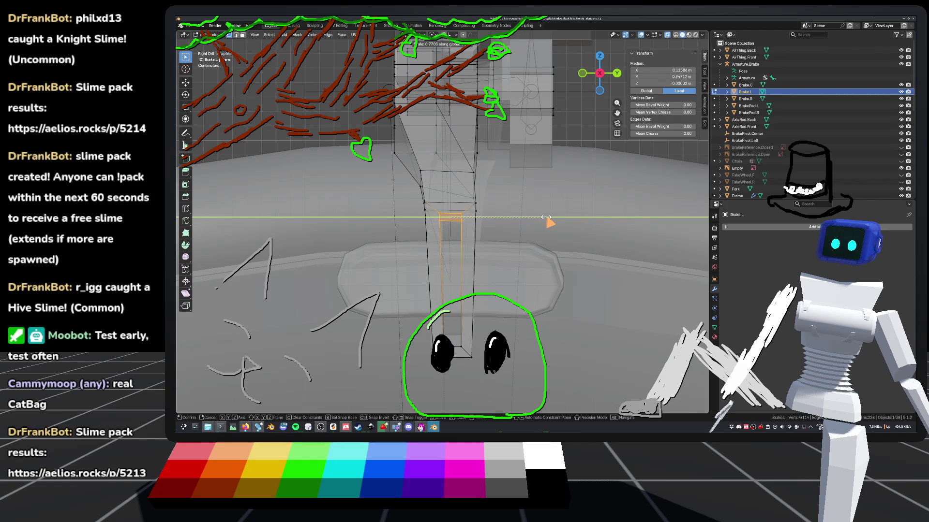
pyautogui.click(549, 220)
pyautogui.scroll(-3)
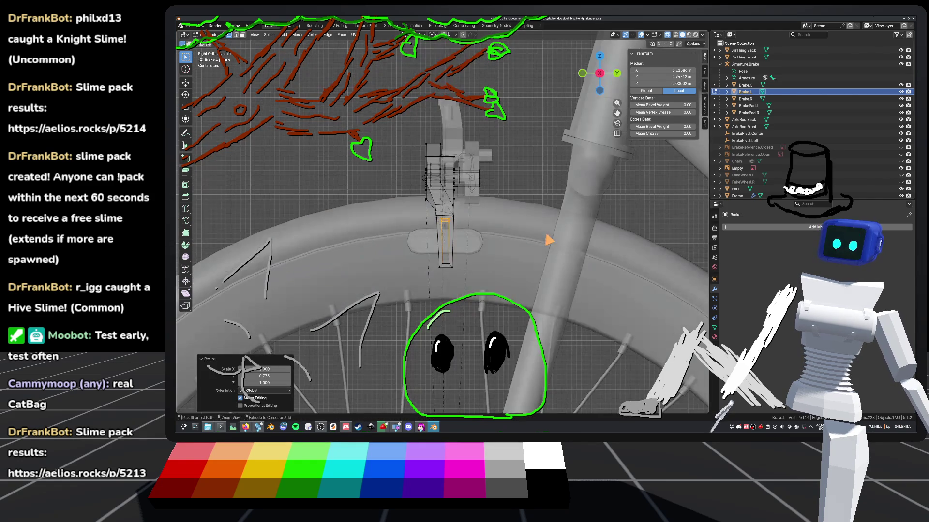
pyautogui.hotkey('ctrl', 's')
# Step: Scale the strip along Y once more, save, and return to Object Mode
pyautogui.hotkey('alt', 'a')
pyautogui.scroll(3)
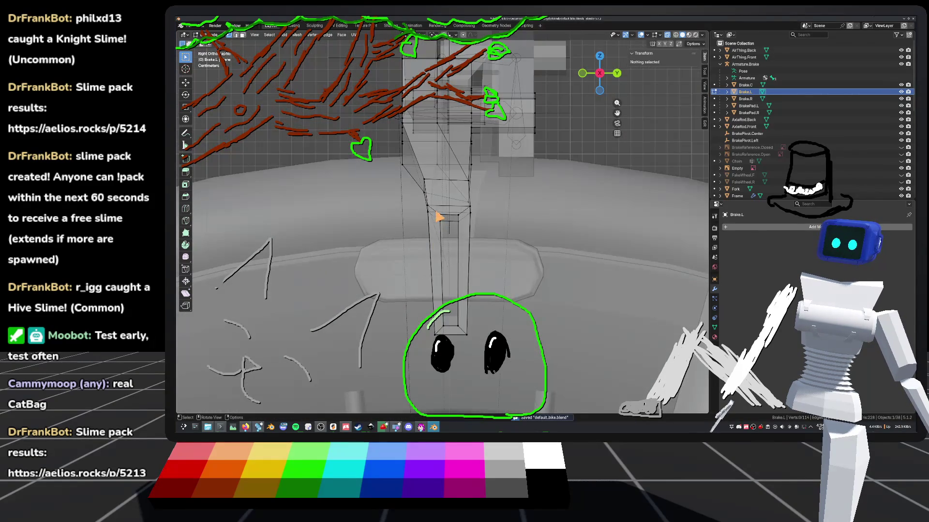
pyautogui.click(437, 217)
pyautogui.press('s')
pyautogui.press('y')
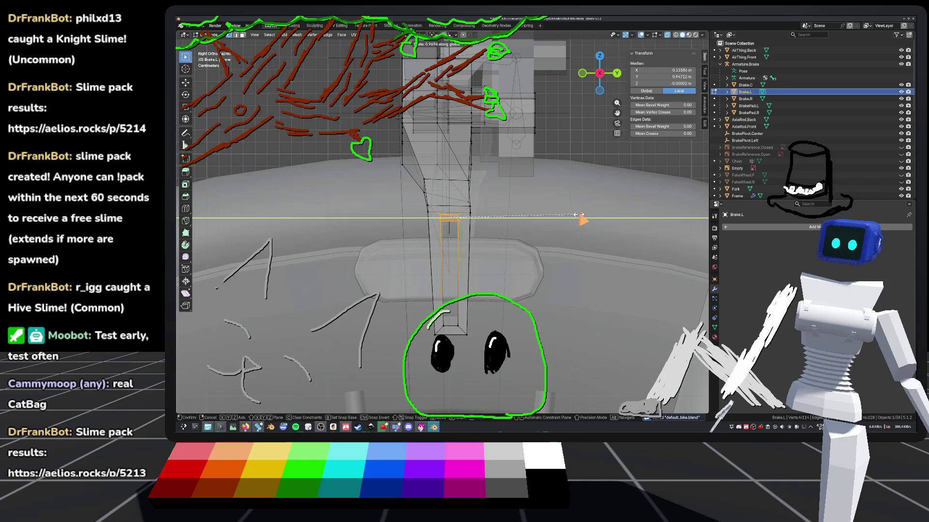
pyautogui.click(583, 216)
pyautogui.hotkey('ctrl', 's')
pyautogui.moveTo(583, 216); pyautogui.dragTo(617, 221)
pyautogui.press('Tab')
pyautogui.click(564, 188)
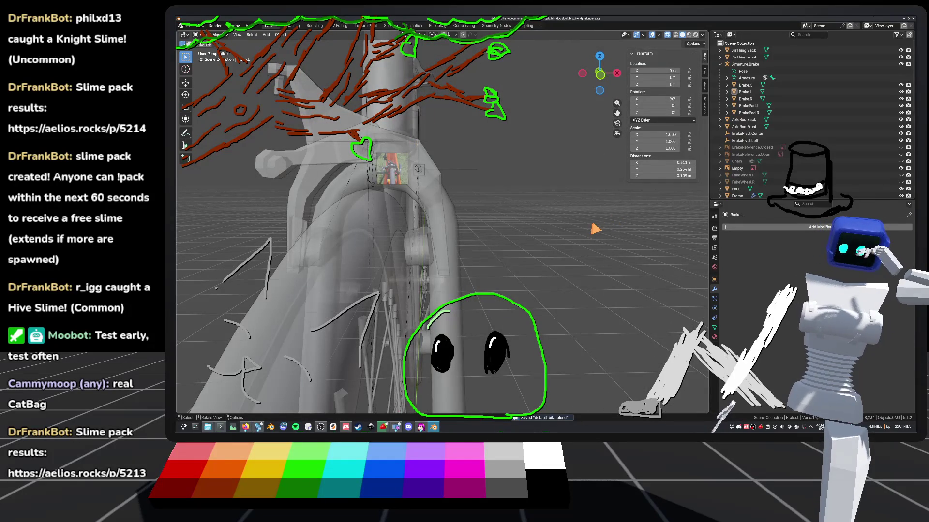
# Step: Recalculate the Brake.L arm's normals to face outside via Mesh > Normals
pyautogui.moveTo(529, 230); pyautogui.dragTo(479, 205)
pyautogui.click(467, 214)
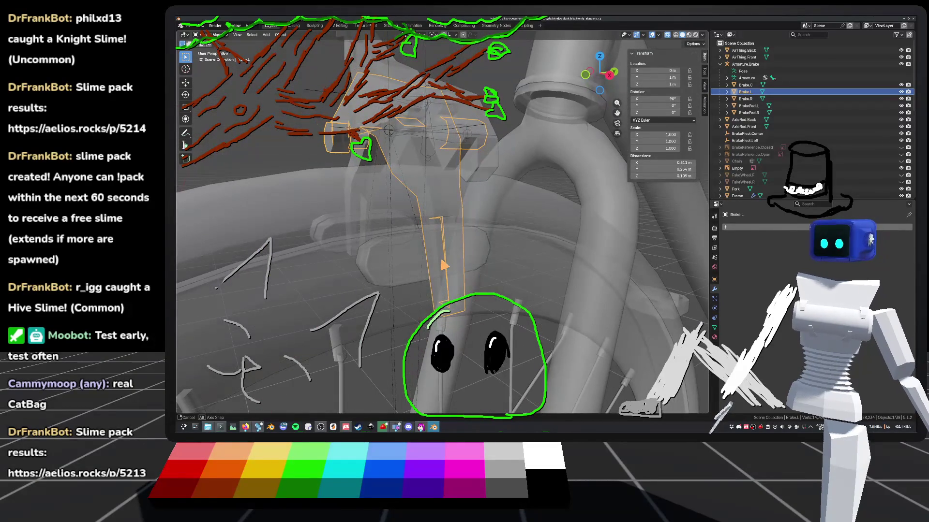
pyautogui.moveTo(444, 265); pyautogui.dragTo(409, 189)
pyautogui.rightClick(410, 188)
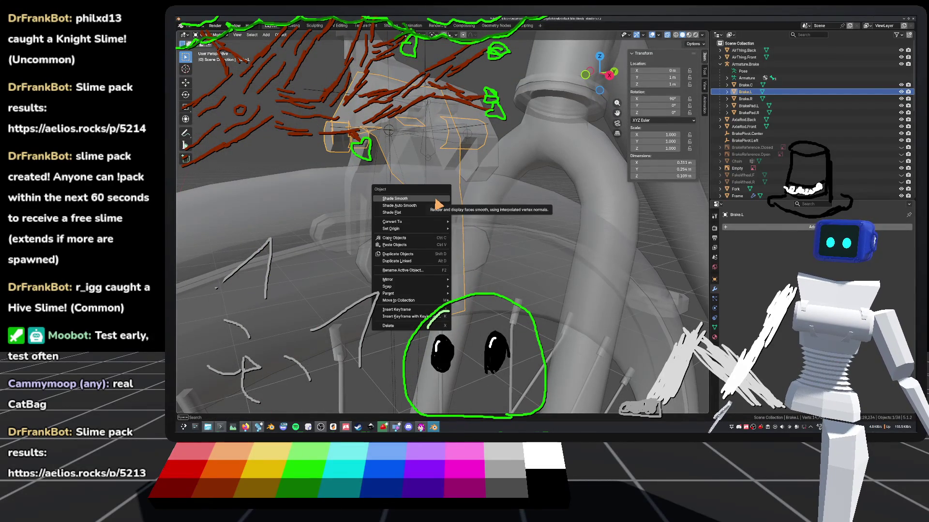
pyautogui.press('Tab')
pyautogui.press('a')
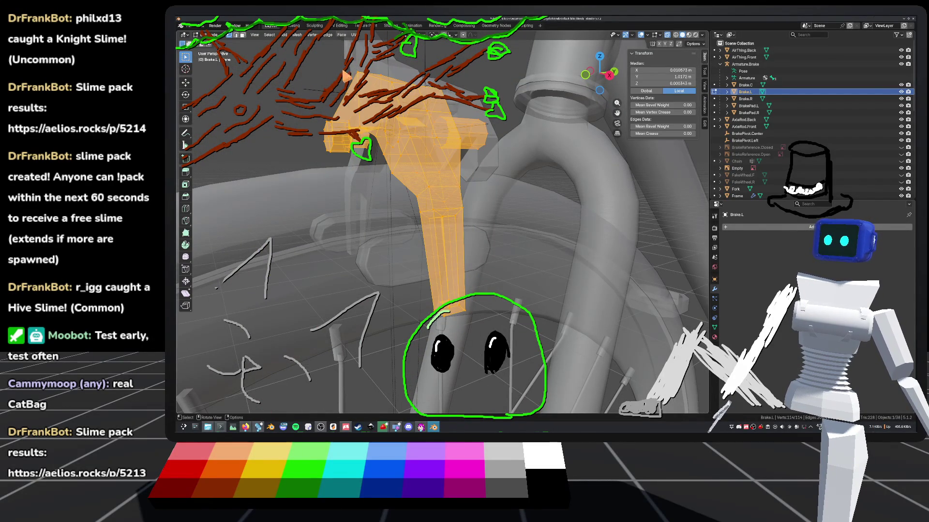
pyautogui.click(331, 37)
pyautogui.moveTo(296, 36)
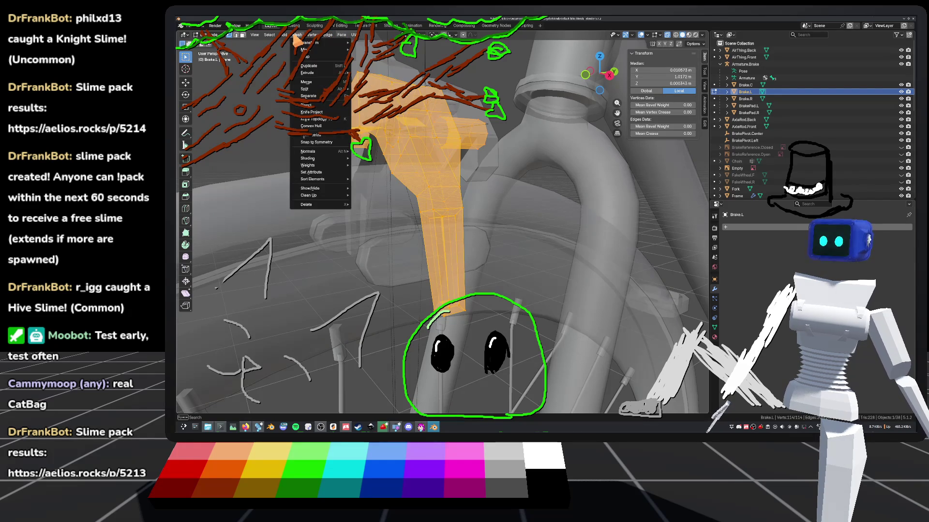
pyautogui.moveTo(321, 151)
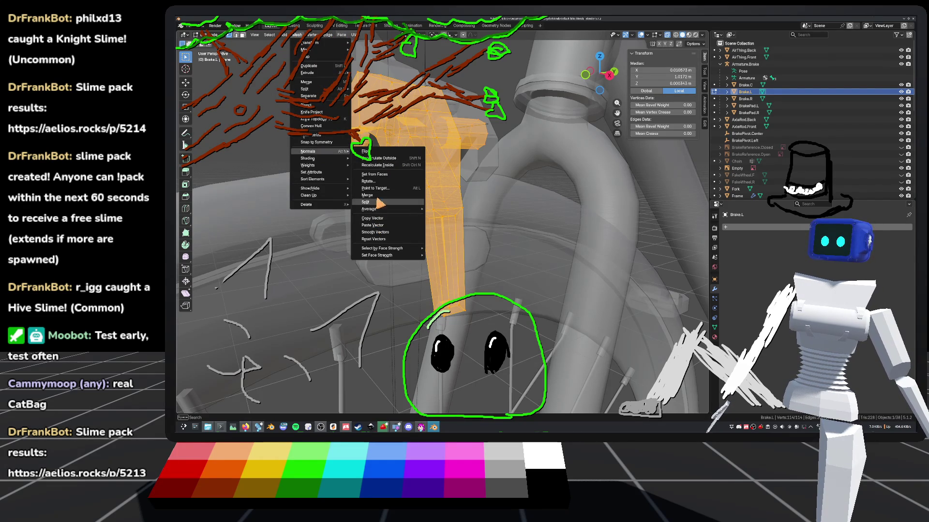
pyautogui.click(386, 159)
pyautogui.press('Tab')
# Step: Recalculate Brake.R's normals outside, save the file, and return to Object Mode
pyautogui.moveTo(501, 224); pyautogui.dragTo(459, 225)
pyautogui.moveTo(464, 201); pyautogui.dragTo(460, 203)
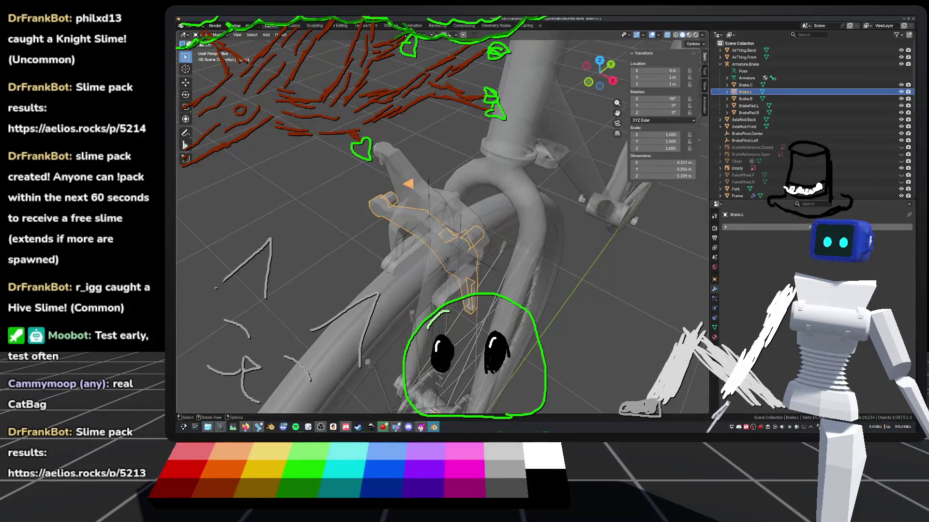
pyautogui.click(397, 193)
pyautogui.moveTo(397, 194); pyautogui.dragTo(443, 173)
pyautogui.press('Tab')
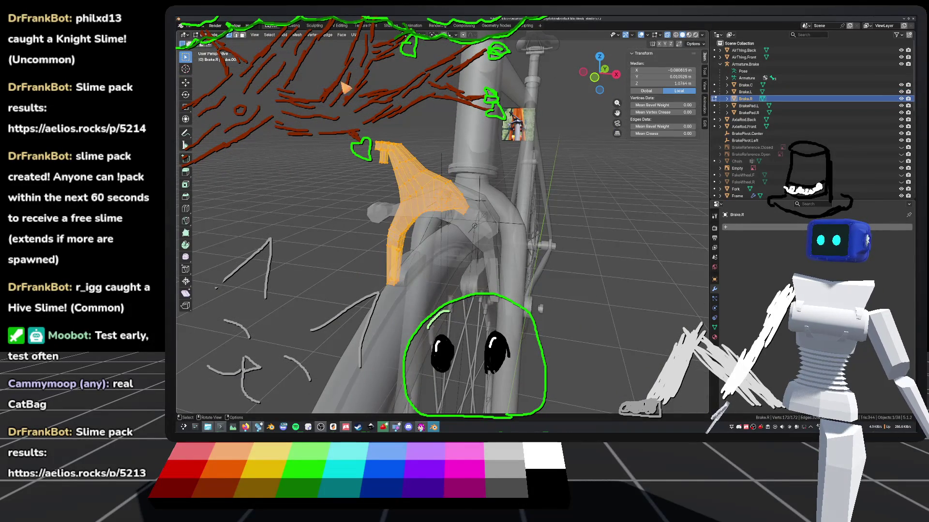
pyautogui.click(320, 35)
pyautogui.moveTo(297, 35)
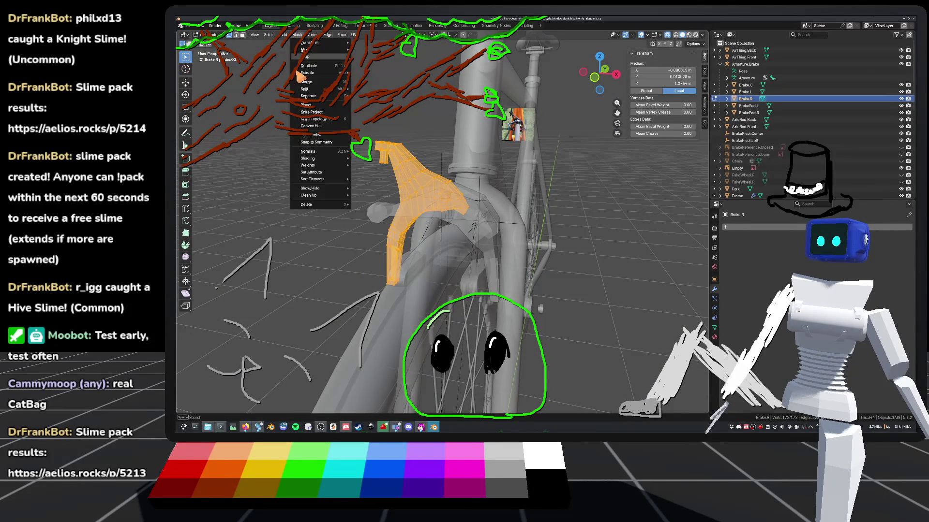
pyautogui.press('Escape')
pyautogui.hotkey('ctrl', 's')
pyautogui.press('Tab')
pyautogui.moveTo(322, 190); pyautogui.dragTo(505, 226)
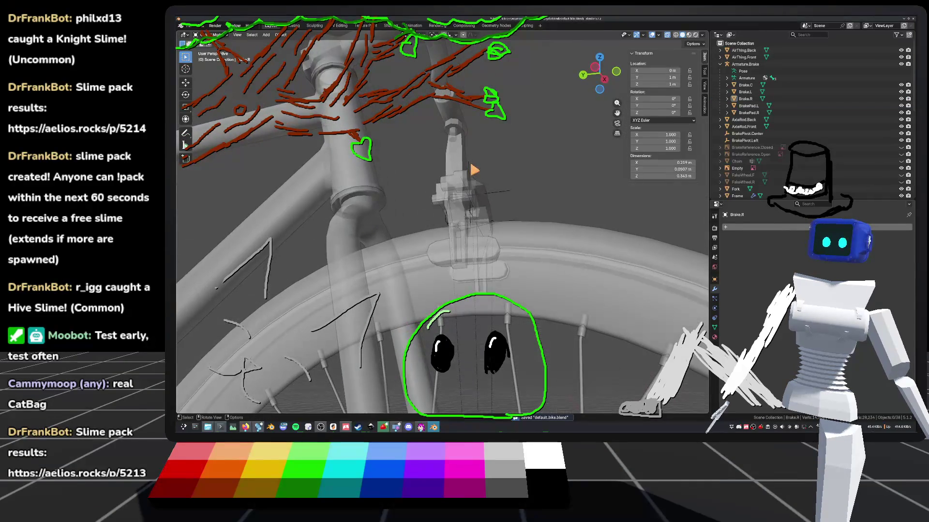
pyautogui.click(493, 191)
pyautogui.click(542, 172)
pyautogui.moveTo(541, 172); pyautogui.dragTo(448, 140)
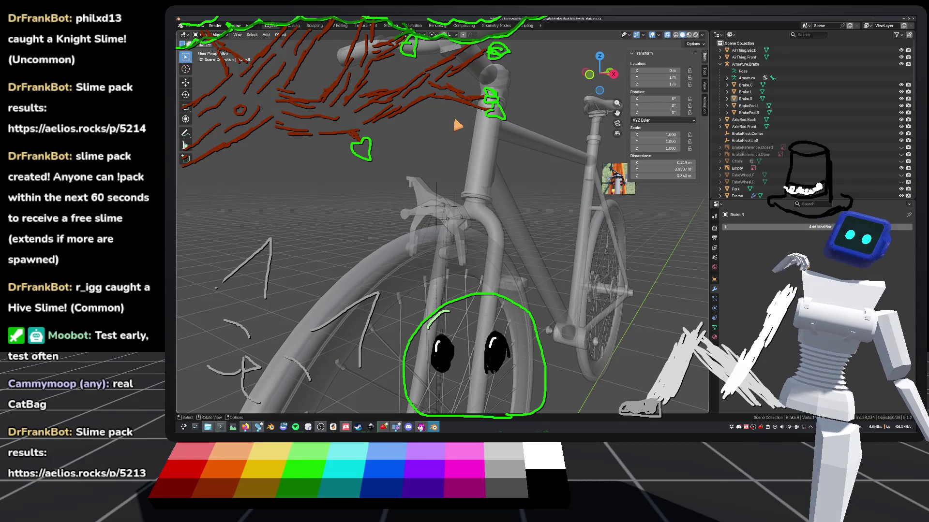
# Step: Select BrakePad.L and BrakePad.R together and check BrakePad.R's object options
pyautogui.click(454, 262)
pyautogui.moveTo(454, 262); pyautogui.dragTo(428, 257)
pyautogui.click(428, 256)
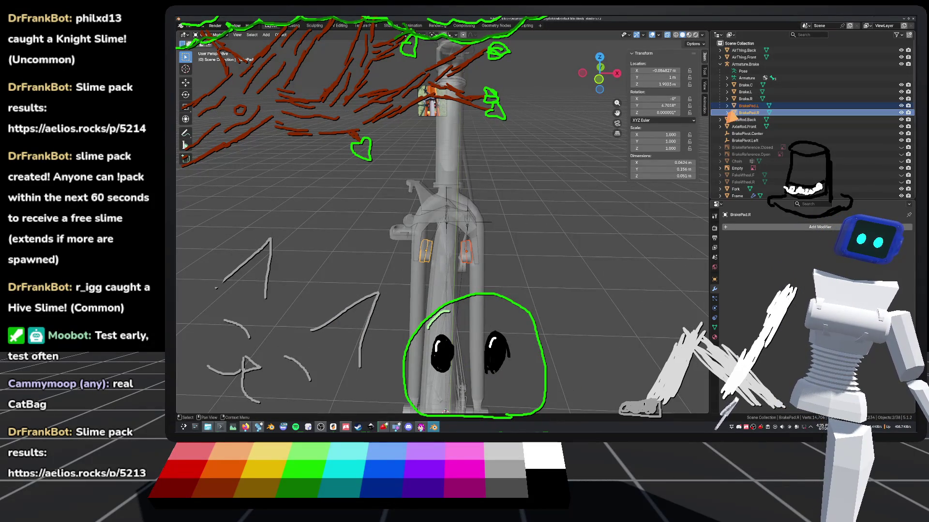
pyautogui.rightClick(753, 116)
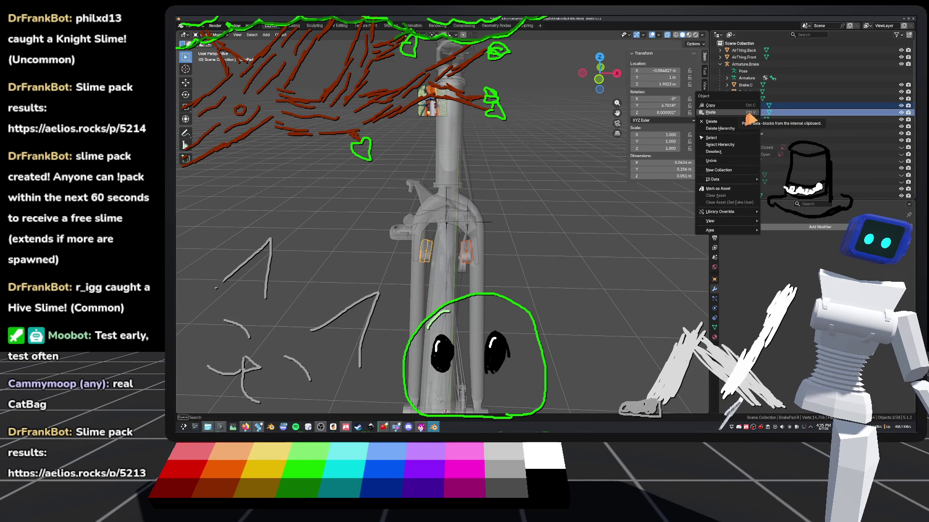
pyautogui.moveTo(736, 181)
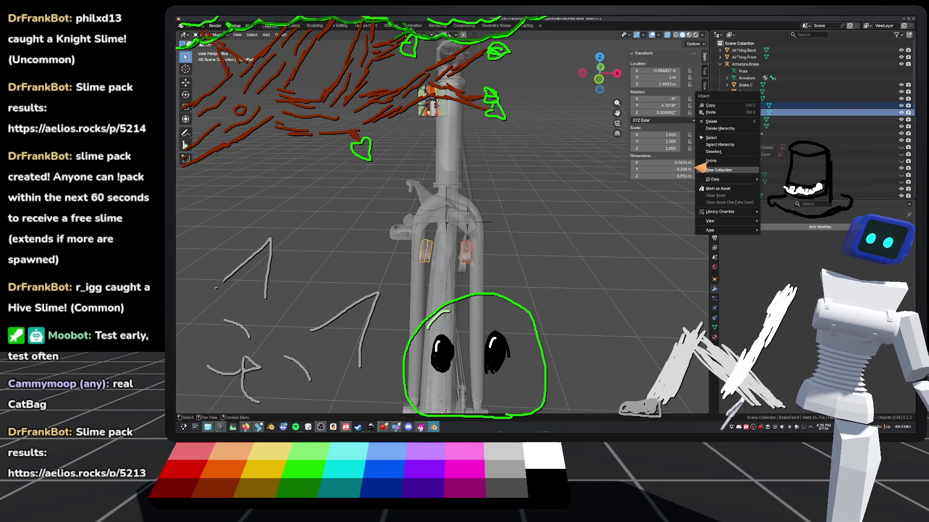
pyautogui.press('Escape')
# Step: In the Outliner, select BrakePad.R through Cube.006, mark them as assets, and save
pyautogui.click(727, 105)
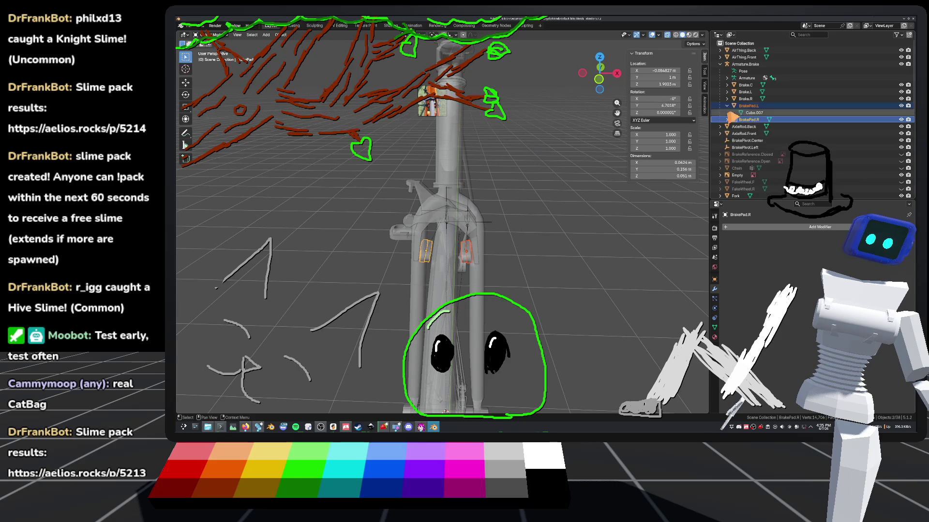
pyautogui.click(734, 120)
pyautogui.click(727, 120)
pyautogui.click(750, 127)
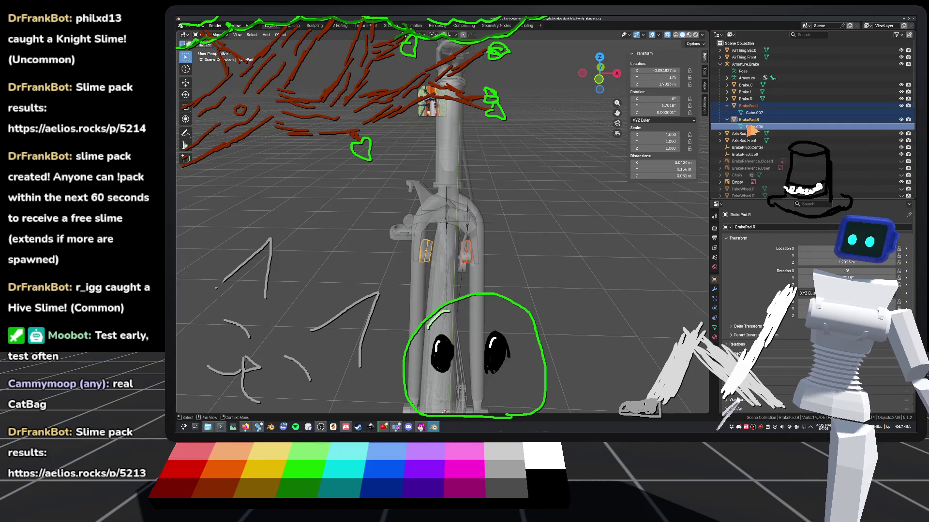
pyautogui.rightClick(749, 127)
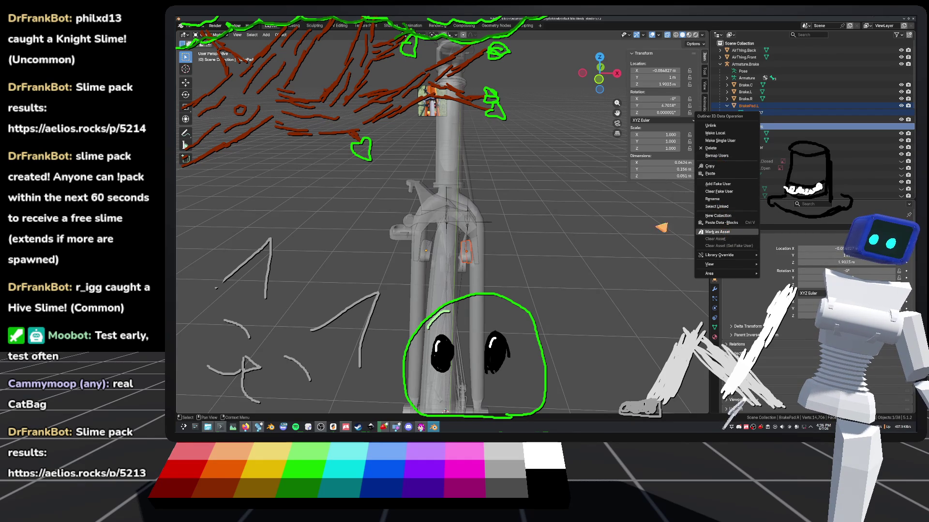
pyautogui.click(732, 235)
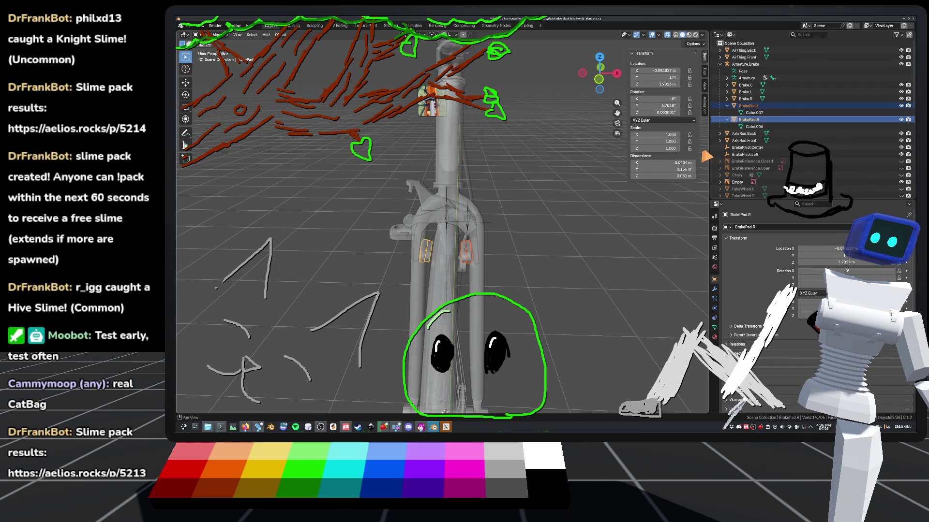
pyautogui.hotkey('ctrl', 's')
# Step: Select BrakePad.R and snap the 3D cursor to it with Snap > Cursor to Selected
pyautogui.click(590, 201)
pyautogui.moveTo(589, 201); pyautogui.dragTo(583, 209)
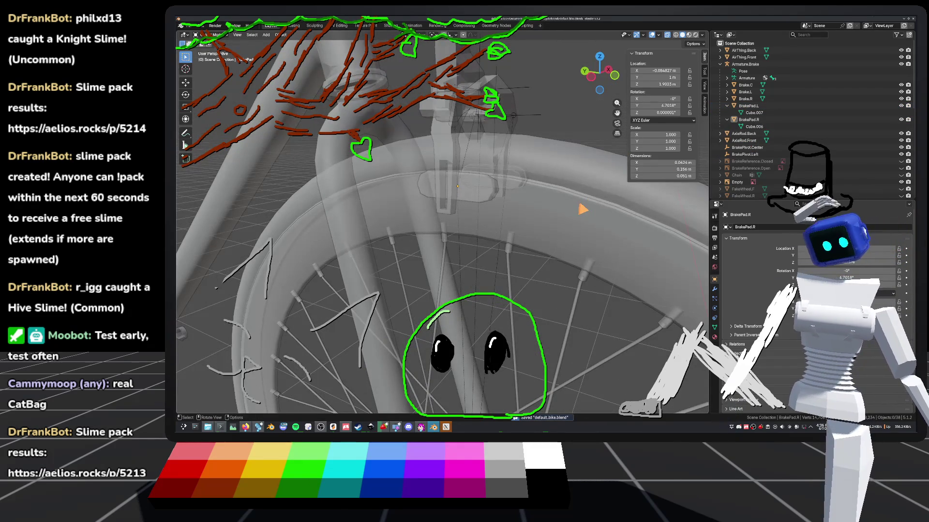
pyautogui.click(500, 206)
pyautogui.moveTo(500, 207); pyautogui.dragTo(458, 198)
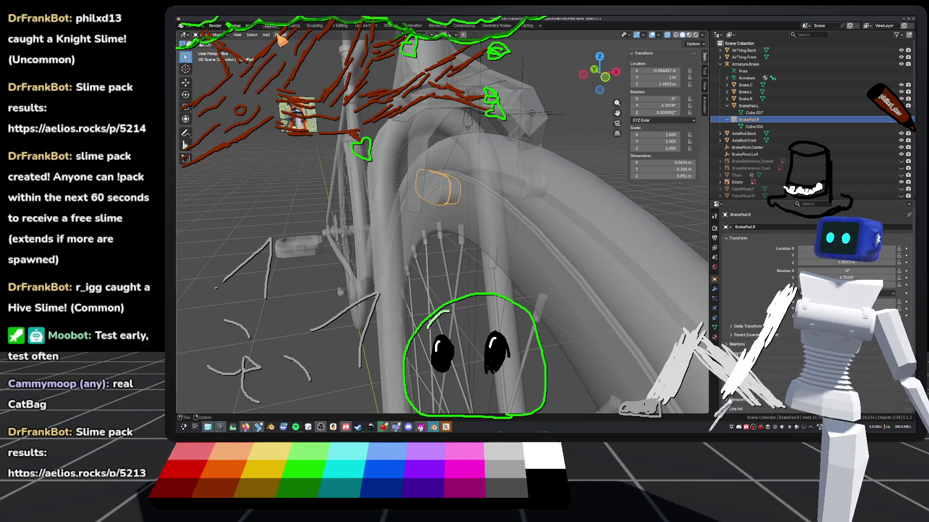
pyautogui.moveTo(436, 218); pyautogui.dragTo(484, 208)
pyautogui.moveTo(438, 161); pyautogui.dragTo(430, 150)
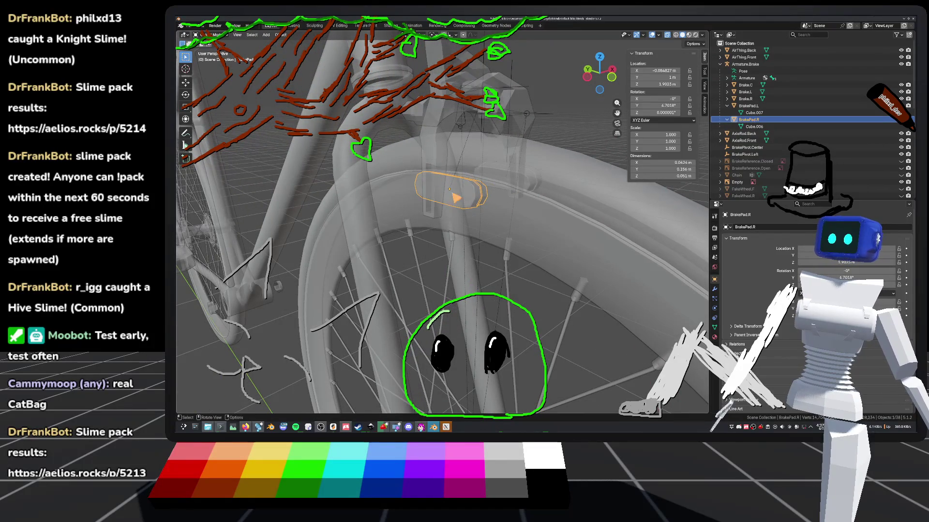
pyautogui.rightClick(453, 194)
pyautogui.moveTo(442, 284)
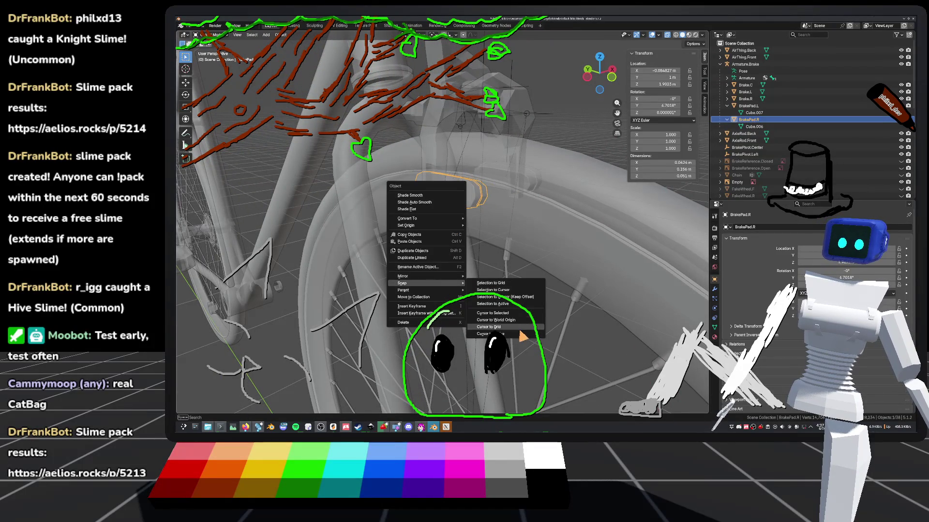
pyautogui.click(496, 314)
pyautogui.moveTo(536, 203); pyautogui.dragTo(571, 236)
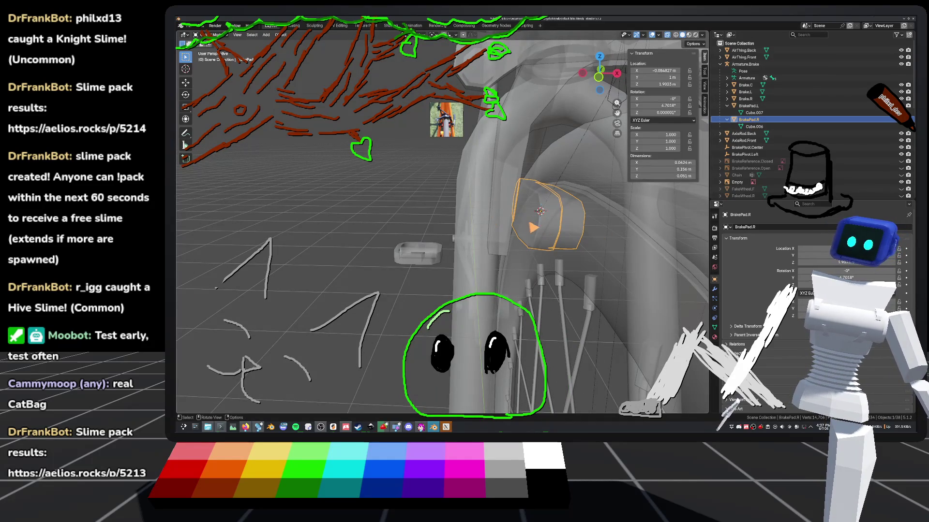
pyautogui.click(389, 181)
# Step: Add a cube at the 3D cursor and set its Size to 0.015 m
pyautogui.click(265, 35)
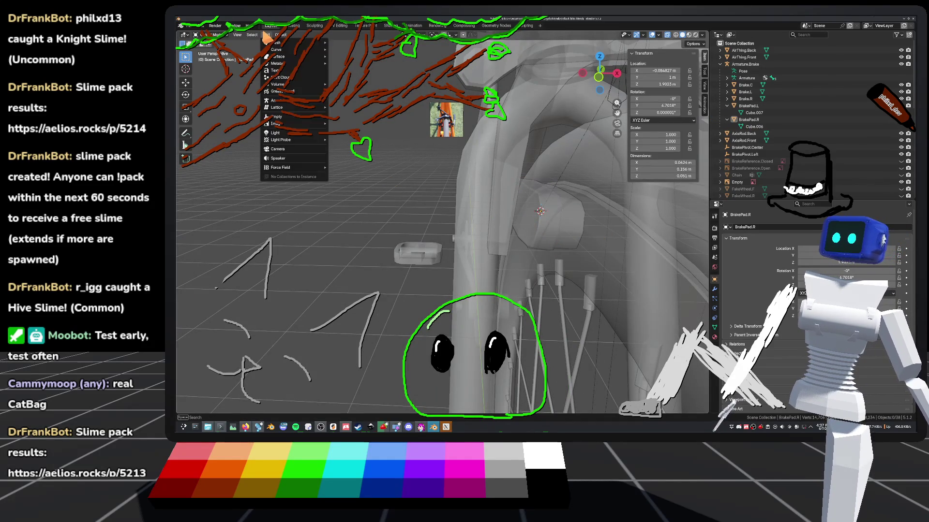
pyautogui.moveTo(300, 43)
pyautogui.click(344, 49)
pyautogui.moveTo(512, 194); pyautogui.dragTo(289, 348)
pyautogui.moveTo(261, 347); pyautogui.dragTo(244, 348)
pyautogui.moveTo(282, 334); pyautogui.dragTo(463, 254)
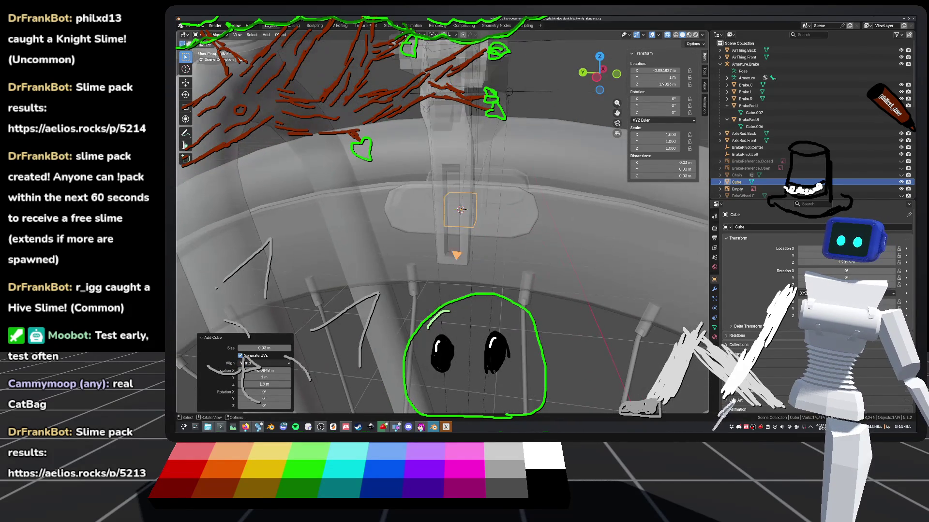
pyautogui.click(239, 348)
pyautogui.moveTo(247, 341); pyautogui.dragTo(259, 335)
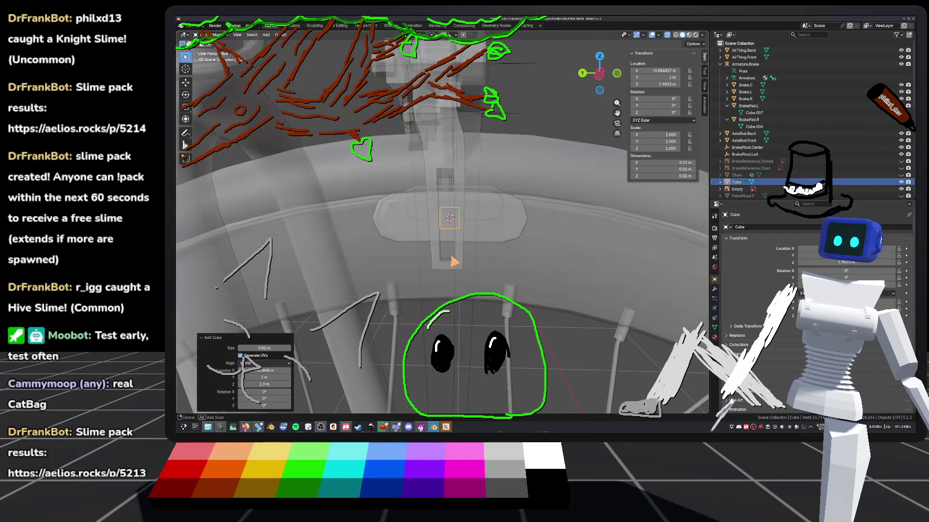
pyautogui.click(241, 349)
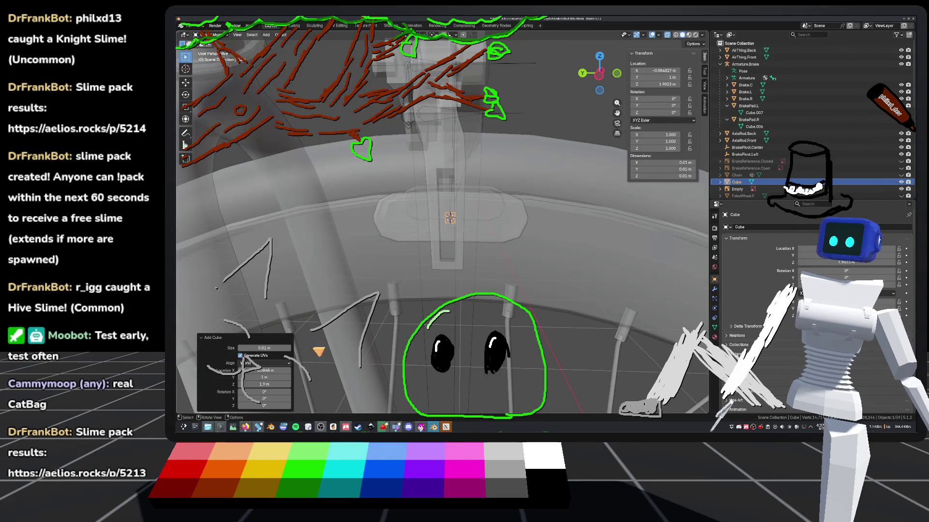
pyautogui.doubleClick(242, 349)
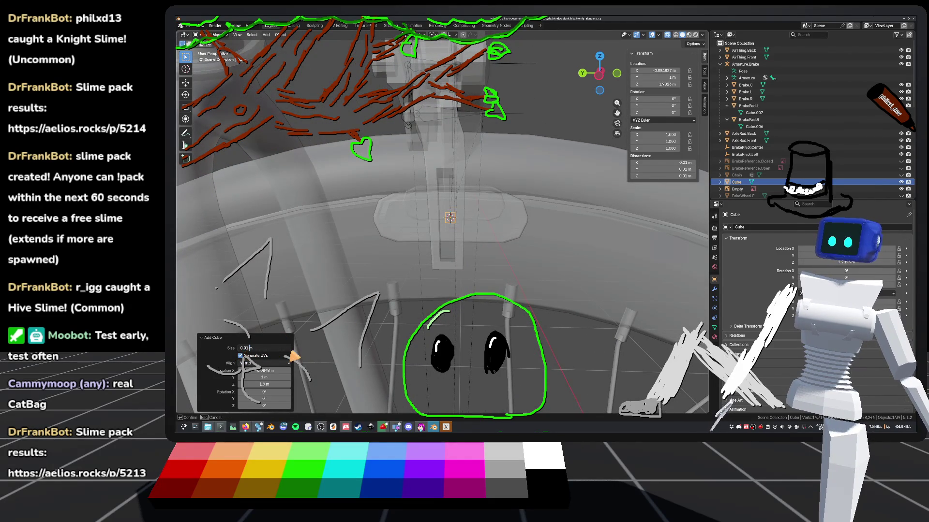
pyautogui.write('5')
pyautogui.press('Return')
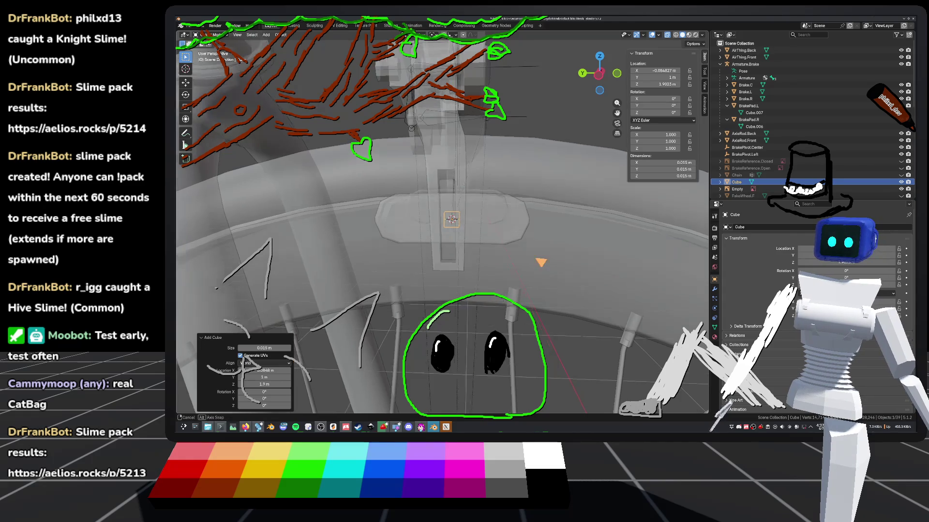
# Step: Switch to front orthographic view, save the file, and toggle the cube's Edit Mode
pyautogui.press('KP_5')
pyautogui.hotkey('ctrl', 's')
pyautogui.moveTo(605, 83); pyautogui.dragTo(615, 81)
pyautogui.click(609, 77)
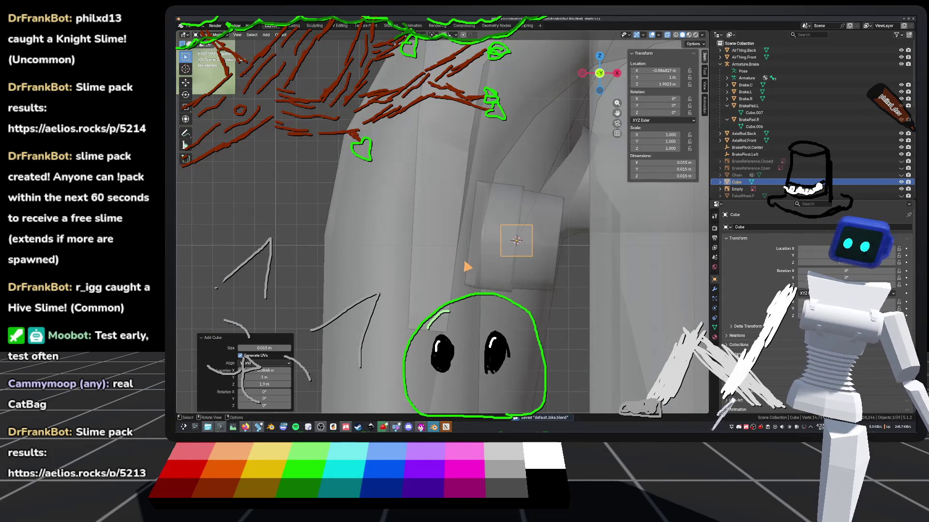
pyautogui.press('Tab')
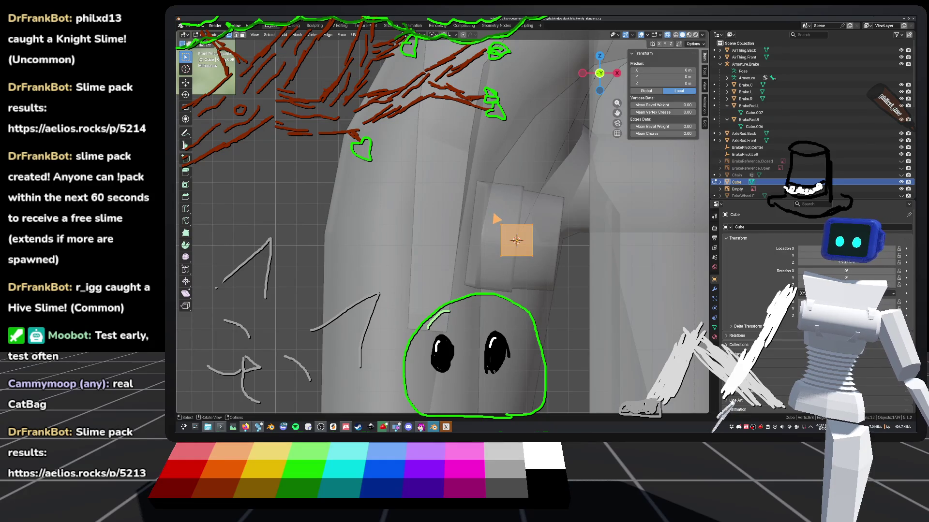
pyautogui.press('Tab')
# Step: Edit the small cube's mesh and move its left-side vertices along X
pyautogui.click(525, 207)
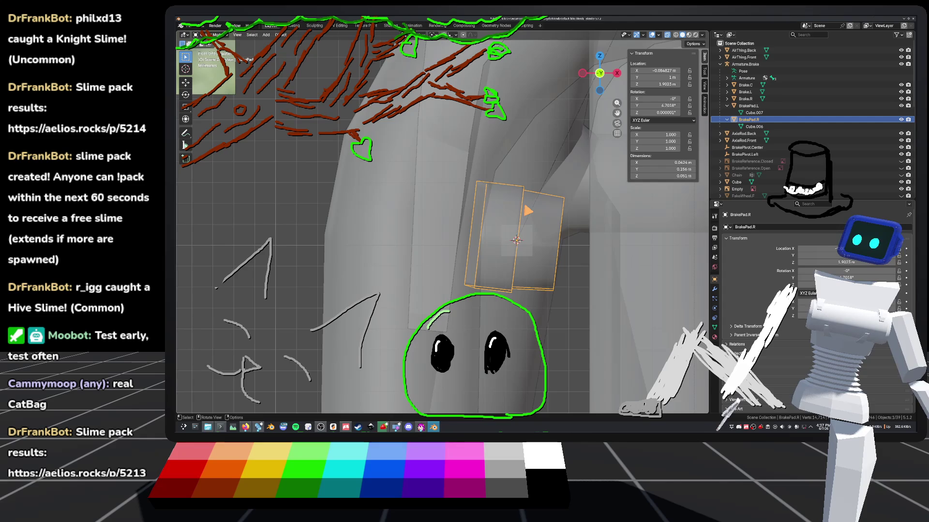
pyautogui.click(517, 240)
pyautogui.press('Tab')
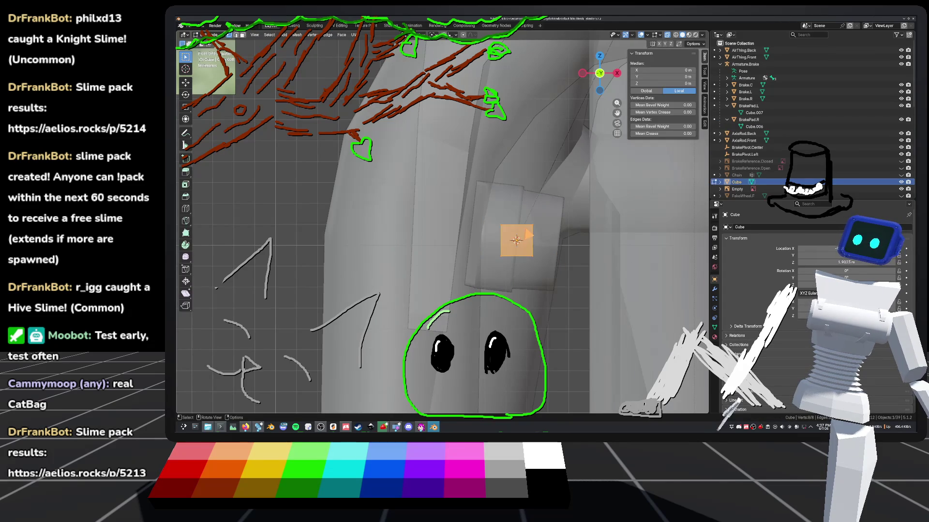
pyautogui.moveTo(504, 269); pyautogui.dragTo(488, 224)
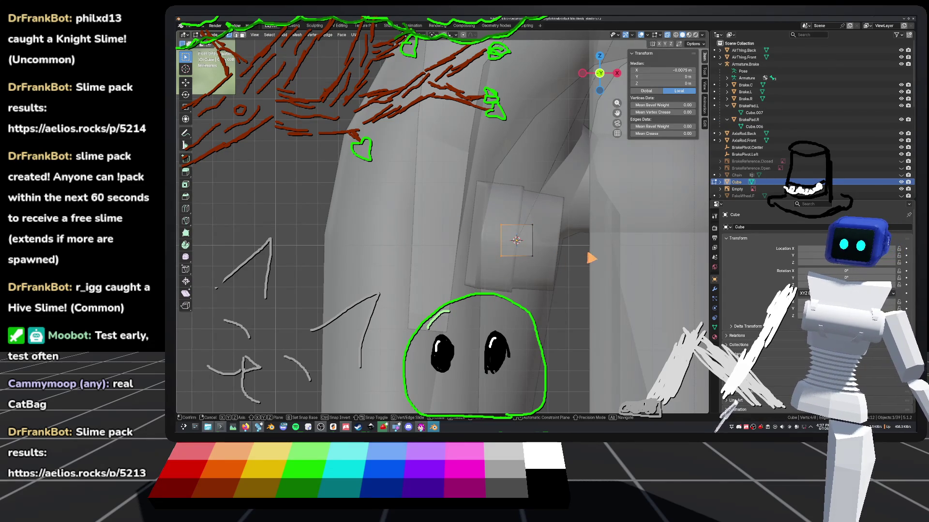
pyautogui.press('g')
pyautogui.press('x')
pyautogui.click(498, 255)
# Step: Move the cube's right-side vertices along X into a bolt-like block, then save
pyautogui.moveTo(518, 204); pyautogui.dragTo(550, 256)
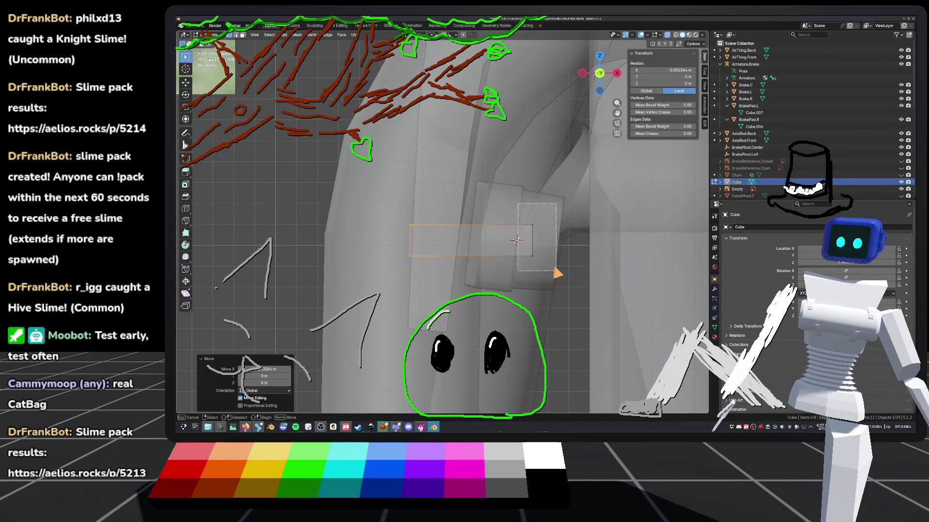
pyautogui.press('g')
pyautogui.press('x')
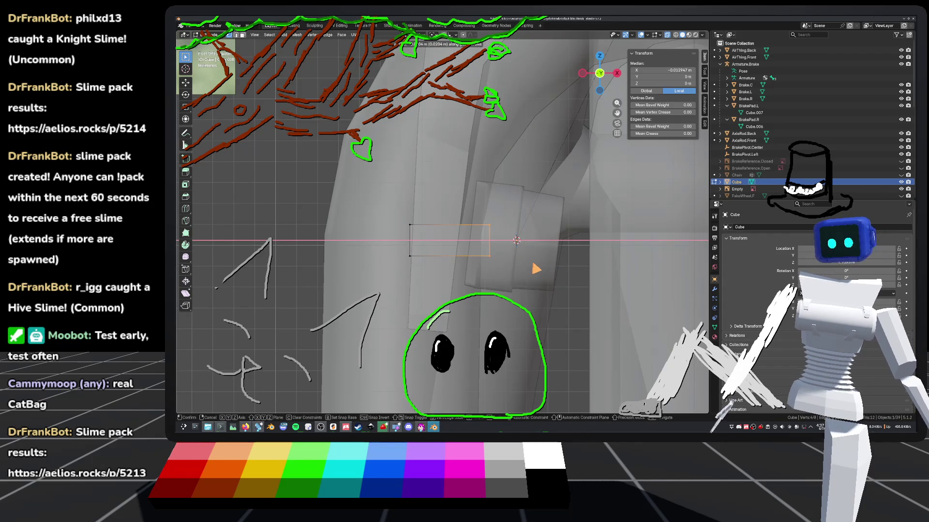
pyautogui.click(374, 223)
pyautogui.press('g')
pyautogui.press('x')
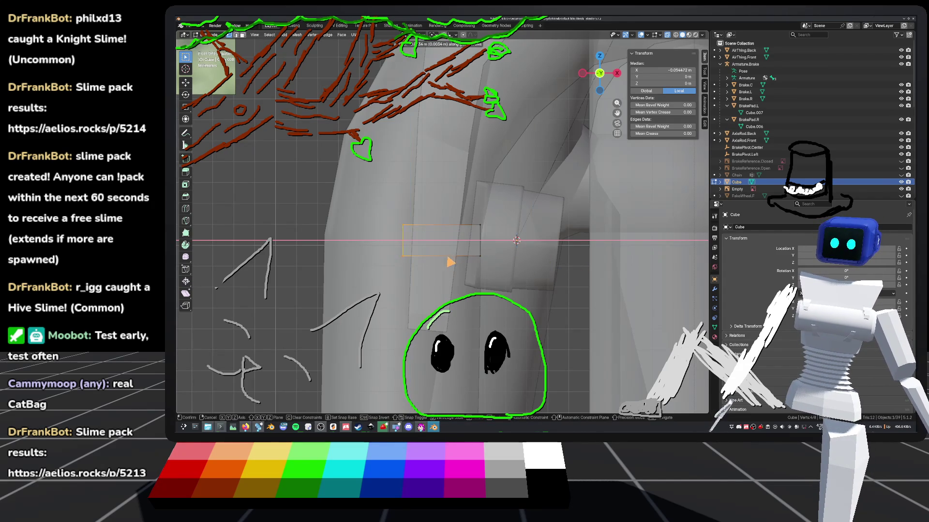
pyautogui.click(455, 263)
pyautogui.moveTo(454, 263); pyautogui.dragTo(667, 183)
pyautogui.hotkey('ctrl', 's')
pyautogui.press('Tab')
# Step: Copy BrakePad.R's 6.7018° Y rotation onto the cube and re-enter Edit Mode
pyautogui.click(506, 244)
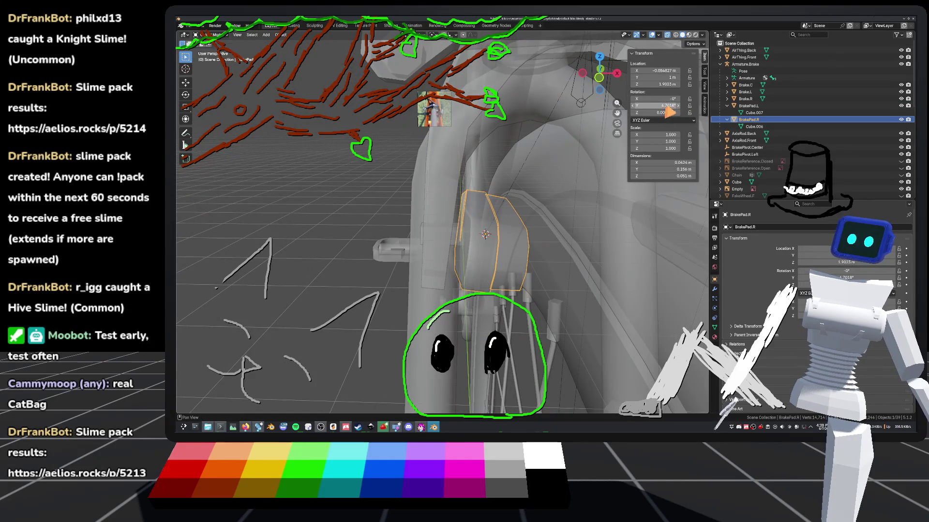
pyautogui.click(664, 107)
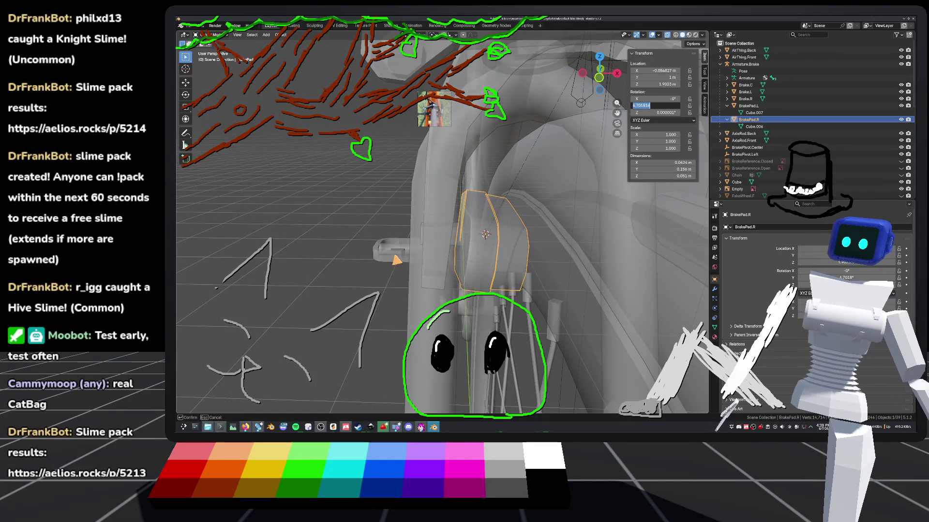
pyautogui.click(457, 241)
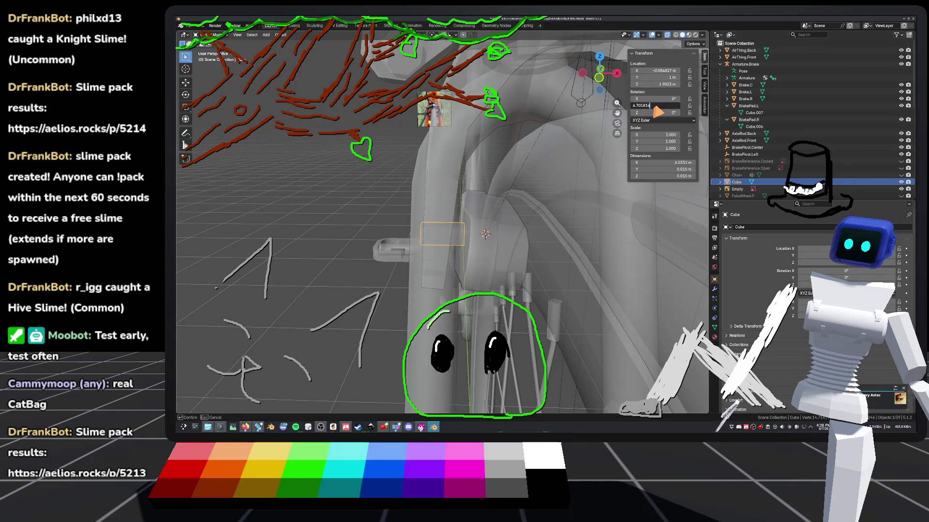
pyautogui.moveTo(469, 229); pyautogui.dragTo(454, 221)
pyautogui.click(379, 203)
pyautogui.press('Tab')
pyautogui.moveTo(599, 73); pyautogui.dragTo(589, 83)
pyautogui.moveTo(515, 192); pyautogui.dragTo(544, 205)
pyautogui.moveTo(544, 205); pyautogui.dragTo(487, 225)
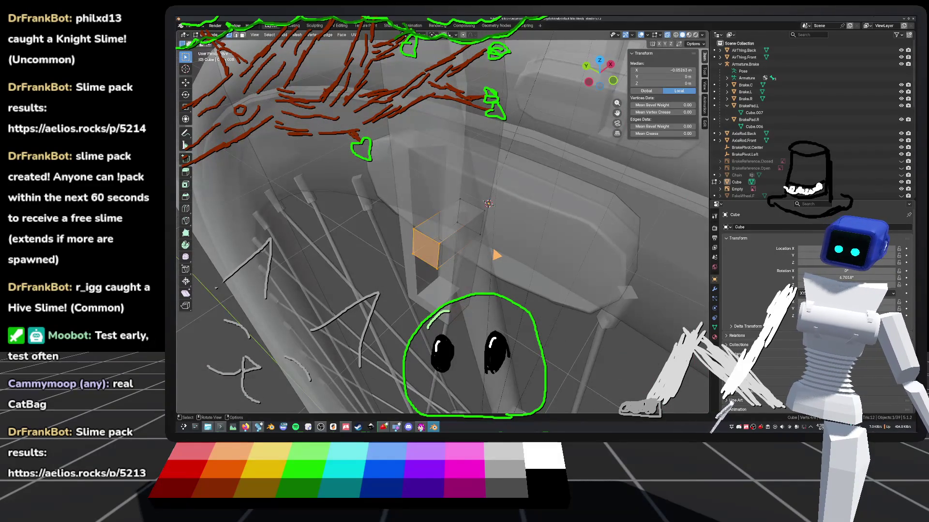
# Step: Subdivide the selected vertices of the small cube
pyautogui.moveTo(488, 176); pyautogui.dragTo(546, 276)
pyautogui.rightClick(457, 208)
pyautogui.moveTo(459, 209)
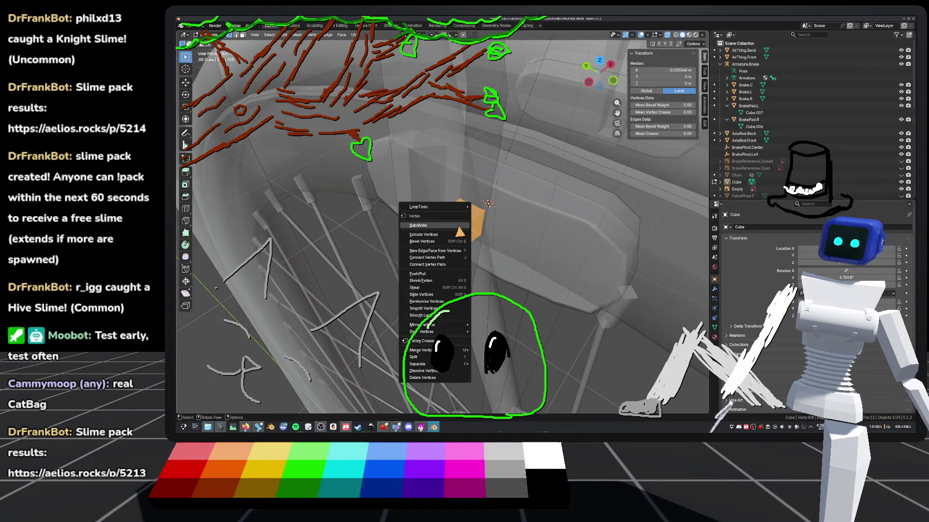
pyautogui.click(458, 232)
pyautogui.moveTo(459, 233); pyautogui.dragTo(524, 226)
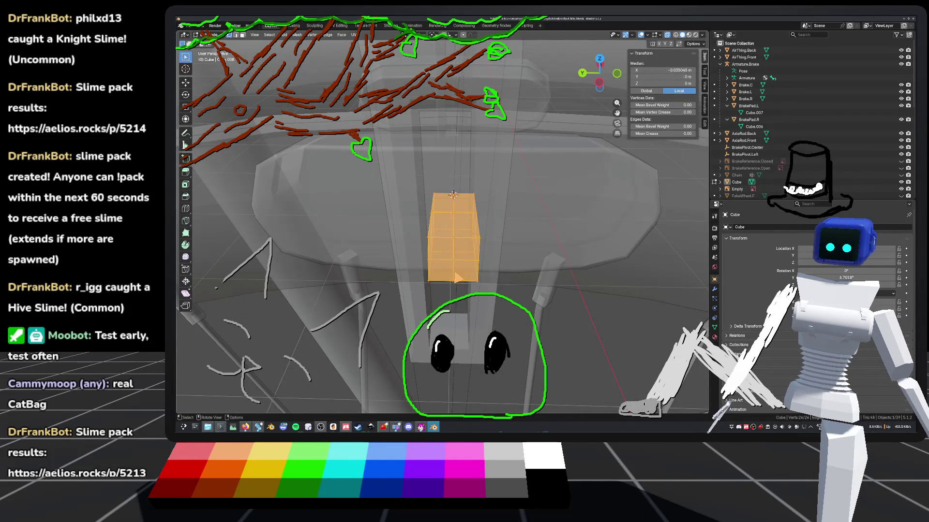
pyautogui.moveTo(524, 226); pyautogui.dragTo(491, 220)
# Step: Dissolve two extra vertices on the subdivided block and save the file
pyautogui.click(469, 219)
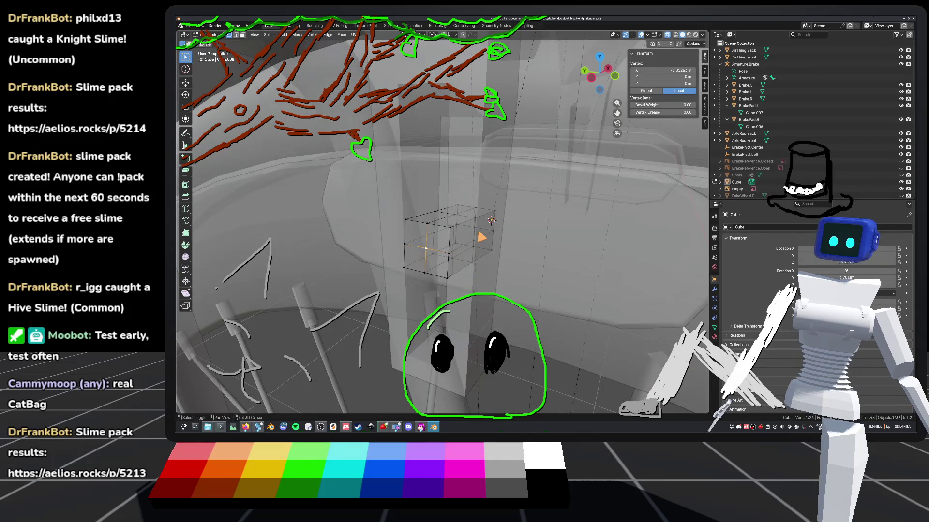
pyautogui.click(482, 237)
pyautogui.rightClick(480, 235)
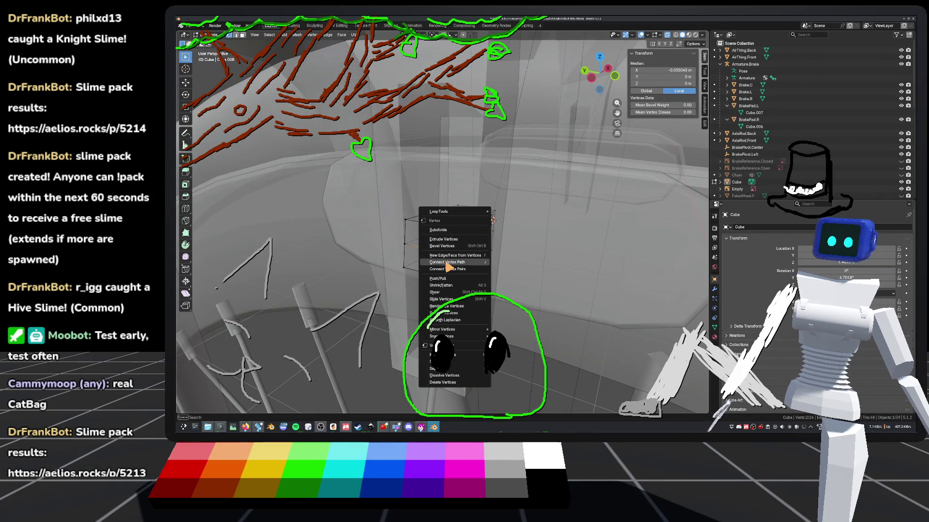
pyautogui.click(449, 377)
pyautogui.moveTo(494, 286); pyautogui.dragTo(500, 300)
pyautogui.hotkey('ctrl', 's')
# Step: Dissolve a shortest-path run of block edges and save again
pyautogui.click(450, 216)
pyautogui.moveTo(450, 216); pyautogui.dragTo(462, 266)
pyautogui.click(461, 266)
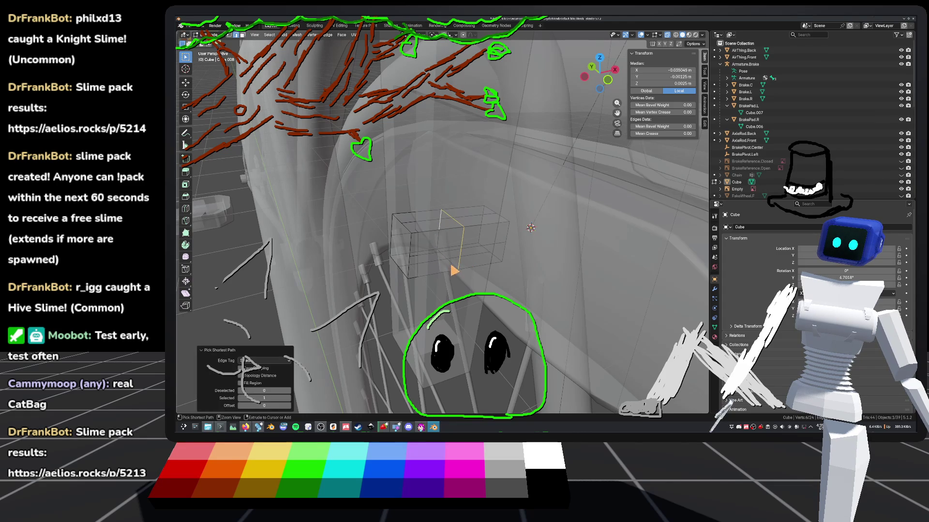
pyautogui.rightClick(454, 271)
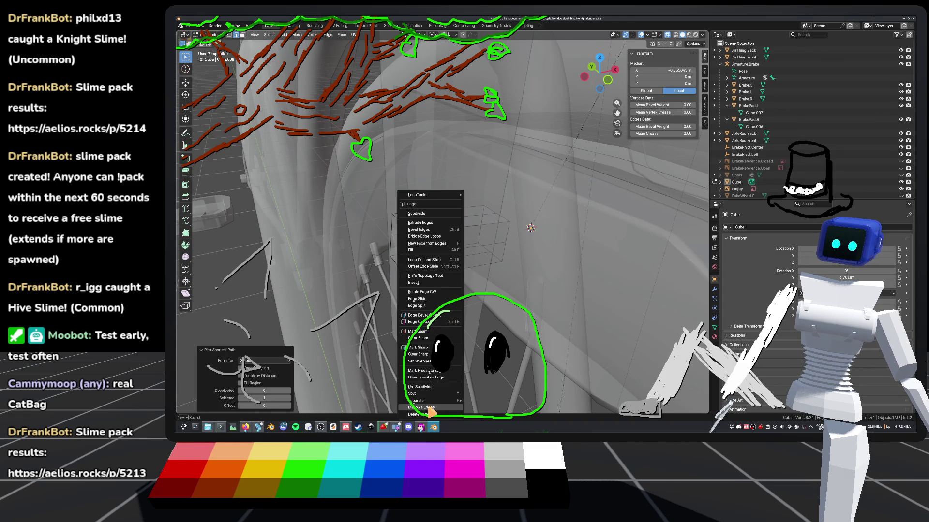
pyautogui.click(430, 408)
pyautogui.moveTo(464, 348); pyautogui.dragTo(583, 203)
pyautogui.hotkey('ctrl', 's')
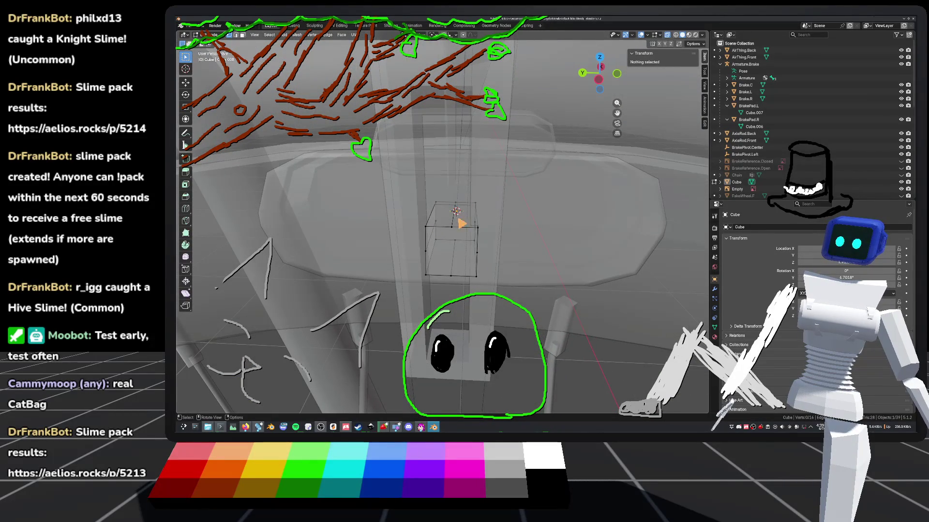
# Step: Round one end loop of the cube into a circle with LoopTools Circle
pyautogui.press('a')
pyautogui.moveTo(583, 203); pyautogui.dragTo(503, 220)
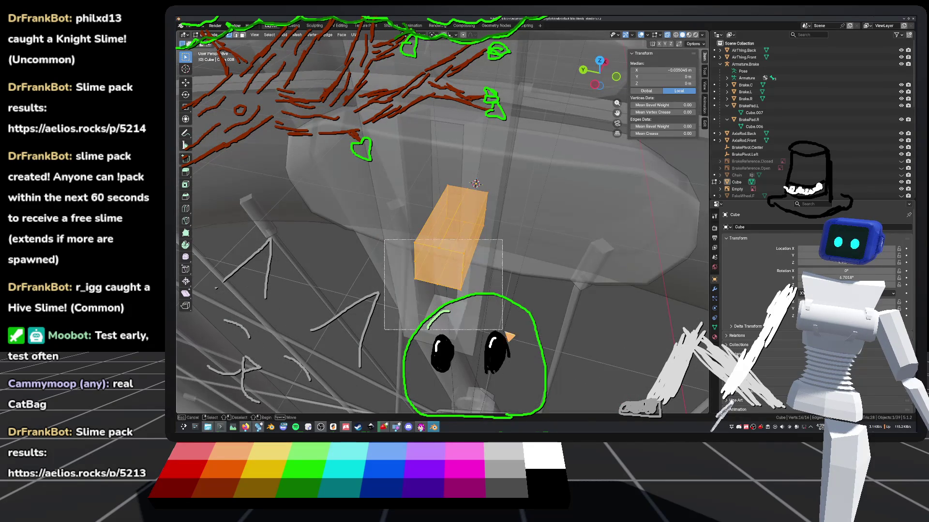
pyautogui.moveTo(497, 328); pyautogui.dragTo(496, 327)
pyautogui.rightClick(446, 271)
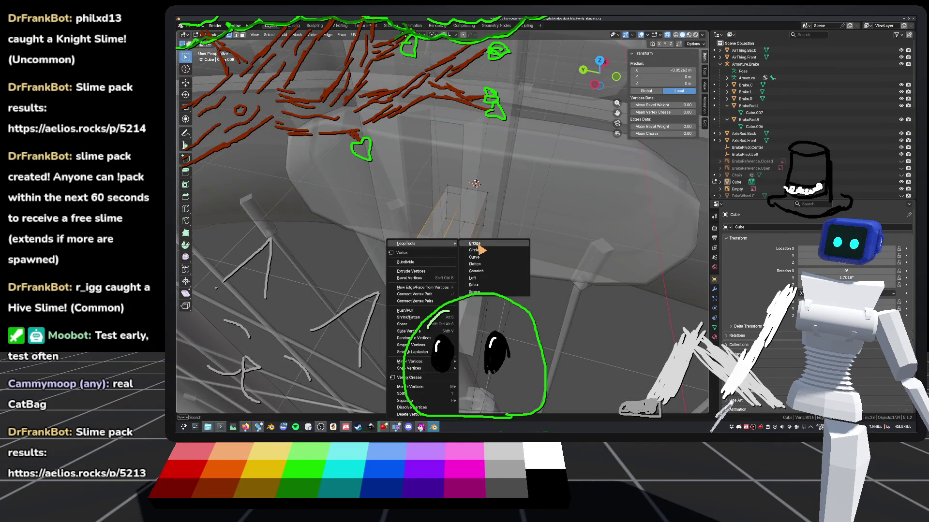
pyautogui.click(477, 250)
# Step: Circle the other end loop as well, deselect everything and save
pyautogui.moveTo(465, 233); pyautogui.dragTo(440, 230)
pyautogui.rightClick(440, 230)
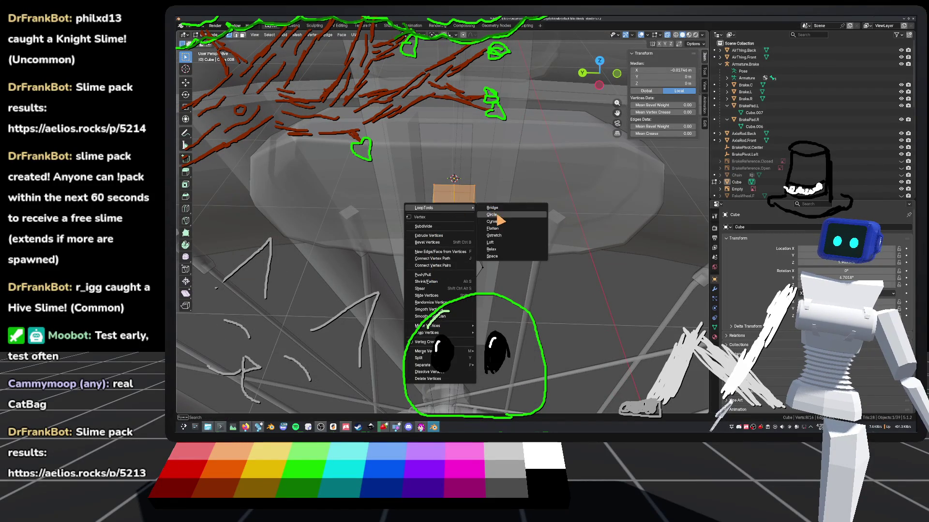
pyautogui.click(500, 220)
pyautogui.moveTo(500, 218); pyautogui.dragTo(486, 205)
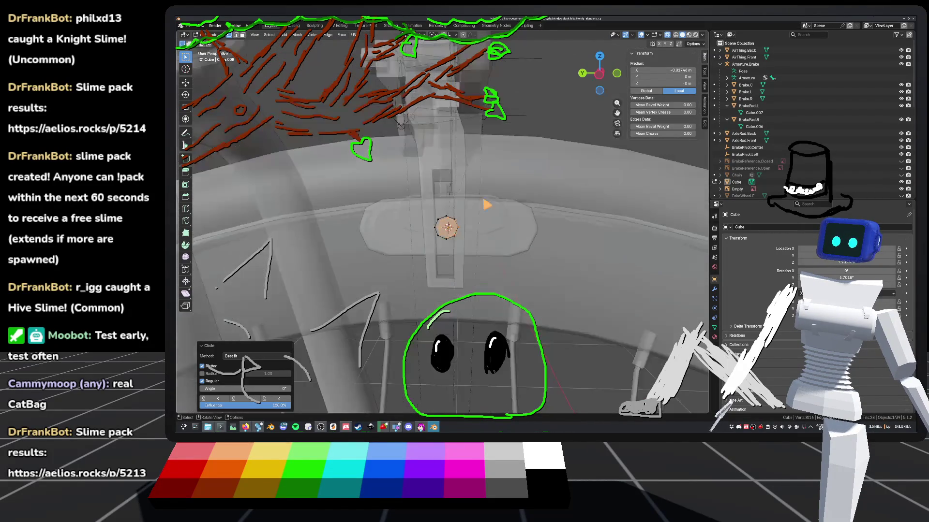
pyautogui.click(535, 133)
pyautogui.moveTo(535, 132); pyautogui.dragTo(511, 277)
pyautogui.hotkey('ctrl', 's')
# Step: Extrude the bolt's octagonal bottom face and scale the new face to 0.755
pyautogui.moveTo(556, 274); pyautogui.dragTo(556, 274)
pyautogui.moveTo(556, 274); pyautogui.dragTo(565, 165)
pyautogui.moveTo(496, 218); pyautogui.dragTo(501, 234)
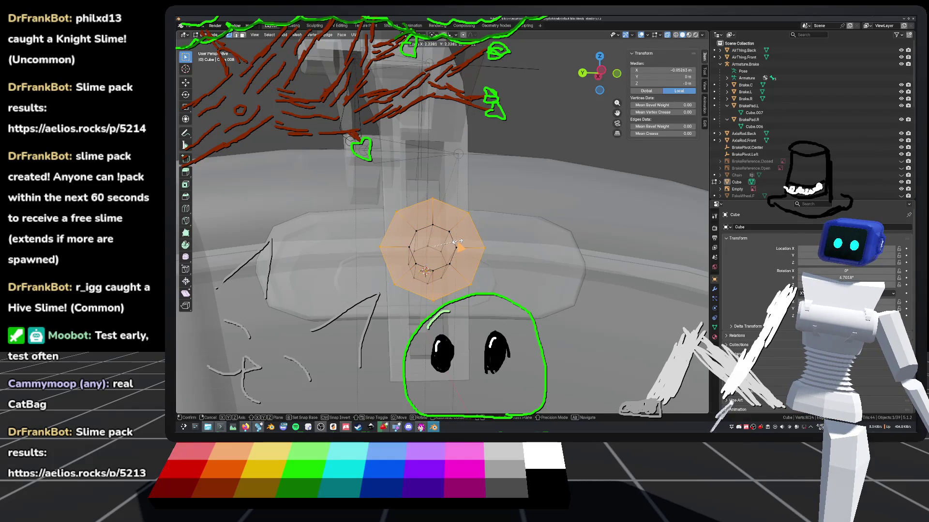
pyautogui.click(459, 247)
pyautogui.moveTo(459, 247); pyautogui.dragTo(513, 266)
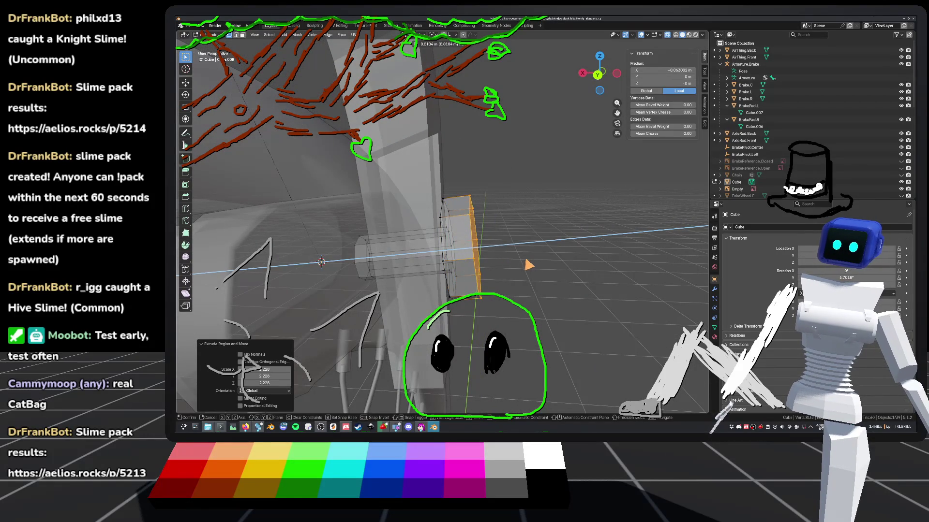
pyautogui.press('Escape')
pyautogui.moveTo(531, 264); pyautogui.dragTo(474, 218)
pyautogui.click(526, 226)
pyautogui.scroll(-3)
# Step: Save the file in Object Mode, then go back into Edit Mode on the bolt
pyautogui.press('Tab')
pyautogui.hotkey('ctrl', 's')
pyautogui.scroll(3)
pyautogui.moveTo(499, 257); pyautogui.dragTo(424, 243)
pyautogui.press('Tab')
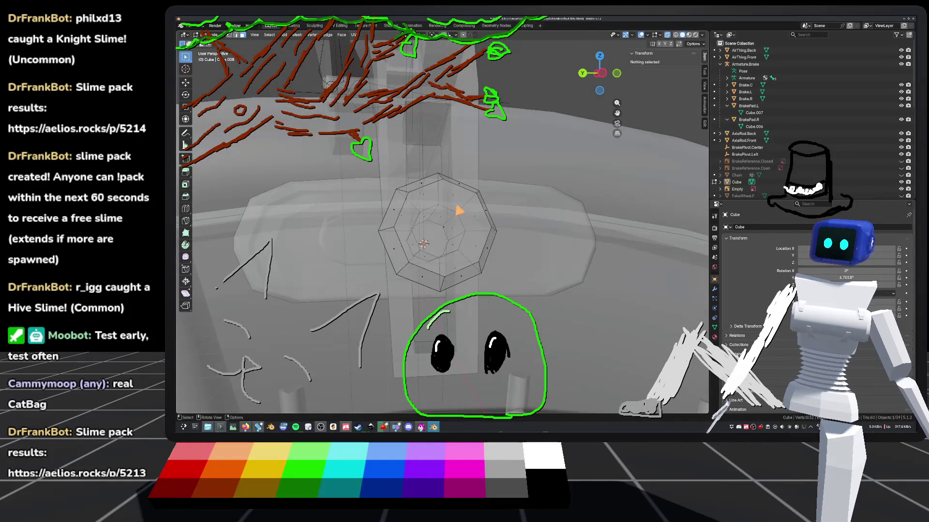
# Step: Inset the bolt's front octagonal face, extrude the inset, and save
pyautogui.click(448, 237)
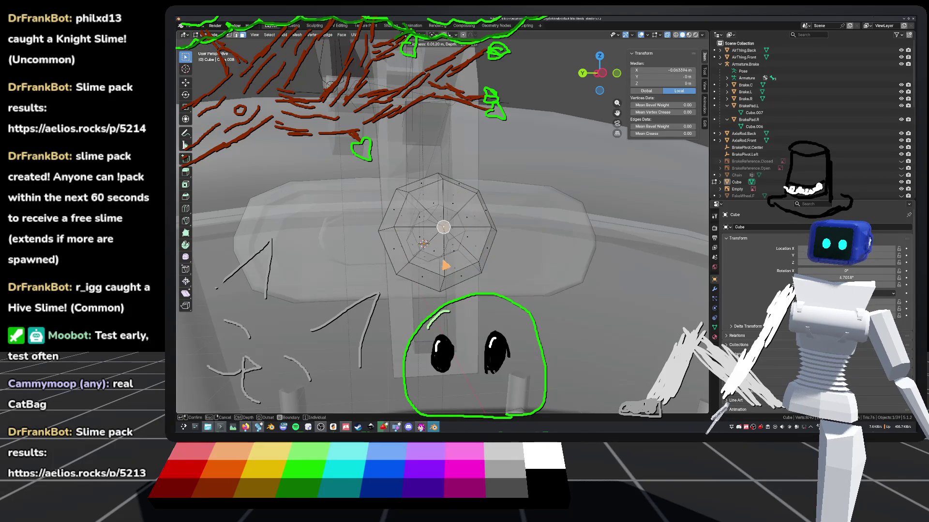
pyautogui.click(439, 272)
pyautogui.moveTo(439, 272); pyautogui.dragTo(545, 260)
pyautogui.press('e')
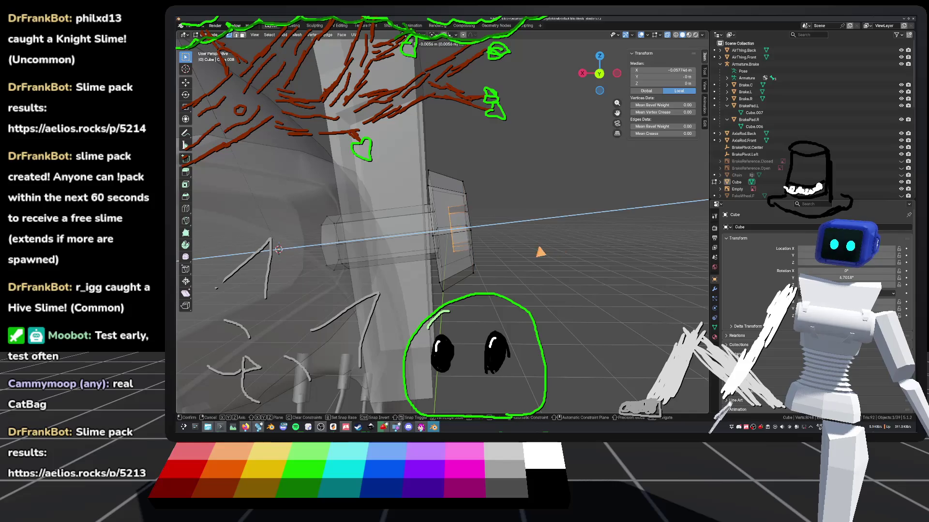
pyautogui.click(534, 251)
pyautogui.moveTo(535, 252); pyautogui.dragTo(422, 265)
pyautogui.hotkey('ctrl', 's')
pyautogui.press('Tab')
pyautogui.press('Tab')
# Step: Select shortest-path edges around the bolt's inner octagon rim
pyautogui.click(462, 192)
pyautogui.click(458, 277)
pyautogui.click(464, 259)
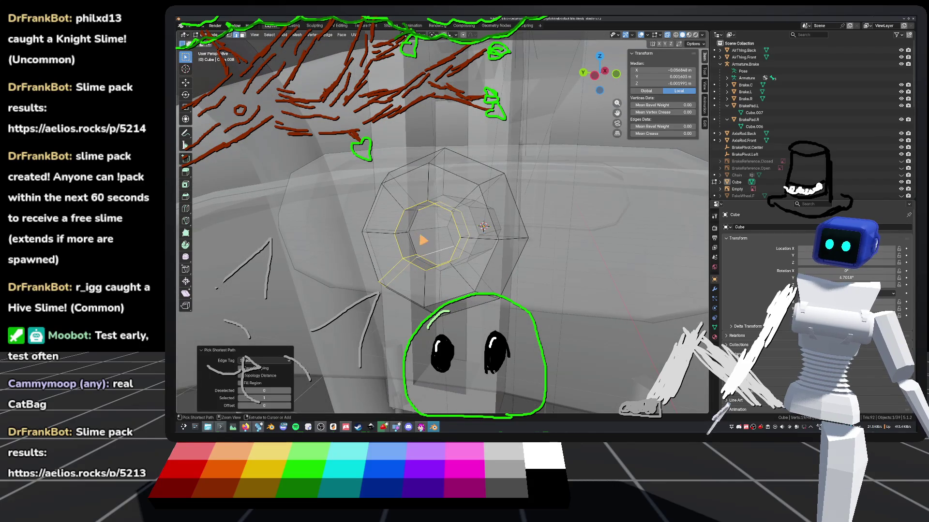
pyautogui.click(437, 264)
pyautogui.click(403, 232)
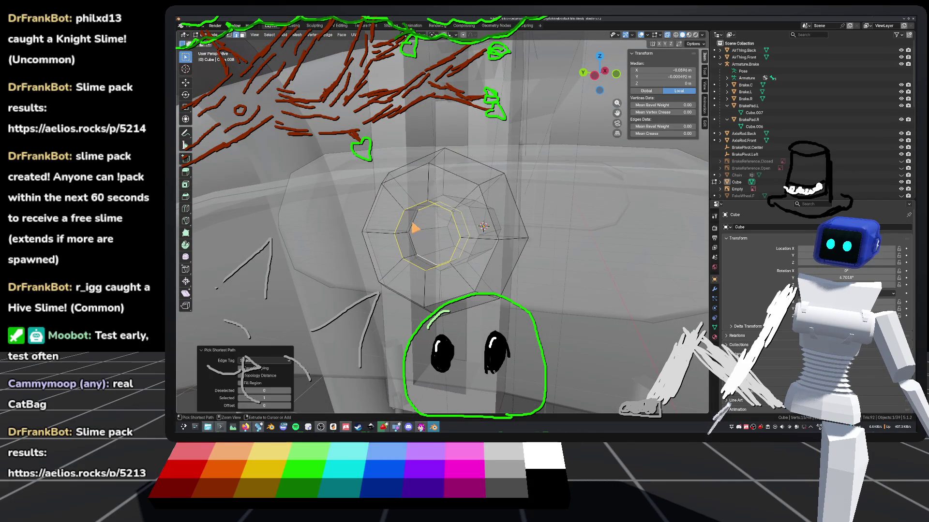
pyautogui.moveTo(436, 266); pyautogui.dragTo(416, 264)
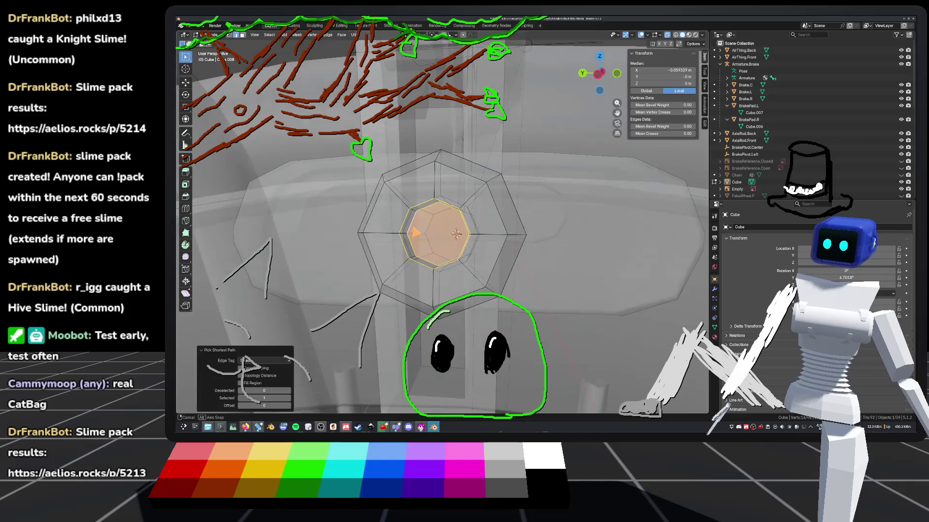
# Step: Select the bolt's octagonal rim edges and an edge path along its side
pyautogui.scroll(3)
pyautogui.rightClick(415, 230)
pyautogui.moveTo(497, 222); pyautogui.dragTo(443, 221)
pyautogui.click(469, 219)
pyautogui.click(469, 202)
pyautogui.click(375, 212)
pyautogui.click(428, 231)
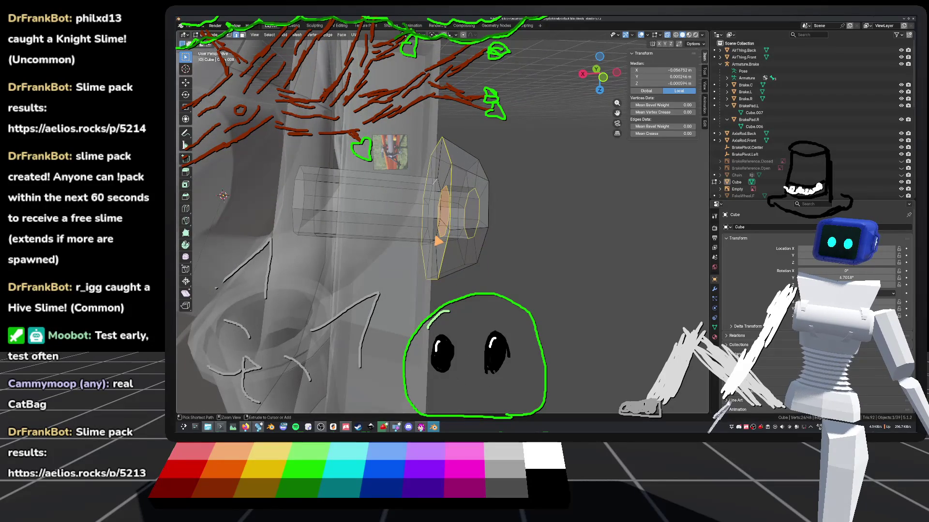
pyautogui.click(441, 227)
pyautogui.moveTo(338, 217); pyautogui.dragTo(368, 193)
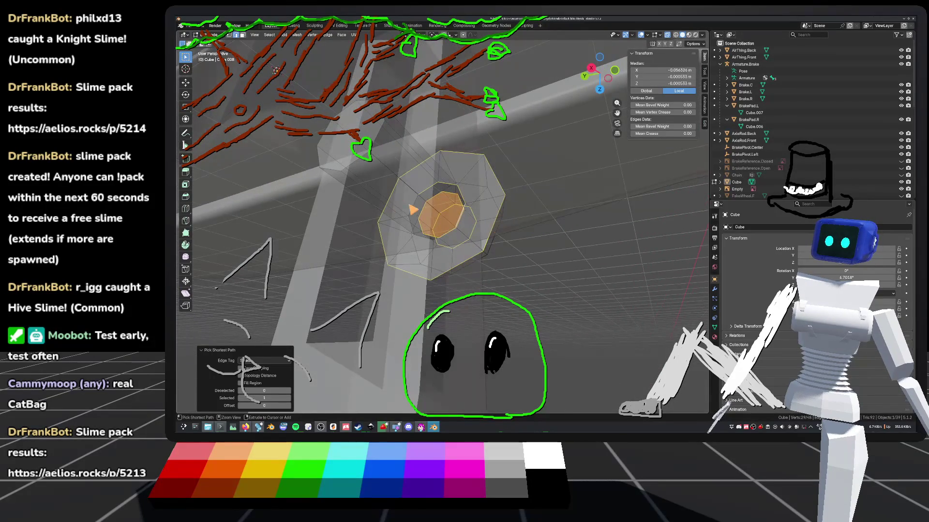
pyautogui.moveTo(457, 204); pyautogui.dragTo(433, 258)
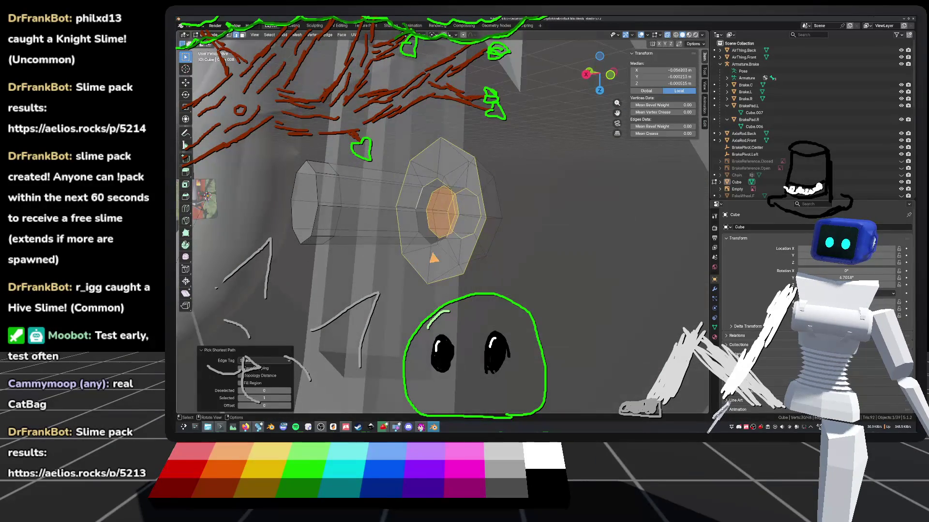
pyautogui.moveTo(339, 218); pyautogui.dragTo(212, 208)
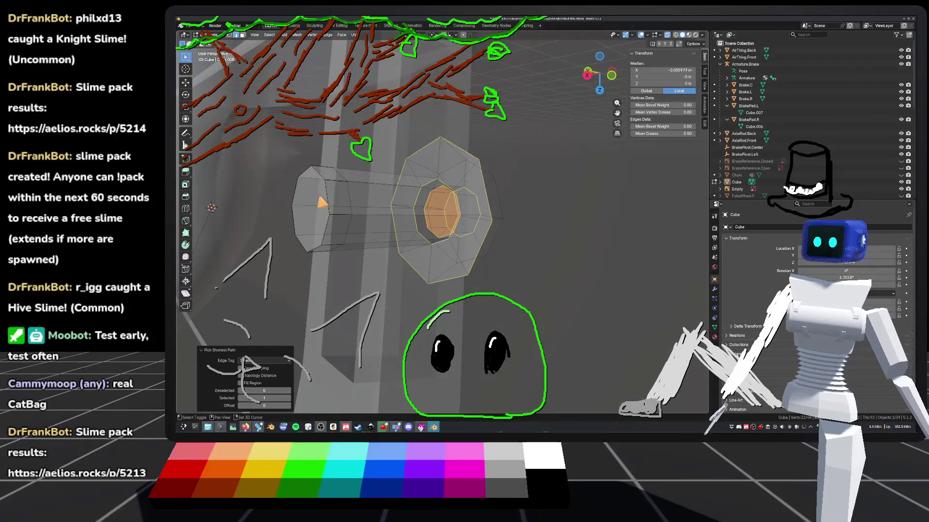
pyautogui.click(298, 238)
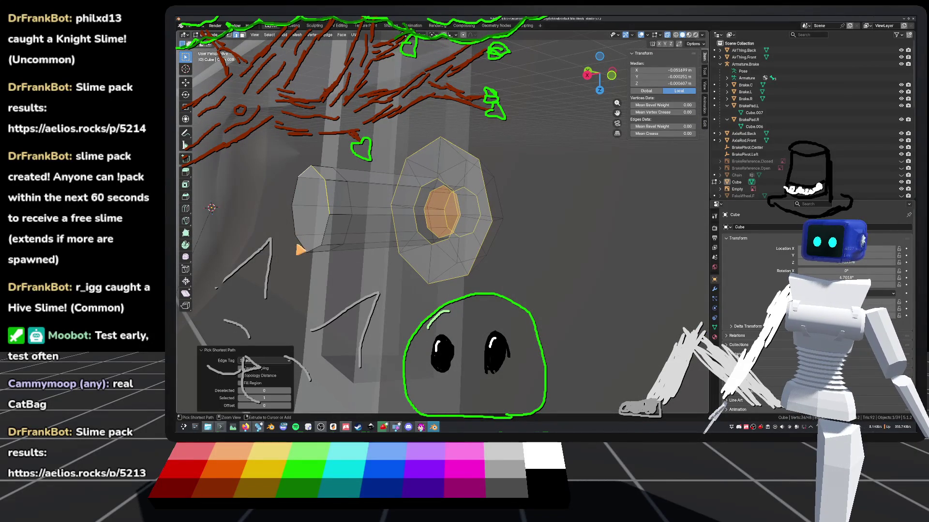
pyautogui.moveTo(370, 238); pyautogui.dragTo(446, 194)
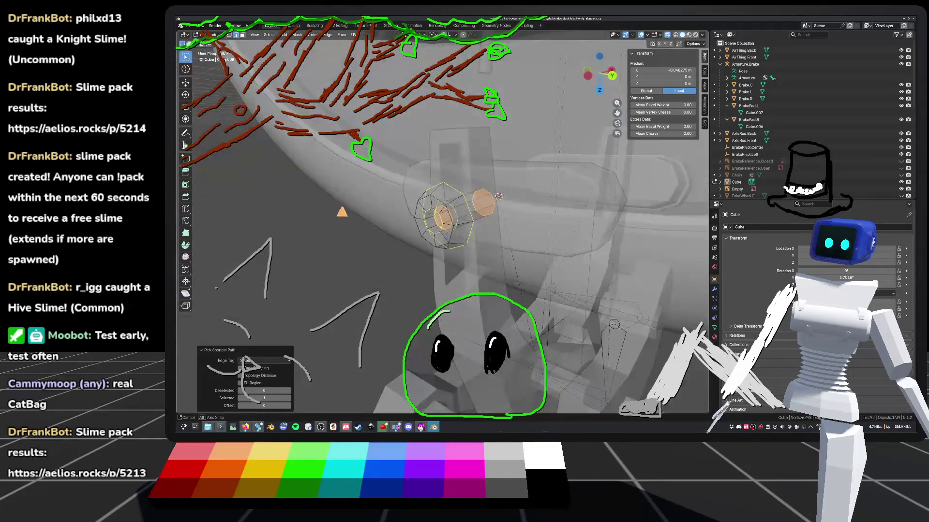
# Step: Mark the selected edges sharp and return the bolt to Object Mode
pyautogui.scroll(3)
pyautogui.hotkey('ctrl', 'e')
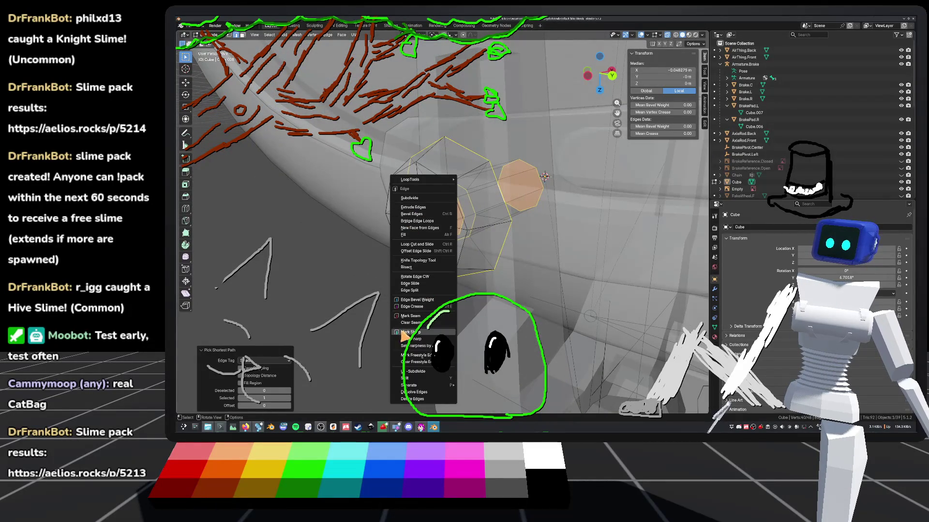
pyautogui.press('Escape')
pyautogui.press('Tab')
pyautogui.press('Tab')
pyautogui.moveTo(436, 249); pyautogui.dragTo(532, 242)
pyautogui.scroll(3)
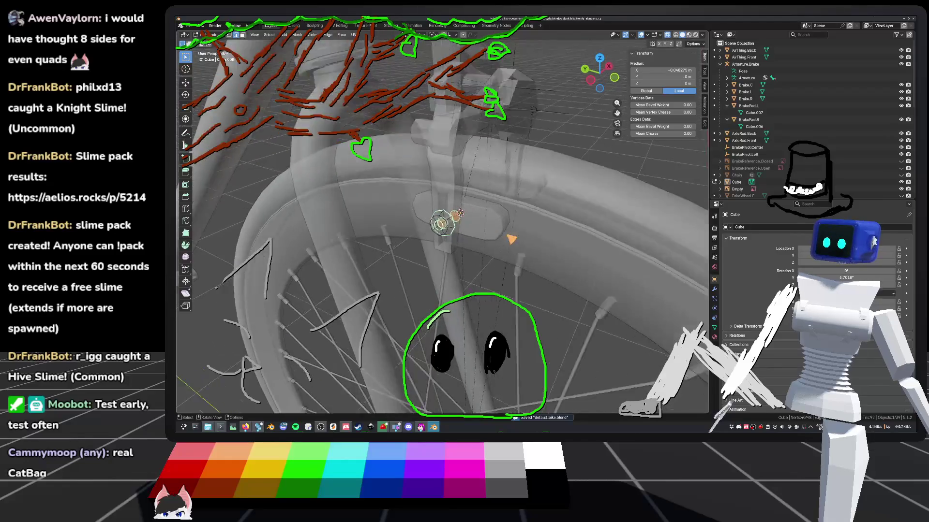
pyautogui.scroll(3)
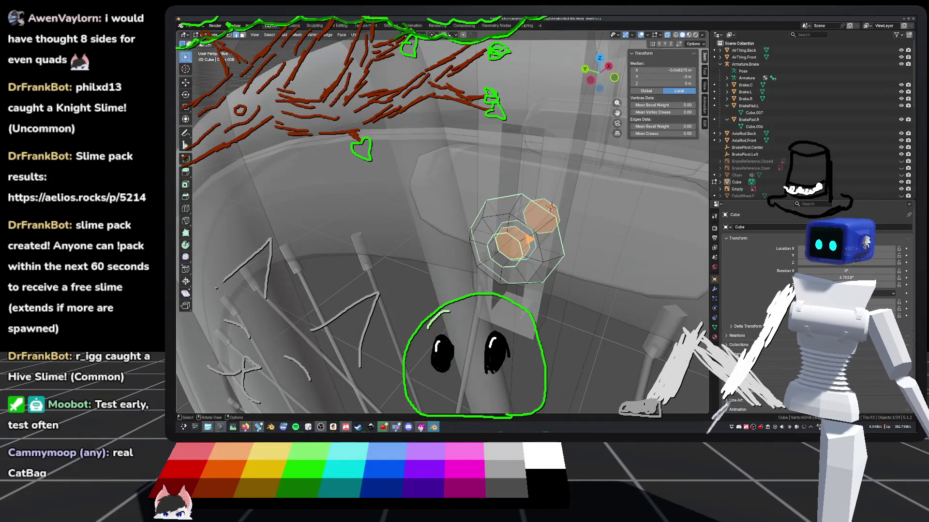
pyautogui.scroll(3)
pyautogui.press('Tab')
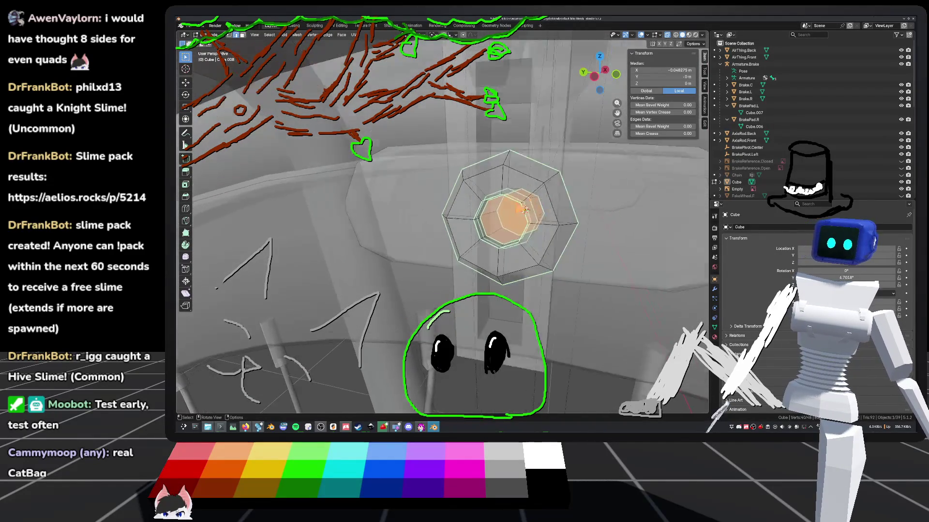
pyautogui.scroll(-3)
pyautogui.moveTo(536, 223); pyautogui.dragTo(477, 248)
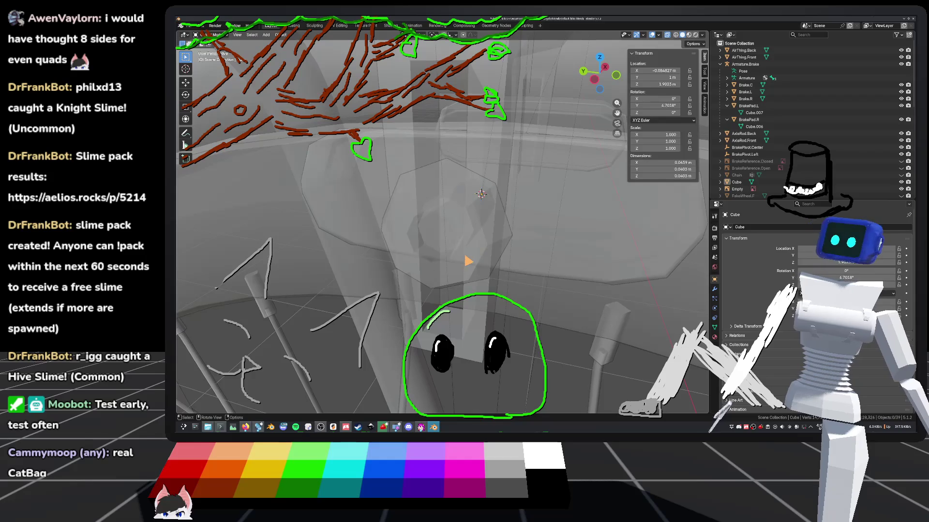
# Step: Inspect the bolt's edges in Edit Mode, then return to Object Mode
pyautogui.press('Tab')
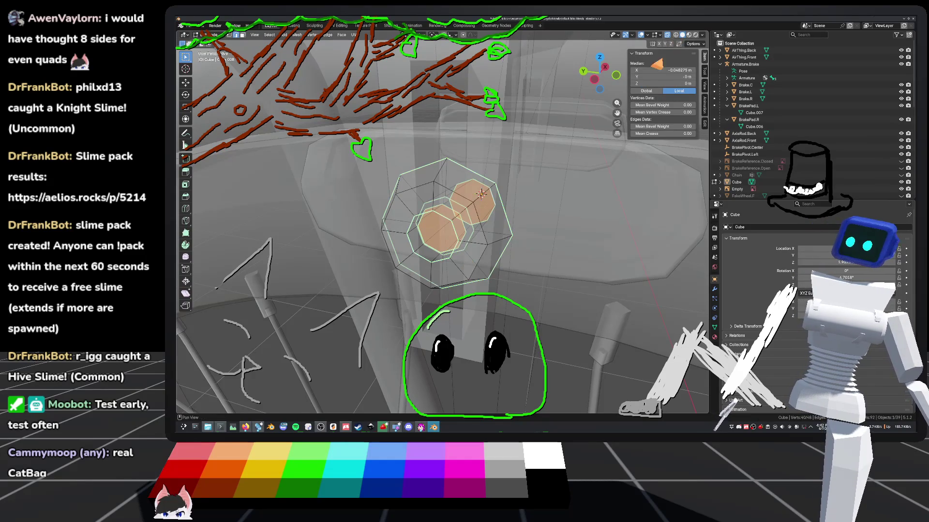
pyautogui.scroll(3)
pyautogui.moveTo(507, 220); pyautogui.dragTo(474, 202)
pyautogui.moveTo(499, 234); pyautogui.dragTo(573, 236)
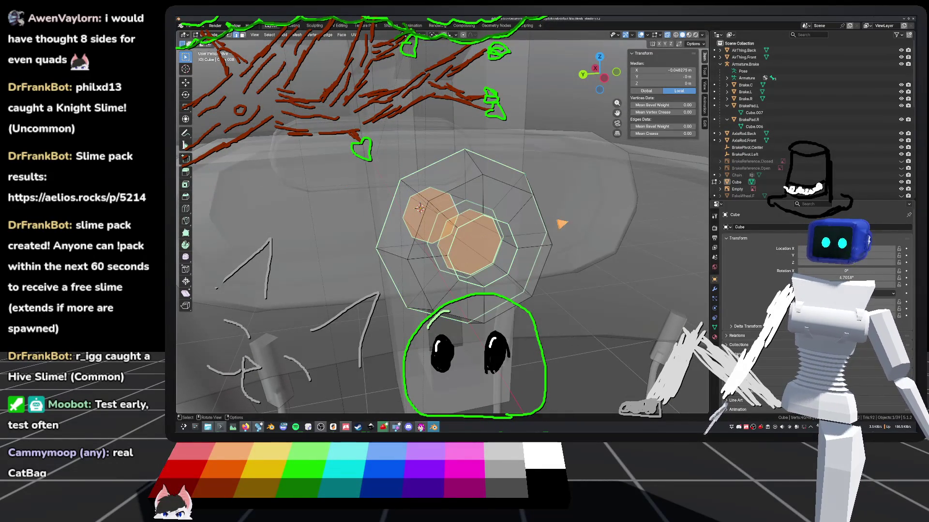
pyautogui.press('Tab')
# Step: Frame the bolt, view the brake from the wheel's front, and select Brake.R
pyautogui.moveTo(464, 223); pyautogui.dragTo(648, 190)
pyautogui.moveTo(414, 206); pyautogui.dragTo(493, 220)
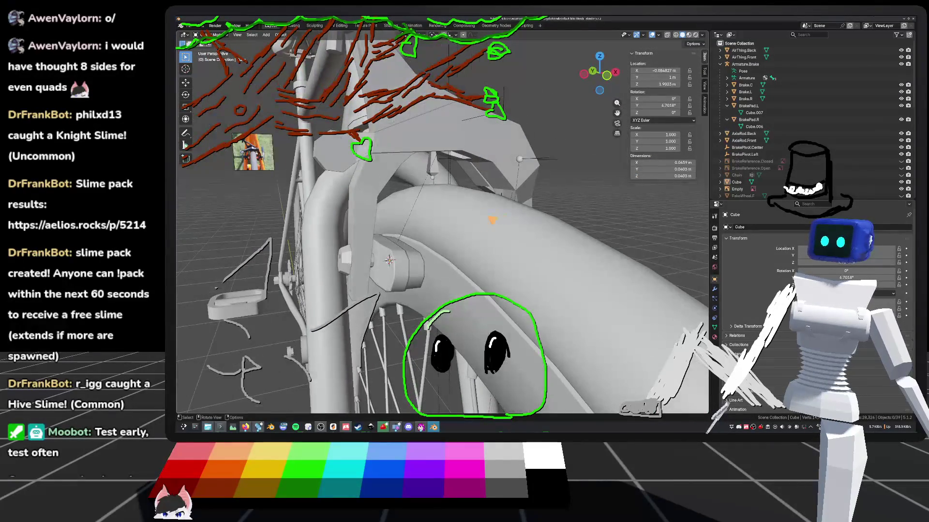
pyautogui.press('KP_Decimal')
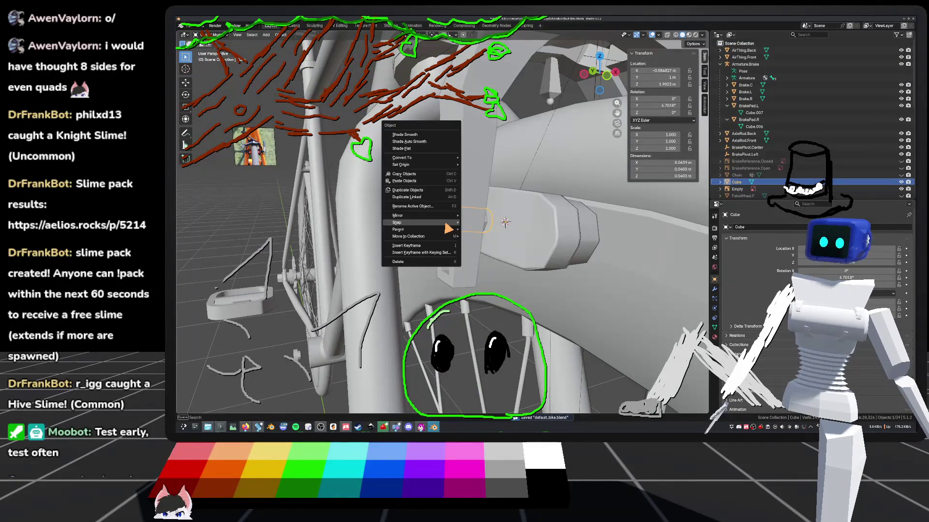
pyautogui.moveTo(505, 222); pyautogui.dragTo(585, 234)
pyautogui.hotkey('alt', 'a')
pyautogui.scroll(3)
pyautogui.click(465, 209)
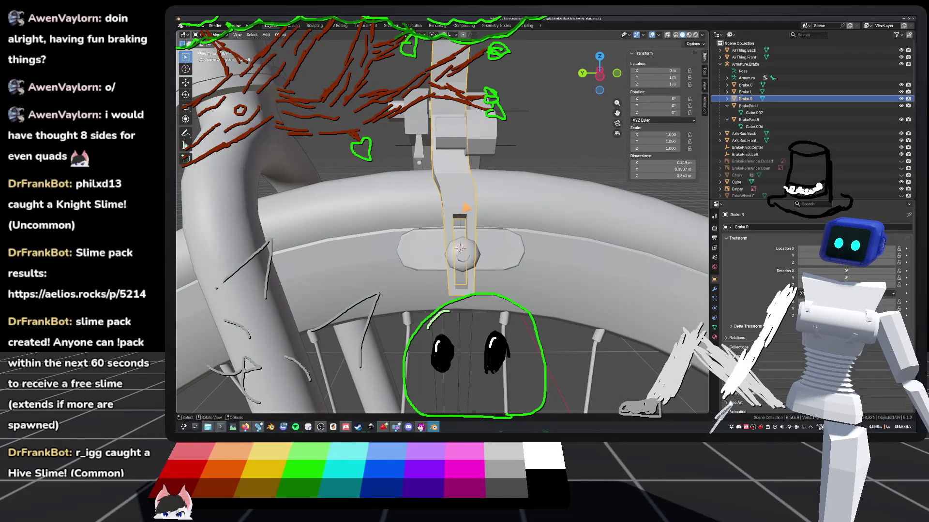
# Step: Save, then move a Brake.R edge in front orthographic view with X-ray on
pyautogui.hotkey('ctrl', 's')
pyautogui.moveTo(449, 232); pyautogui.dragTo(600, 242)
pyautogui.press('Tab')
pyautogui.click(445, 176)
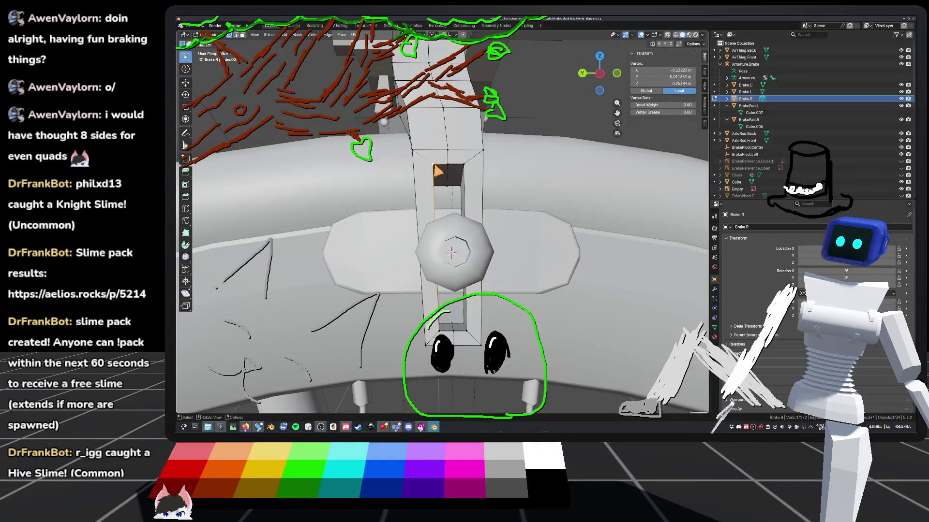
pyautogui.moveTo(445, 176); pyautogui.dragTo(455, 175)
pyautogui.moveTo(432, 203); pyautogui.dragTo(710, 42)
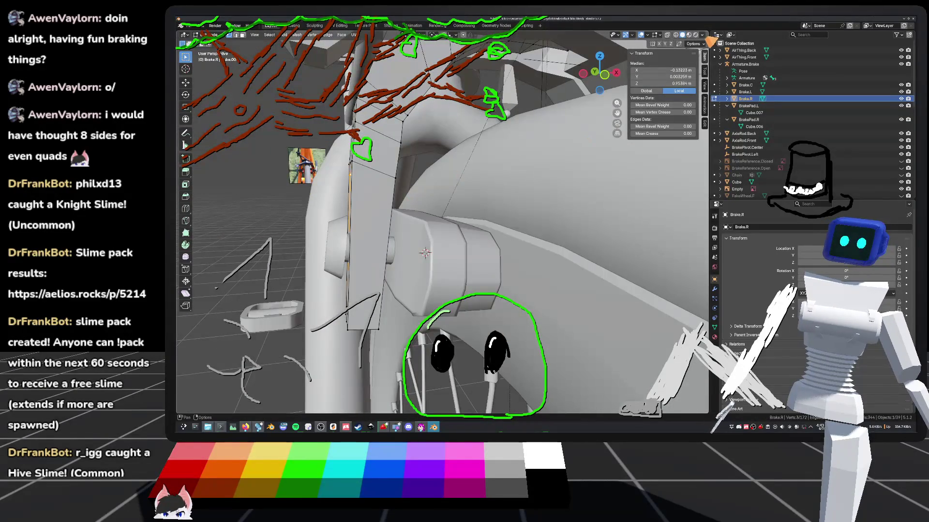
pyautogui.click(668, 35)
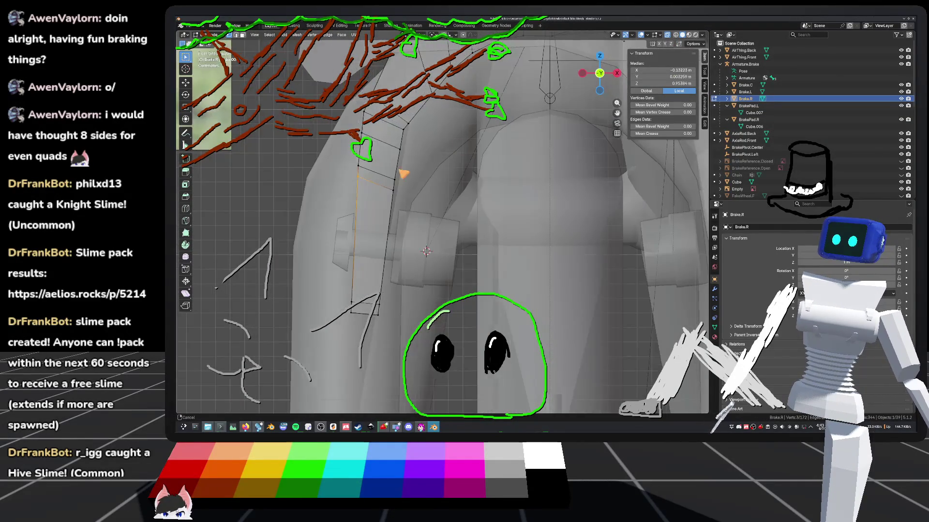
pyautogui.press('KP_1')
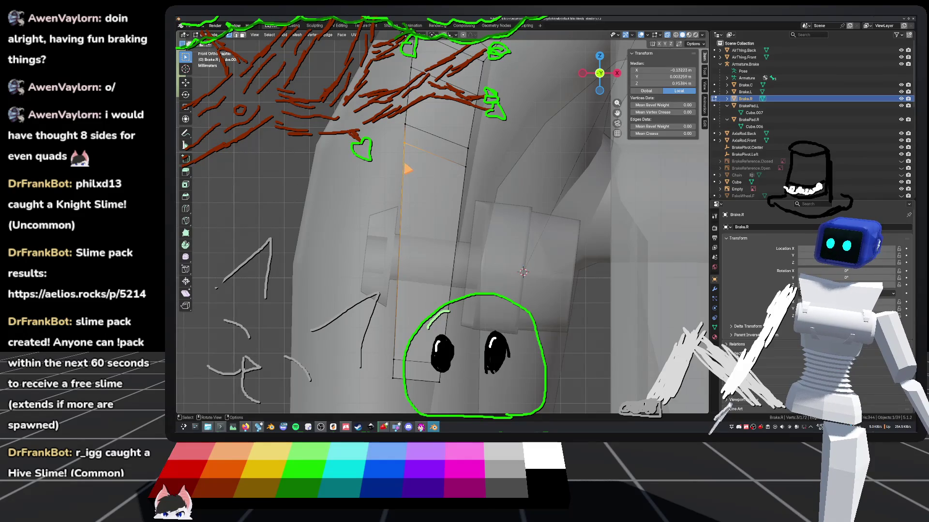
pyautogui.press('g')
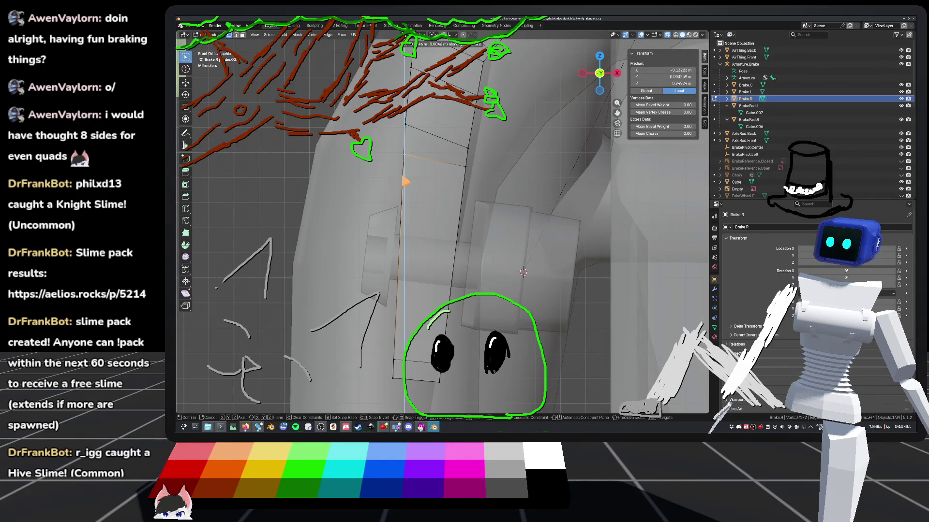
pyautogui.click(405, 183)
# Step: Slide several Brake.R slot vertices along their edges around the bolt
pyautogui.moveTo(444, 174); pyautogui.dragTo(506, 190)
pyautogui.press('q')
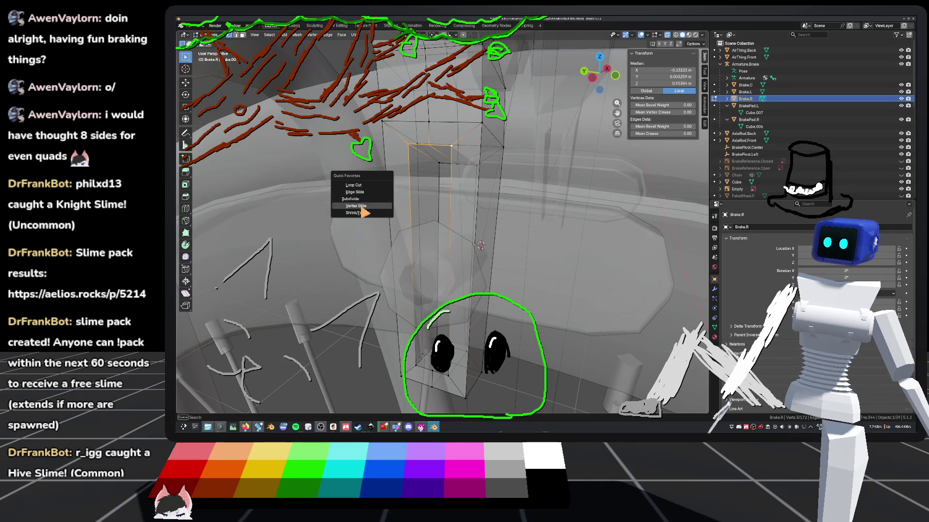
pyautogui.click(356, 206)
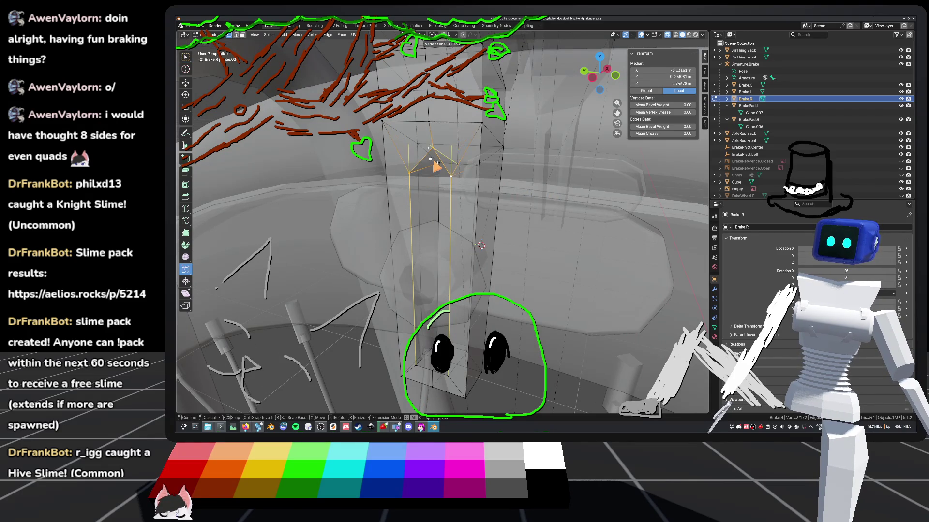
pyautogui.click(431, 157)
pyautogui.moveTo(431, 157); pyautogui.dragTo(403, 143)
pyautogui.click(435, 152)
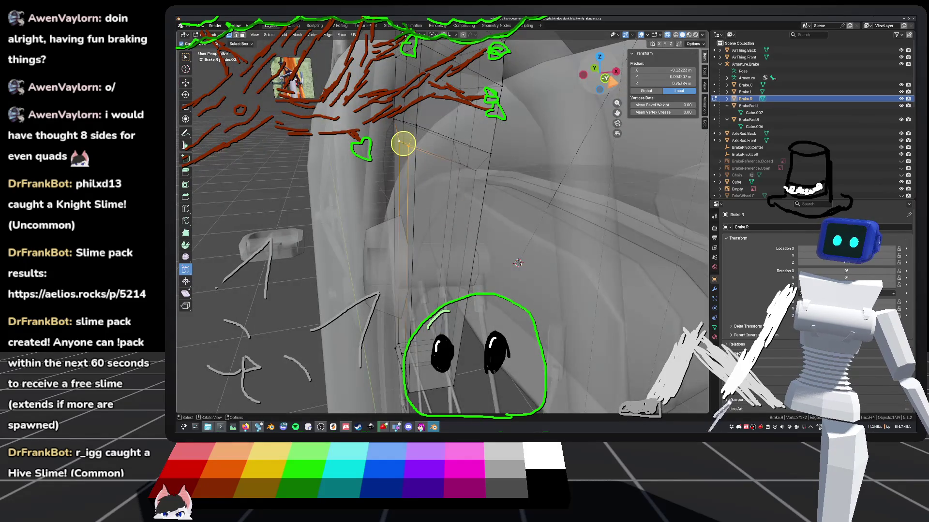
pyautogui.press('KP_1')
pyautogui.press('g')
pyautogui.press('g')
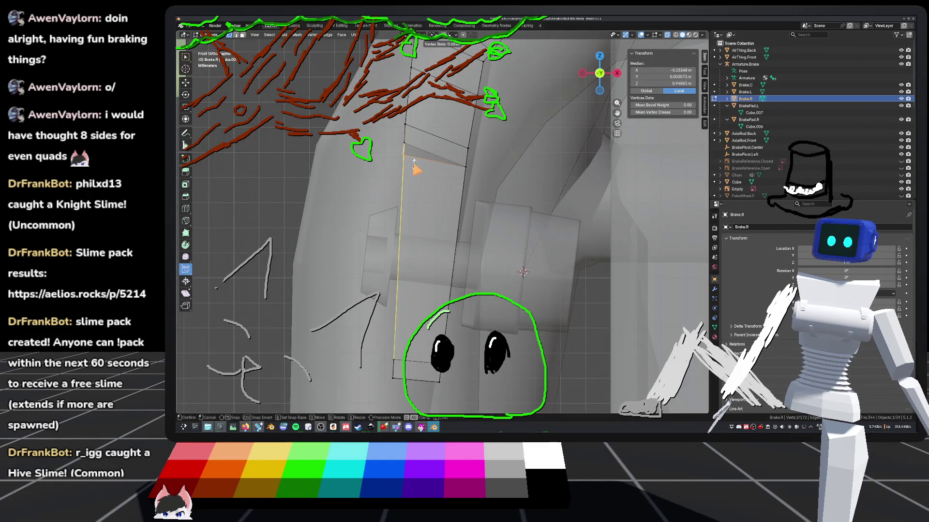
pyautogui.click(414, 164)
pyautogui.click(404, 143)
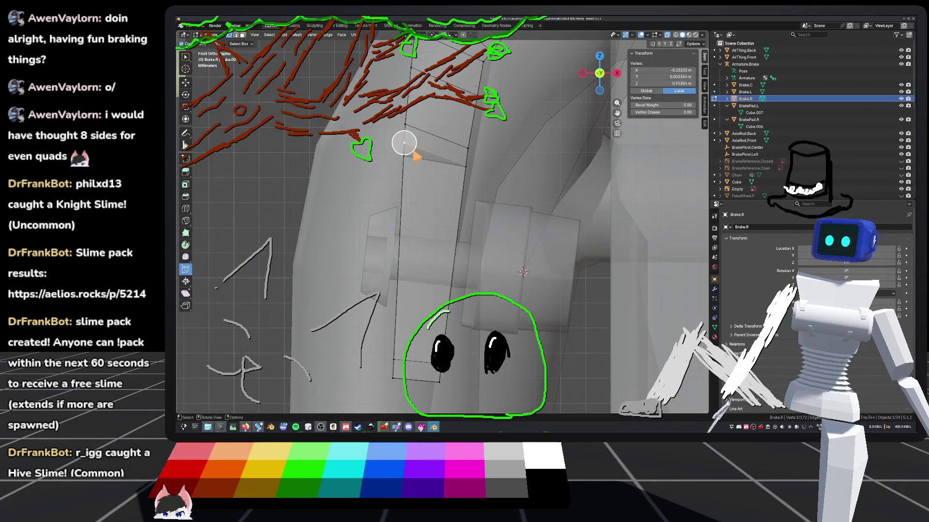
pyautogui.press('g')
pyautogui.press('g')
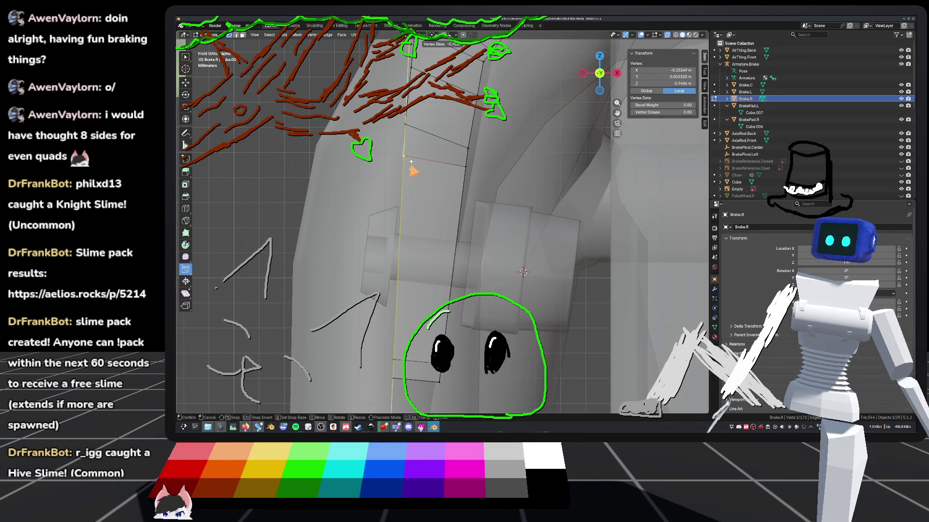
pyautogui.click(403, 156)
# Step: Clear the vertex selection, return to Object Mode and save
pyautogui.click(297, 190)
pyautogui.scroll(-3)
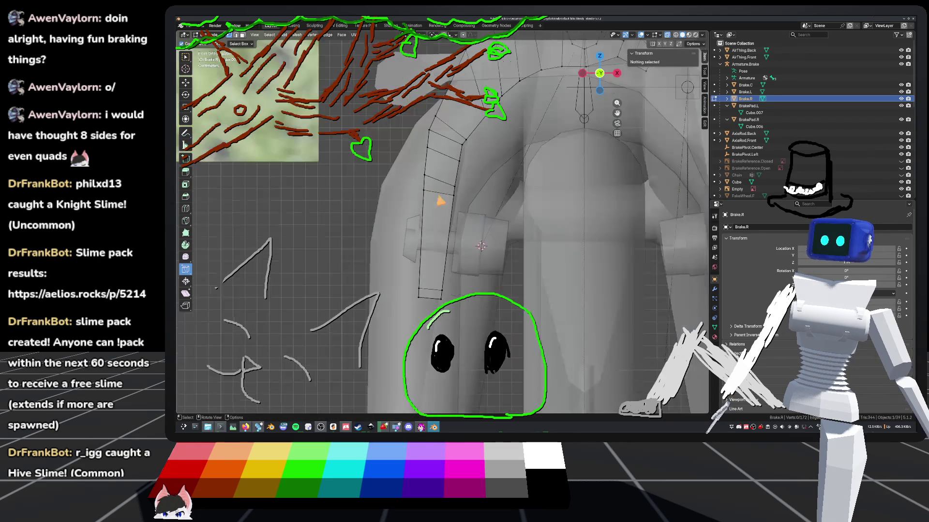
pyautogui.press('Tab')
pyautogui.hotkey('ctrl', 's')
pyautogui.moveTo(451, 199); pyautogui.dragTo(495, 217)
# Step: Move Brake.R's lower vertex loop along the Y axis in left orthographic view
pyautogui.press('Tab')
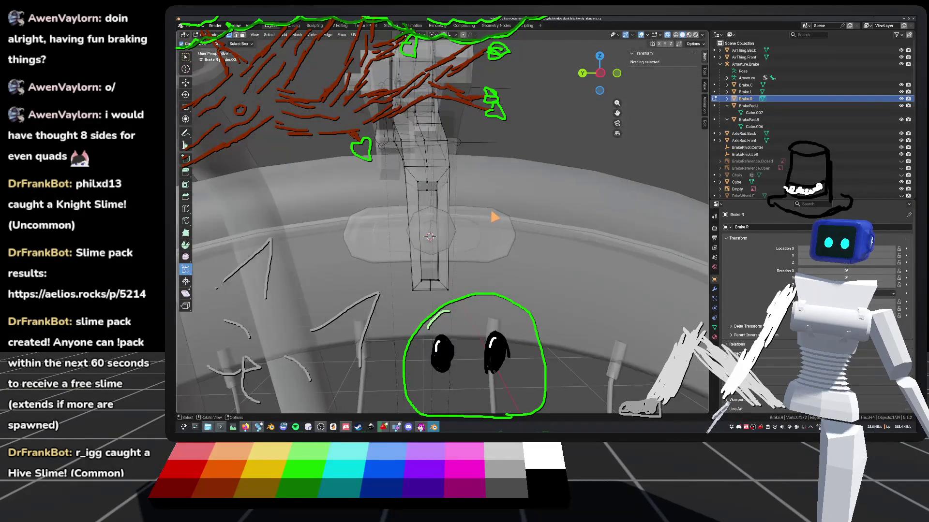
pyautogui.scroll(3)
pyautogui.scroll(3)
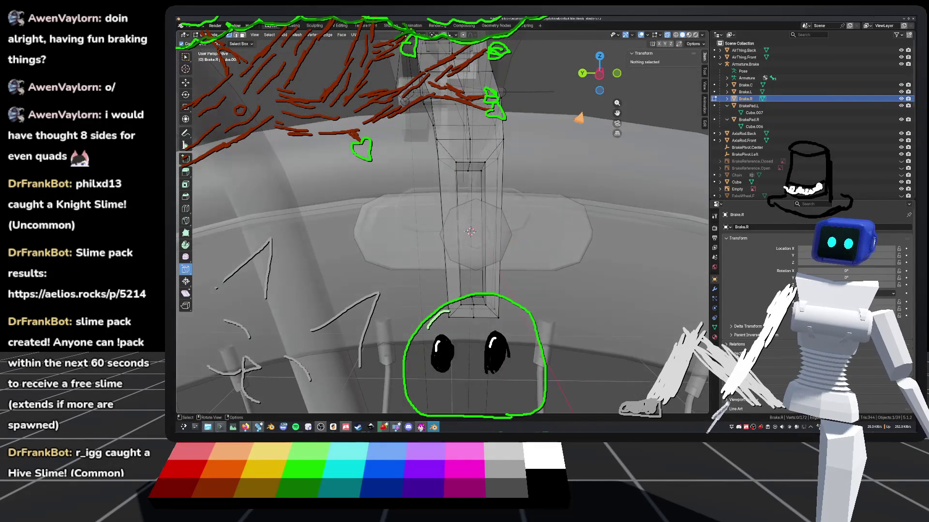
pyautogui.click(600, 73)
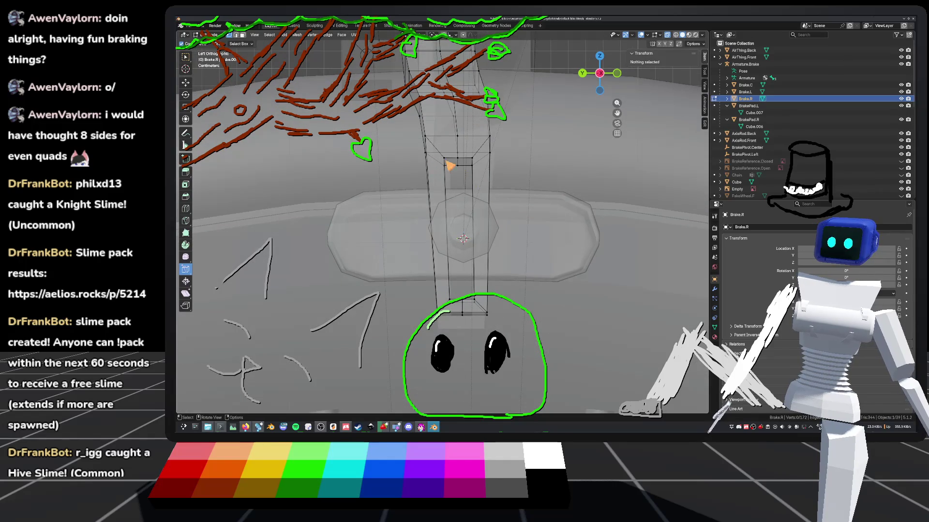
pyautogui.moveTo(406, 137); pyautogui.dragTo(536, 366)
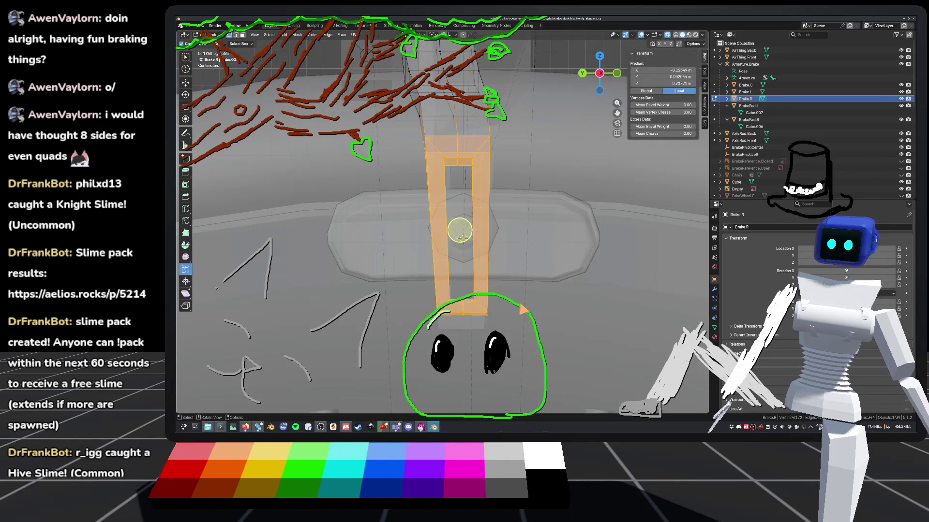
pyautogui.scroll(3)
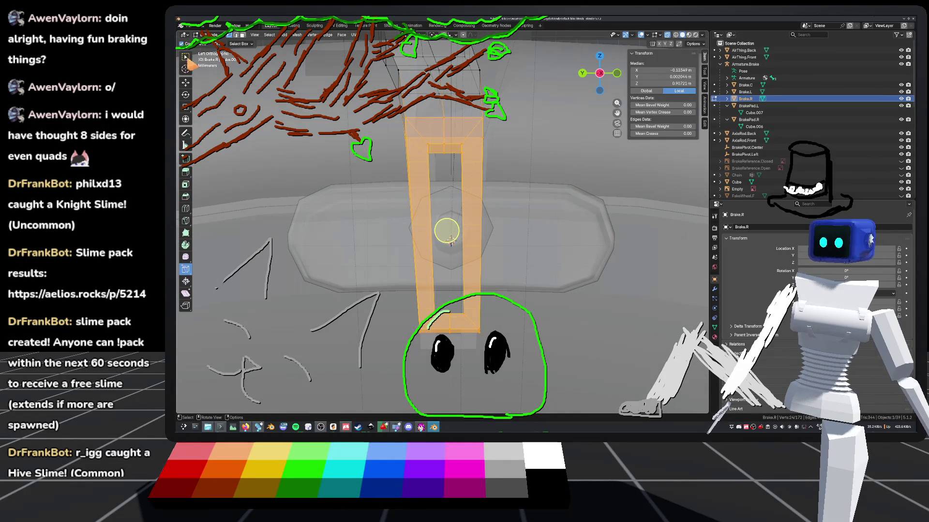
pyautogui.press('g')
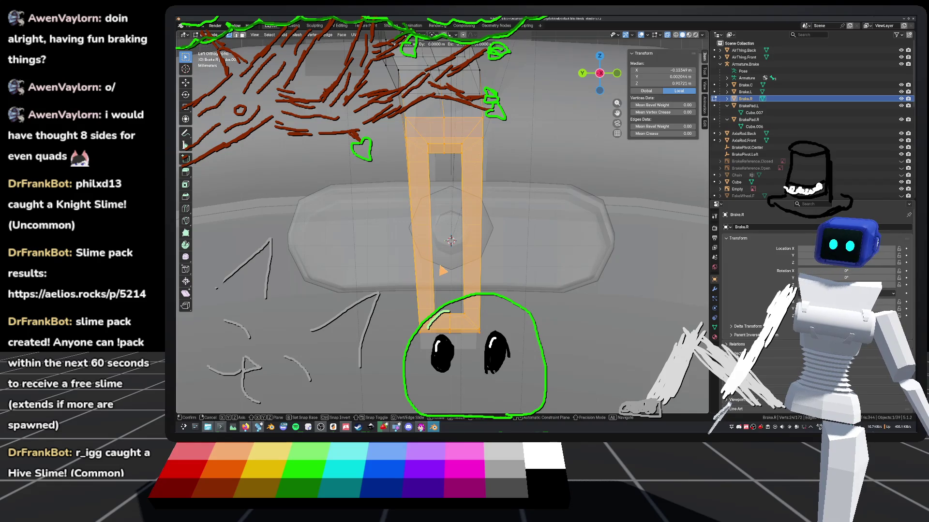
pyautogui.press('y')
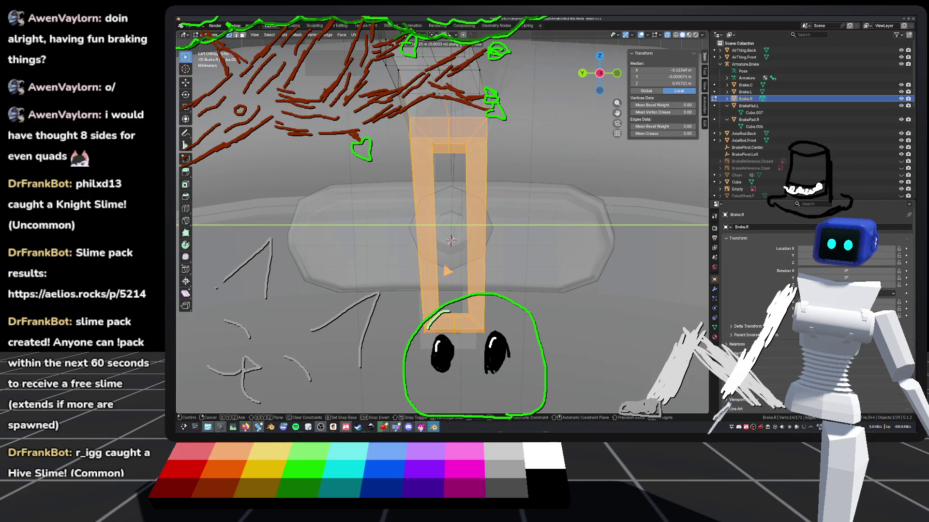
pyautogui.click(446, 272)
# Step: Deselect all vertices, exit to Object Mode and save the bike file
pyautogui.scroll(-3)
pyautogui.moveTo(446, 272); pyautogui.dragTo(512, 258)
pyautogui.hotkey('alt', 'a')
pyautogui.press('Tab')
pyautogui.hotkey('ctrl', 's')
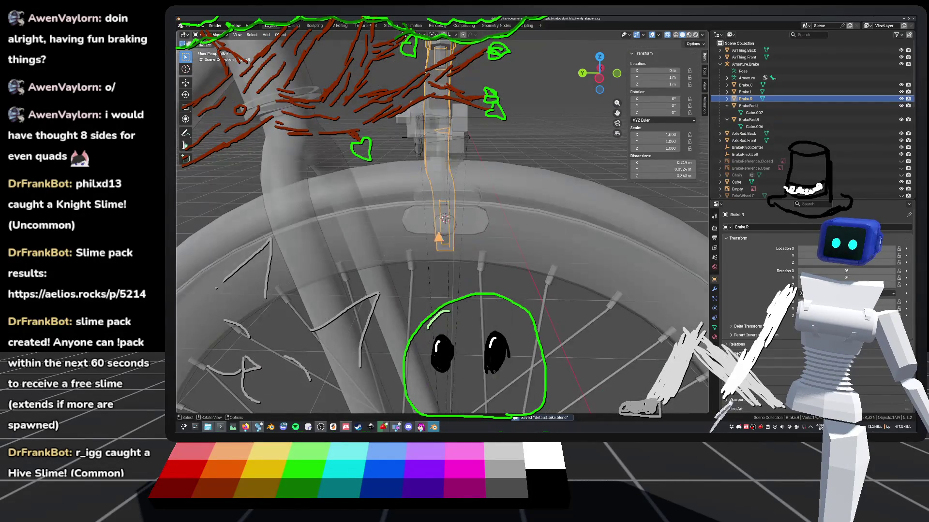
# Step: Click through BrakePad.R and the front tire, then select the small Cube bolt
pyautogui.click(506, 241)
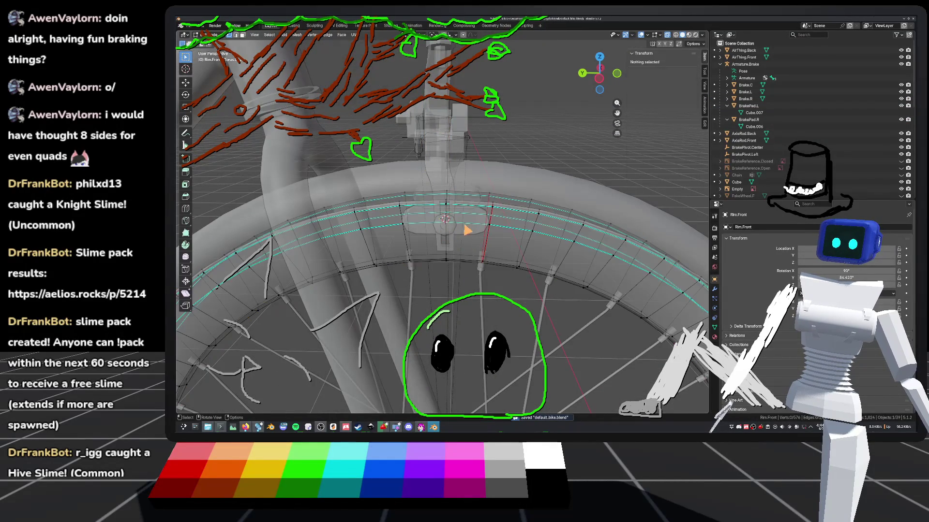
pyautogui.click(460, 236)
pyautogui.moveTo(459, 236); pyautogui.dragTo(364, 222)
pyautogui.click(432, 226)
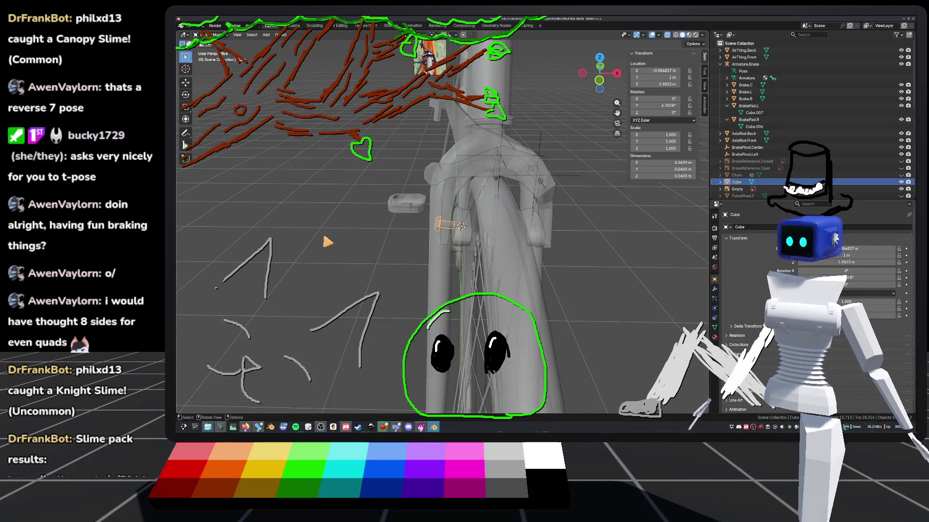
# Step: Orbit over the brake and snap to the top orthographic view
pyautogui.scroll(3)
pyautogui.moveTo(334, 241); pyautogui.dragTo(363, 240)
pyautogui.moveTo(458, 240); pyautogui.dragTo(545, 245)
pyautogui.click(599, 65)
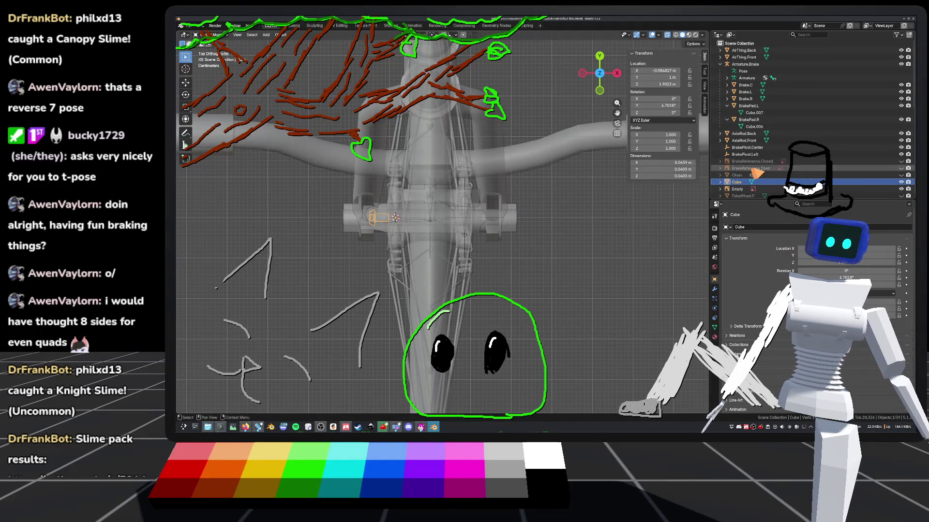
# Step: Rename the Cube object to BrakePadBolt.R and save the bike file
pyautogui.doubleClick(740, 184)
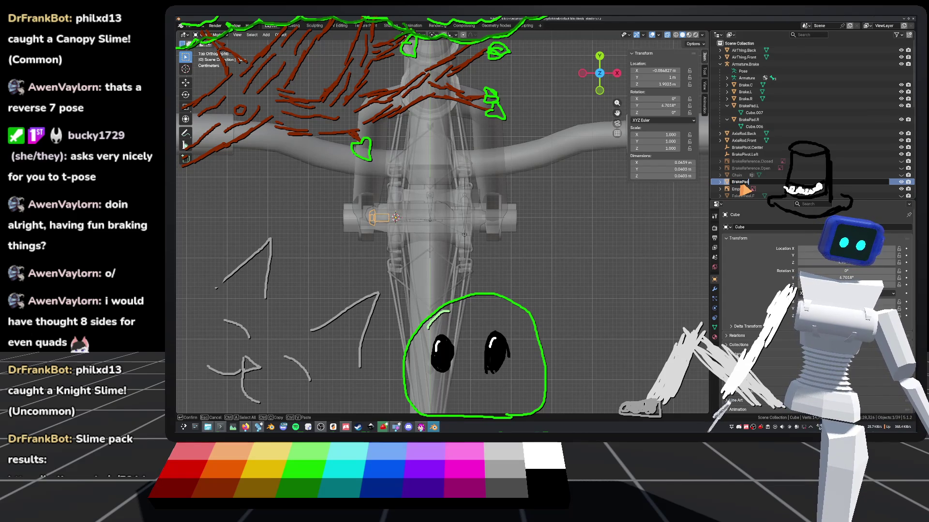
pyautogui.write('Bolt')
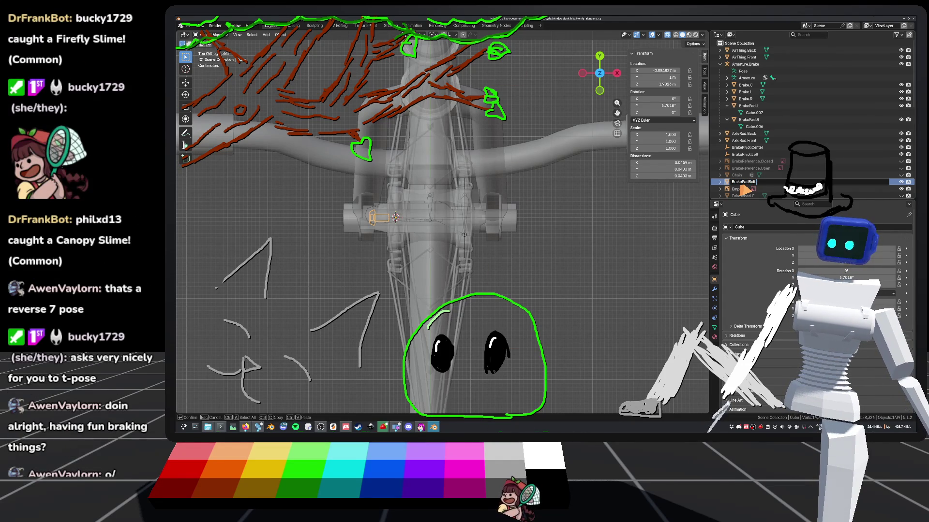
pyautogui.press('Return')
pyautogui.hotkey('ctrl', 's')
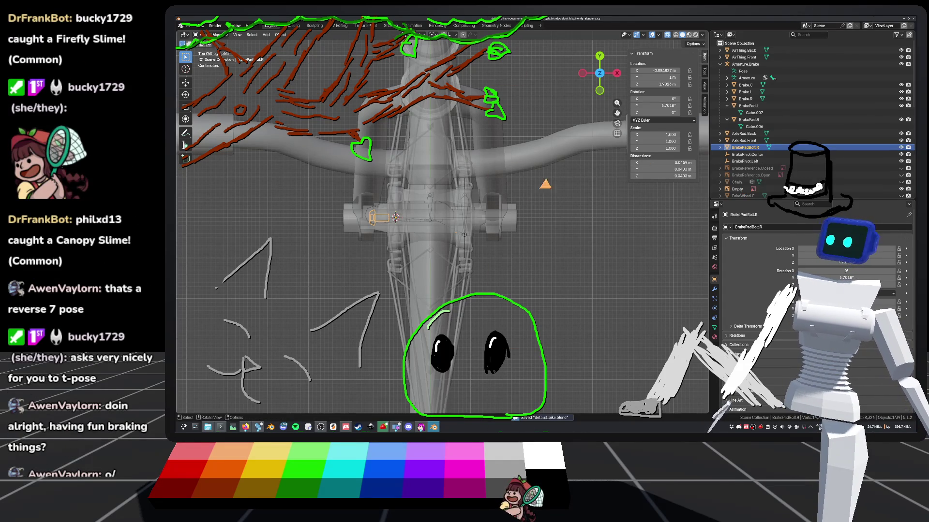
pyautogui.scroll(3)
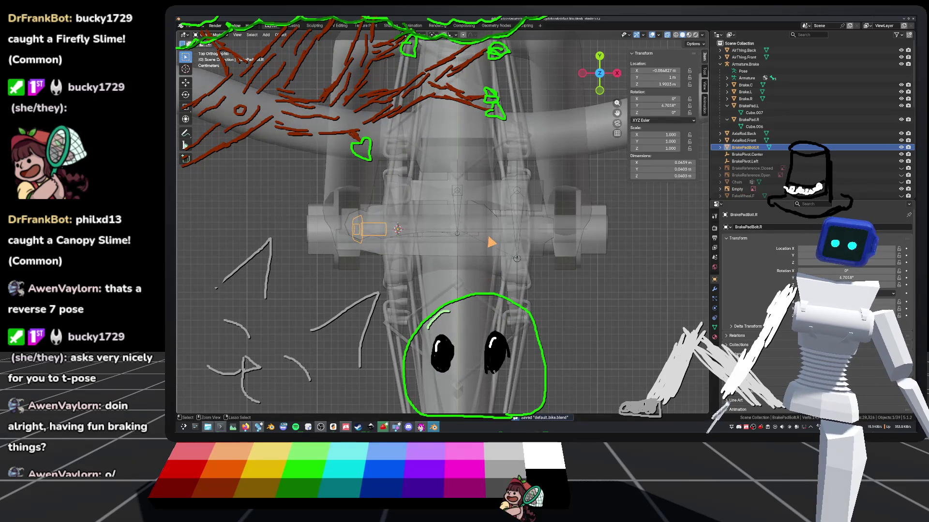
# Step: Paste a copy of the bolt as BrakePadBolt.L and save the file
pyautogui.hotkey('ctrl', 'v')
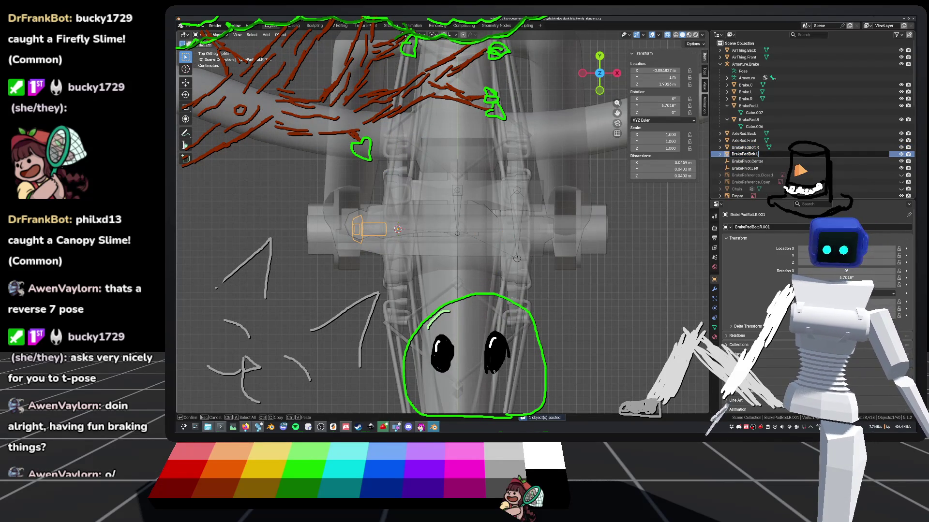
pyautogui.press('Return')
pyautogui.hotkey('ctrl', 's')
pyautogui.scroll(-3)
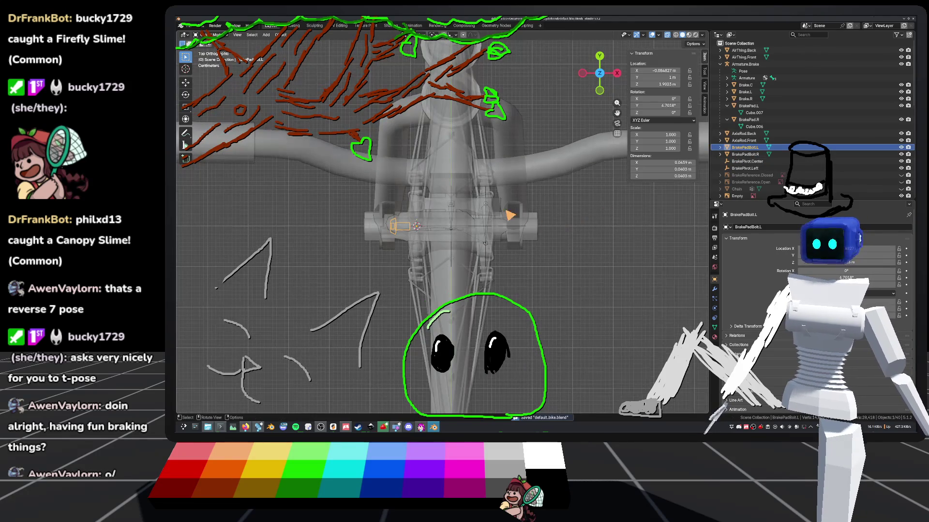
# Step: Rotate BrakePadBolt.L 180° in top view and set its X location to 0.084827 m
pyautogui.press('r')
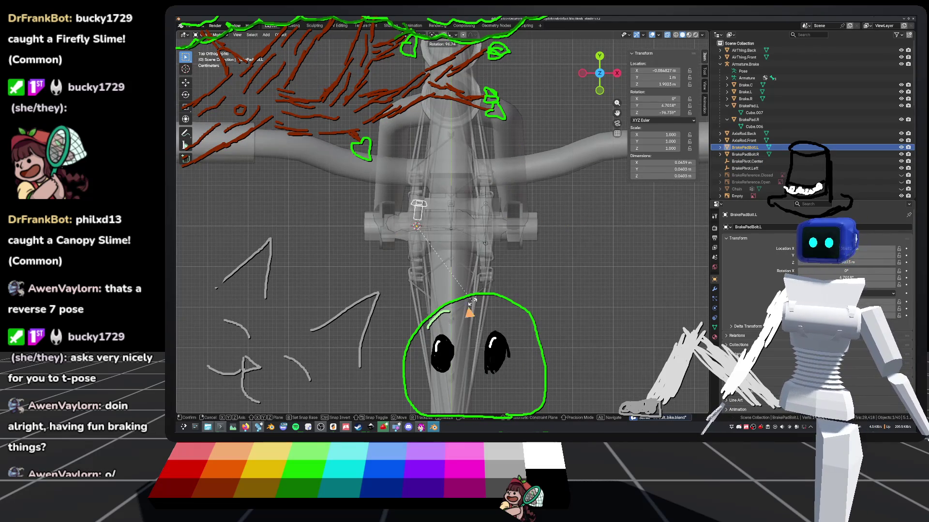
pyautogui.press('Escape')
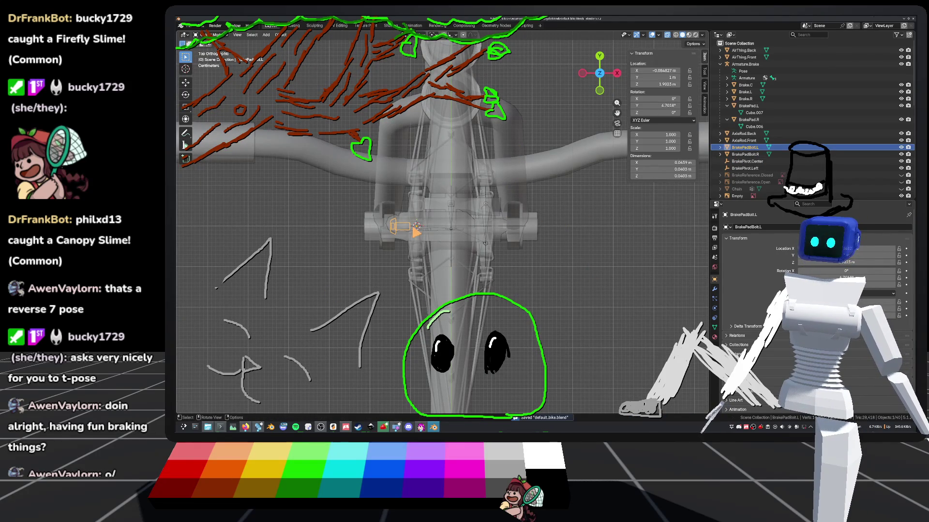
pyautogui.scroll(-3)
pyautogui.moveTo(498, 269); pyautogui.dragTo(616, 88)
pyautogui.press('KP_7')
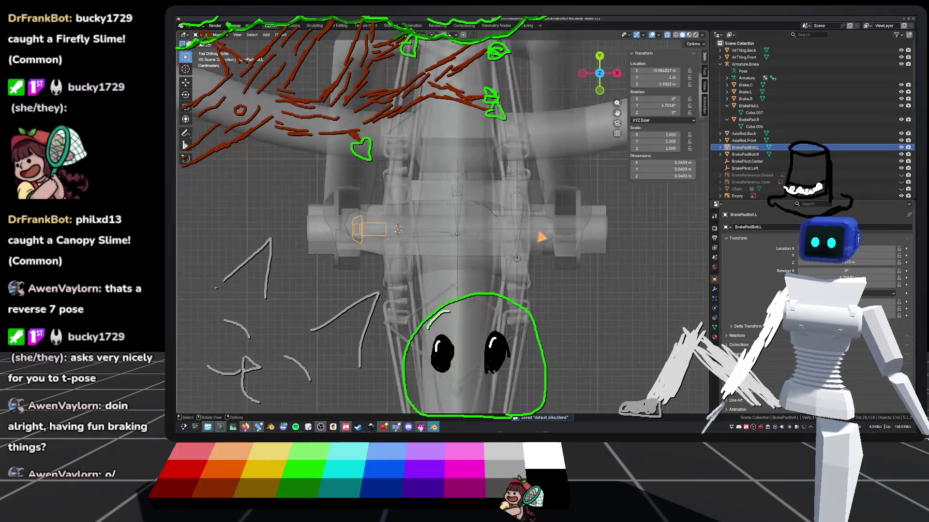
pyautogui.press('r')
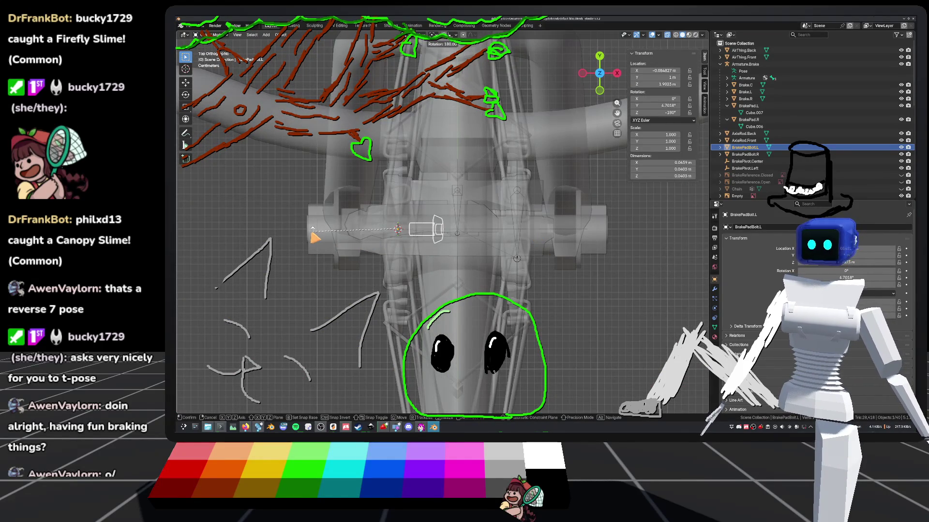
pyautogui.click(313, 232)
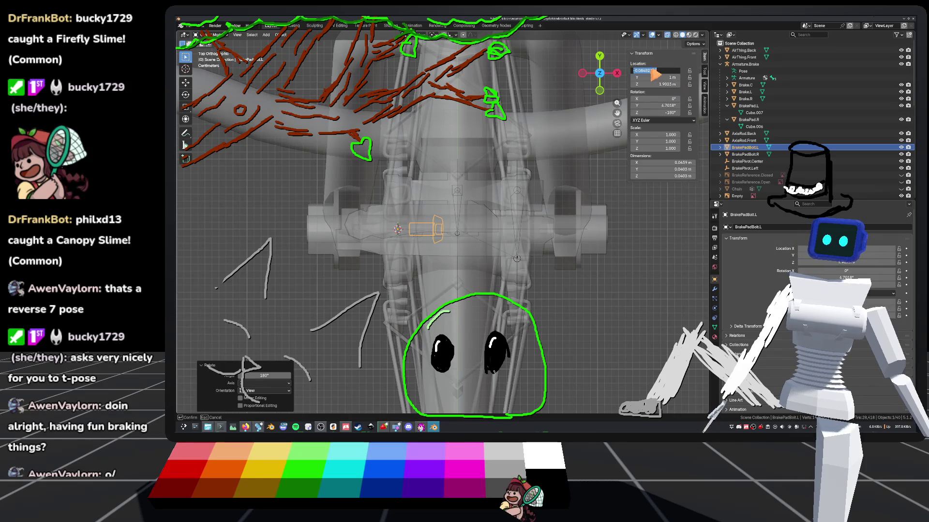
pyautogui.press('Return')
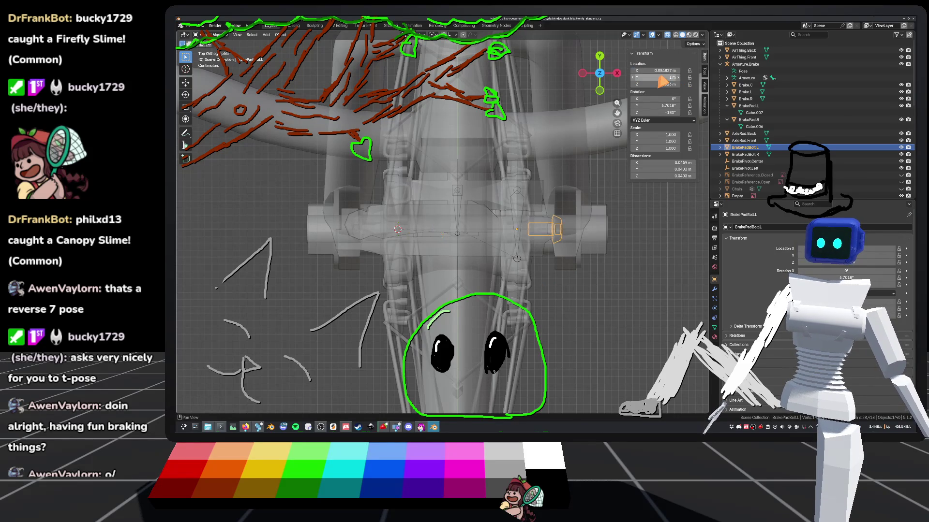
pyautogui.moveTo(489, 145); pyautogui.dragTo(446, 174)
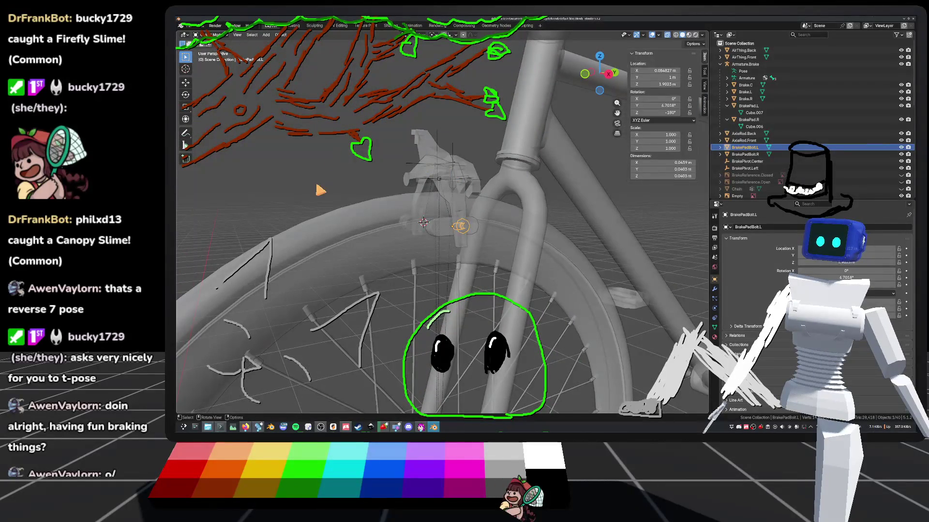
# Step: Select the right brake pad bolt, then Armature.Brake as the active object
pyautogui.hotkey('alt', 'a')
pyautogui.hotkey('ctrl', 's')
pyautogui.moveTo(321, 190); pyautogui.dragTo(408, 254)
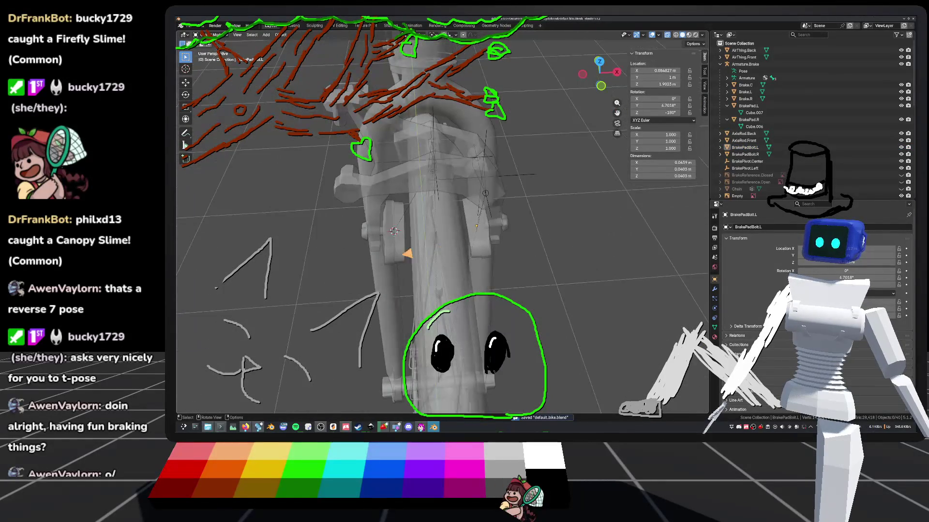
pyautogui.click(745, 153)
pyautogui.moveTo(484, 218); pyautogui.dragTo(532, 204)
pyautogui.moveTo(484, 250); pyautogui.dragTo(427, 251)
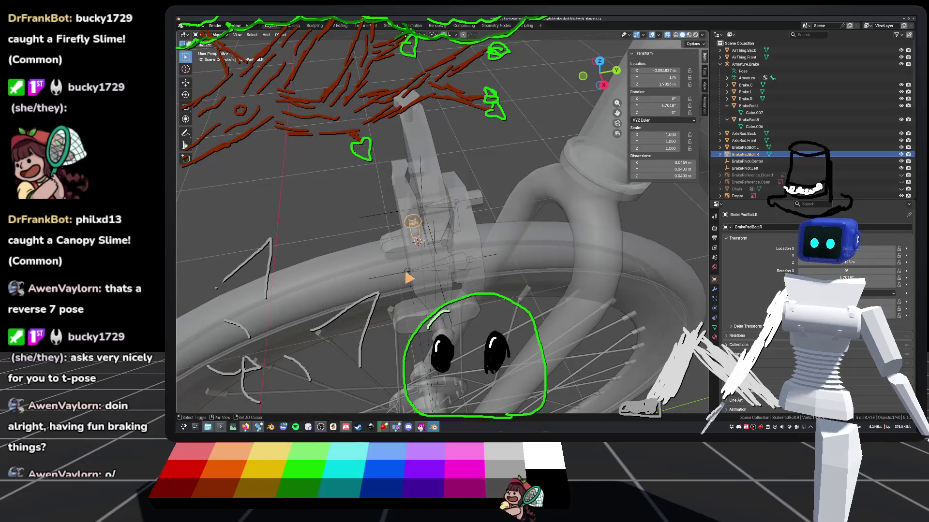
pyautogui.click(408, 275)
pyautogui.hotkey('alt', 'a')
pyautogui.moveTo(428, 251); pyautogui.dragTo(459, 217)
pyautogui.click(426, 254)
pyautogui.moveTo(425, 254); pyautogui.dragTo(417, 243)
pyautogui.click(422, 245)
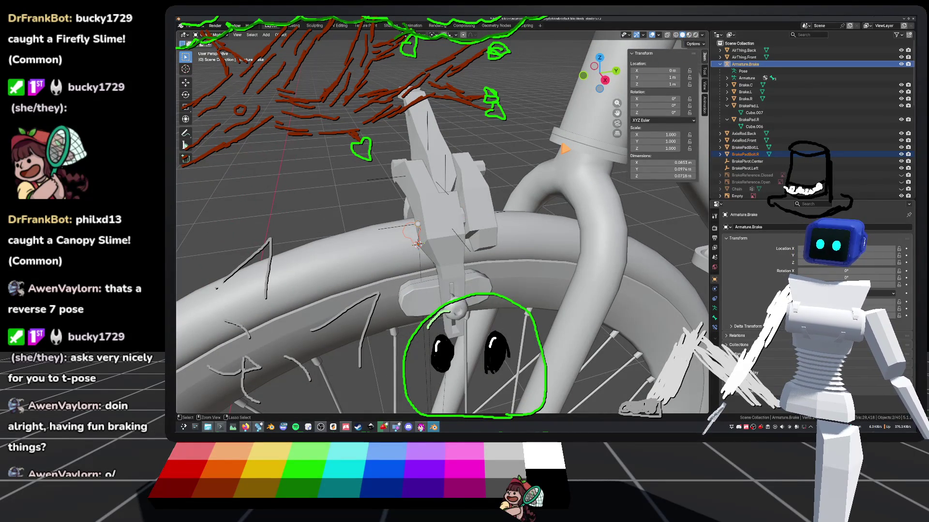
# Step: In Pose Mode, parent the right pad bolt to its brake bone
pyautogui.hotkey('ctrl', 'Tab')
pyautogui.moveTo(444, 178); pyautogui.dragTo(475, 204)
pyautogui.click(482, 207)
pyautogui.hotkey('ctrl', 'p')
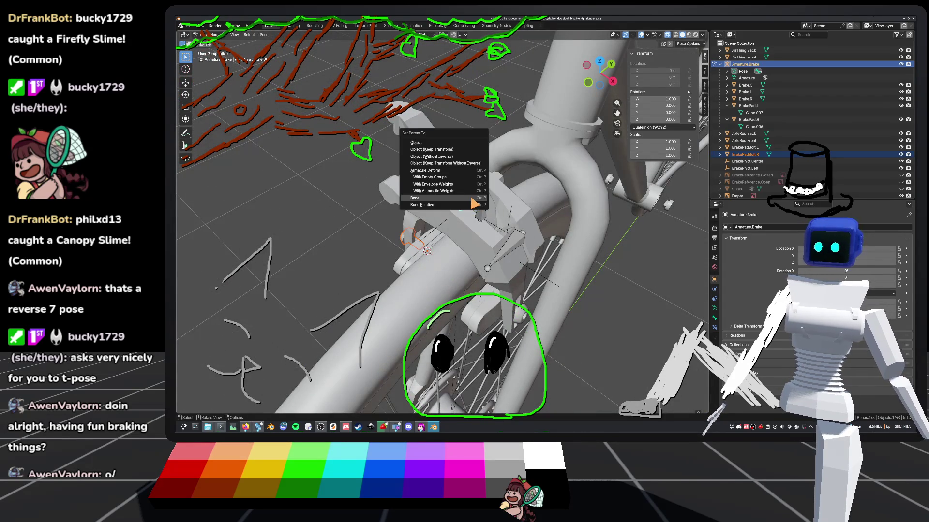
pyautogui.click(473, 199)
# Step: Parent the left pad bolt to its brake bone the same way
pyautogui.moveTo(618, 267); pyautogui.dragTo(556, 256)
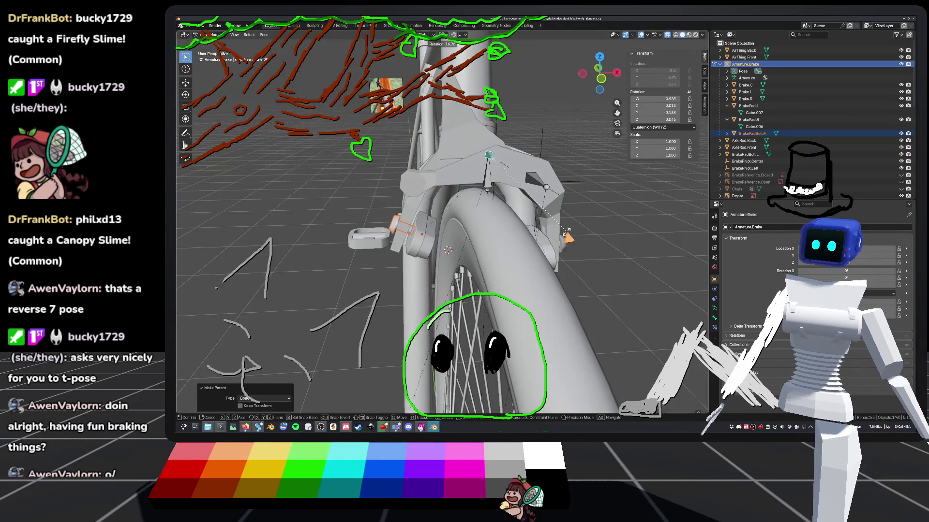
pyautogui.moveTo(590, 230); pyautogui.dragTo(538, 235)
pyautogui.press('Tab')
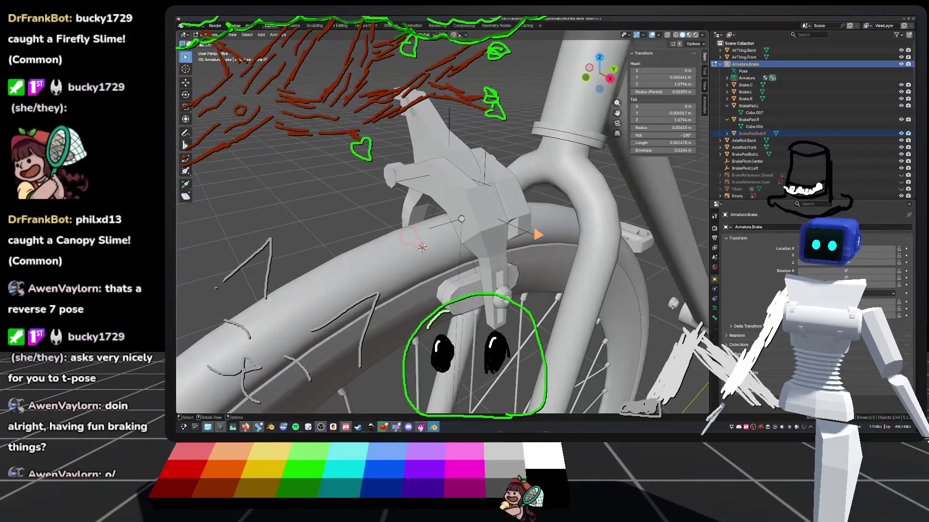
pyautogui.press('Tab')
pyautogui.click(472, 296)
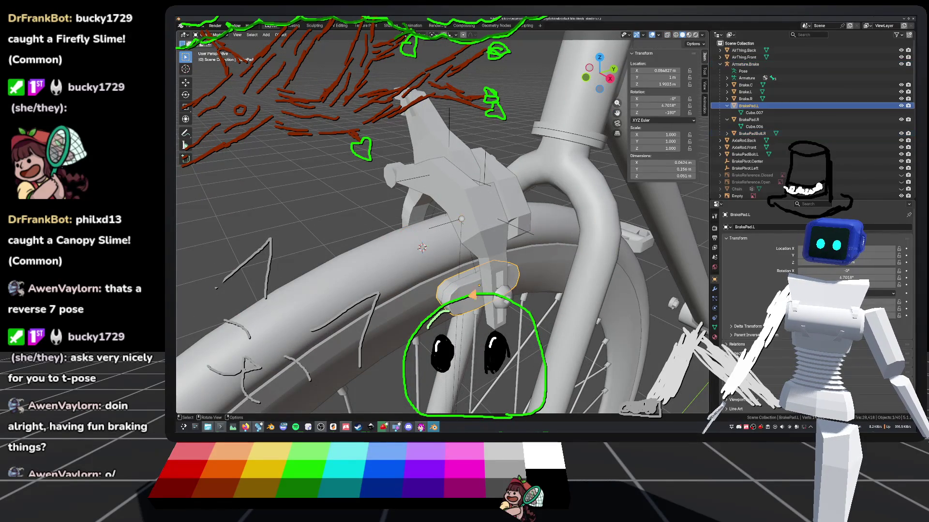
pyautogui.click(507, 297)
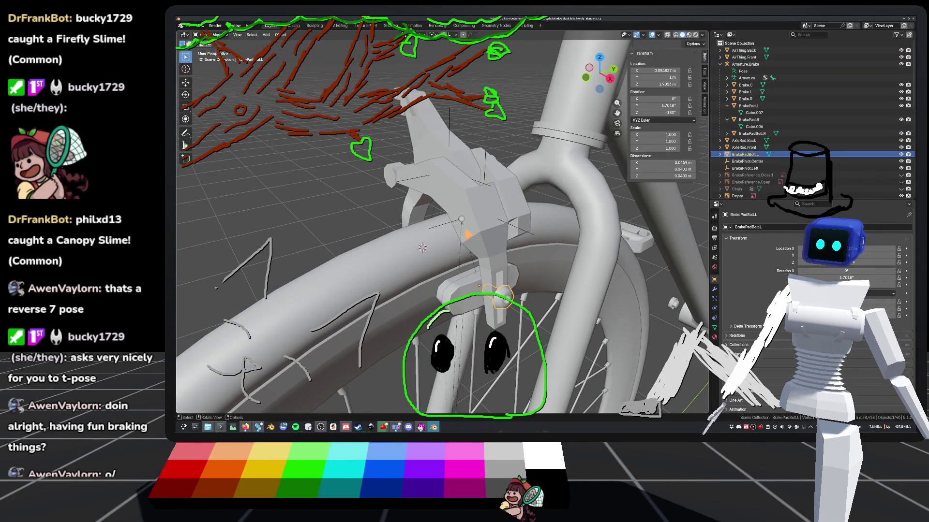
pyautogui.click(462, 223)
pyautogui.hotkey('ctrl', 'Tab')
pyautogui.click(490, 216)
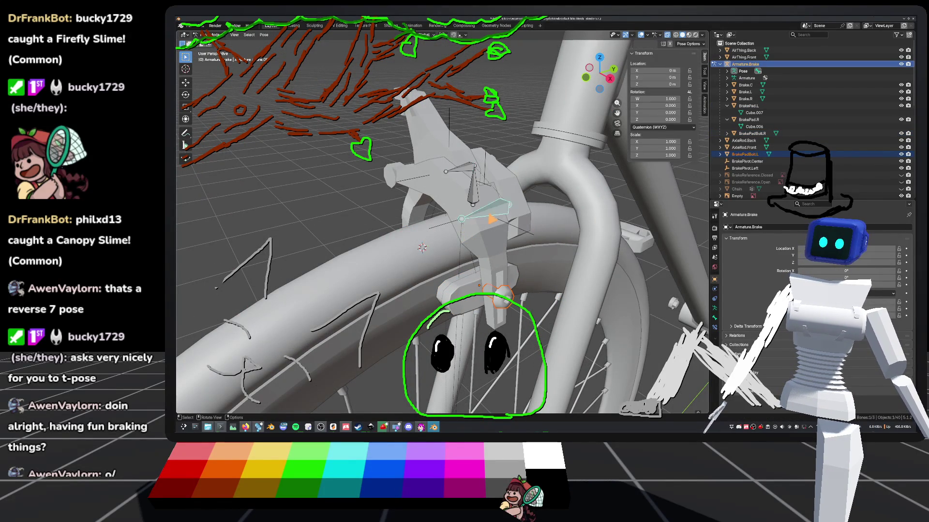
pyautogui.hotkey('ctrl', 'p')
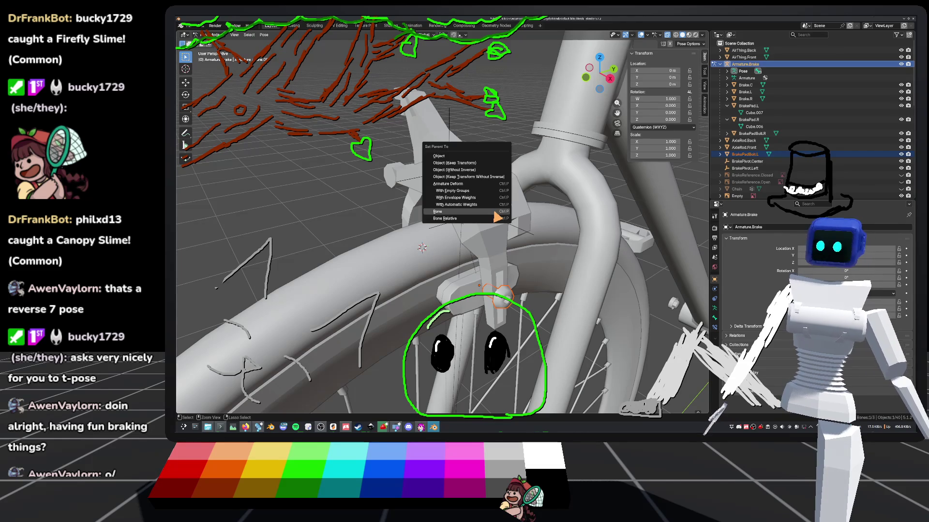
pyautogui.click(438, 211)
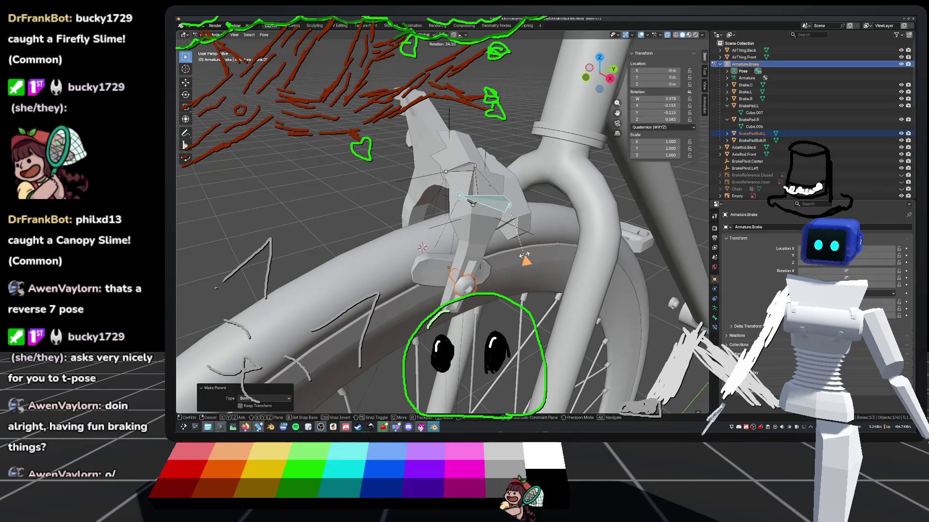
# Step: Return to Object Mode, deselect everything and save the bike file
pyautogui.hotkey('ctrl', 'Tab')
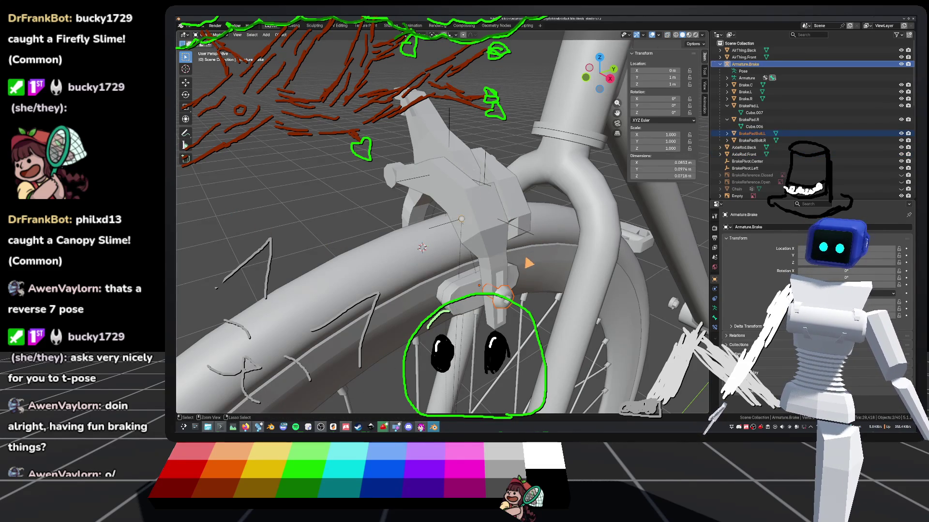
pyautogui.click(306, 213)
pyautogui.moveTo(306, 213); pyautogui.dragTo(463, 201)
pyautogui.hotkey('ctrl', 's')
pyautogui.click(428, 226)
pyautogui.press('Tab')
pyautogui.press('KP_3')
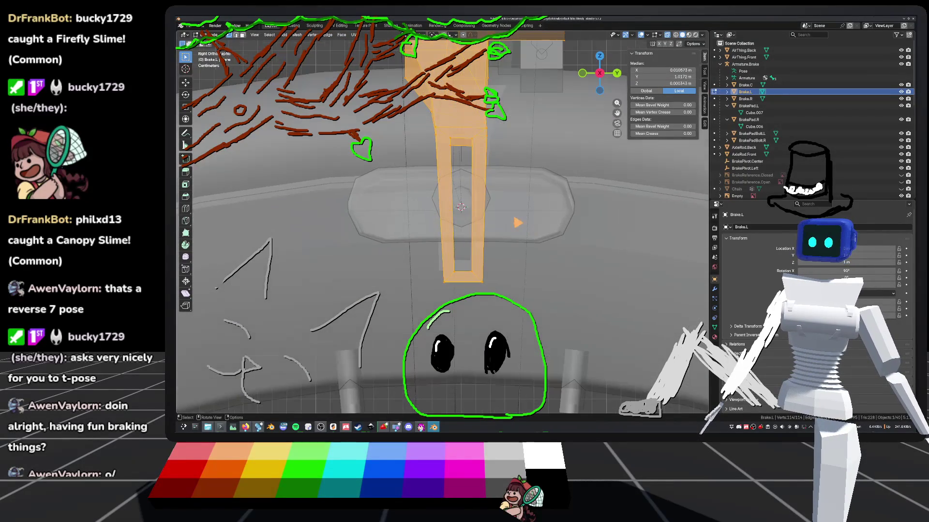
pyautogui.scroll(3)
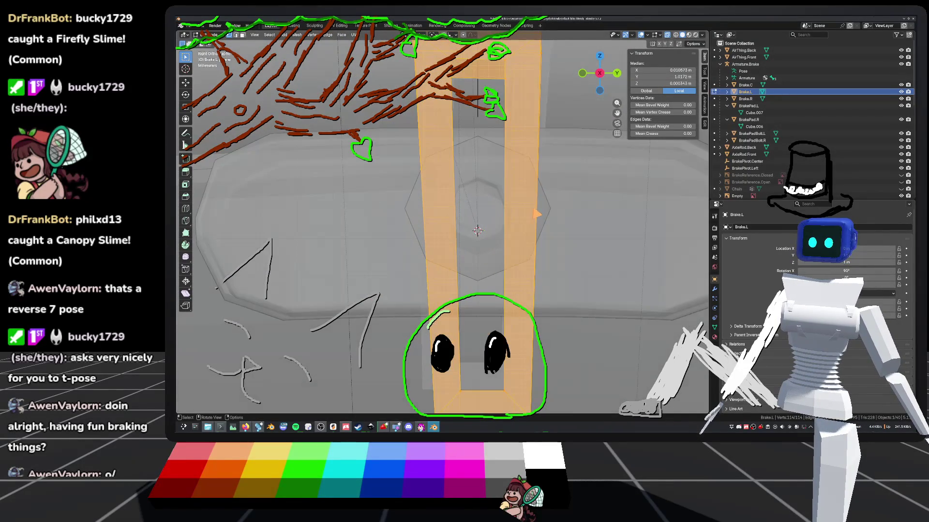
pyautogui.moveTo(546, 199); pyautogui.dragTo(547, 215)
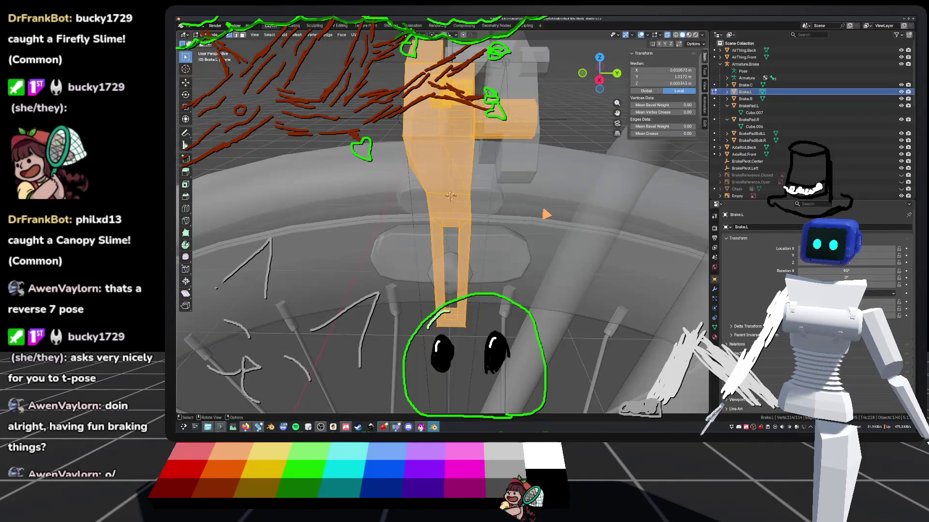
pyautogui.press('Tab')
pyautogui.hotkey('ctrl', 's')
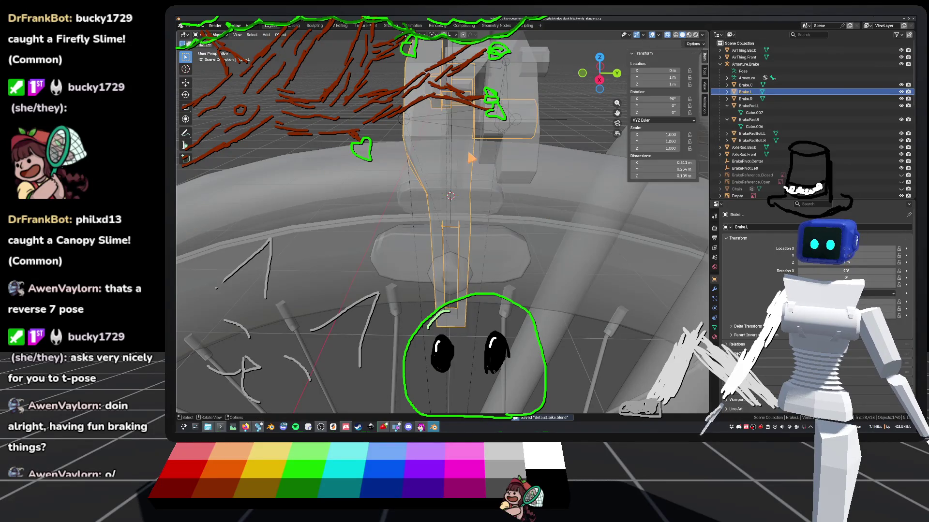
pyautogui.scroll(-3)
pyautogui.moveTo(547, 214); pyautogui.dragTo(546, 217)
pyautogui.moveTo(517, 162); pyautogui.dragTo(635, 219)
pyautogui.click(635, 218)
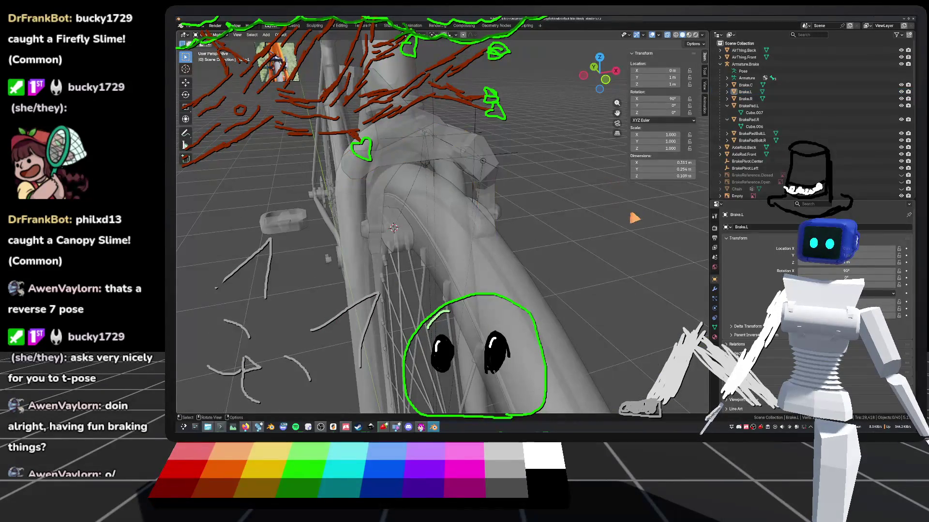
pyautogui.scroll(-3)
pyautogui.moveTo(532, 145); pyautogui.dragTo(483, 167)
# Step: Select Brake.R and open its mesh in Edit Mode, viewed from above
pyautogui.scroll(3)
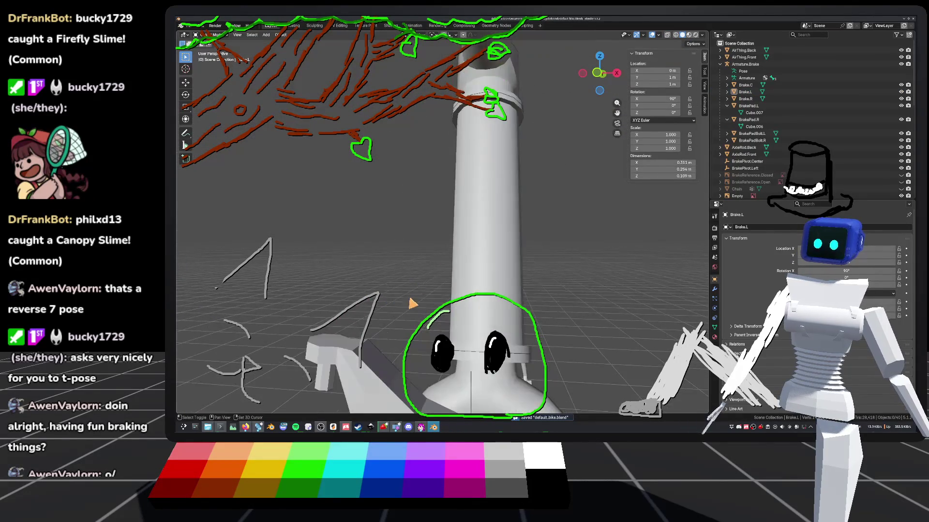
pyautogui.click(387, 271)
pyautogui.press('Tab')
pyautogui.moveTo(405, 252); pyautogui.dragTo(390, 228)
pyautogui.moveTo(476, 239); pyautogui.dragTo(319, 219)
pyautogui.moveTo(264, 201); pyautogui.dragTo(444, 205)
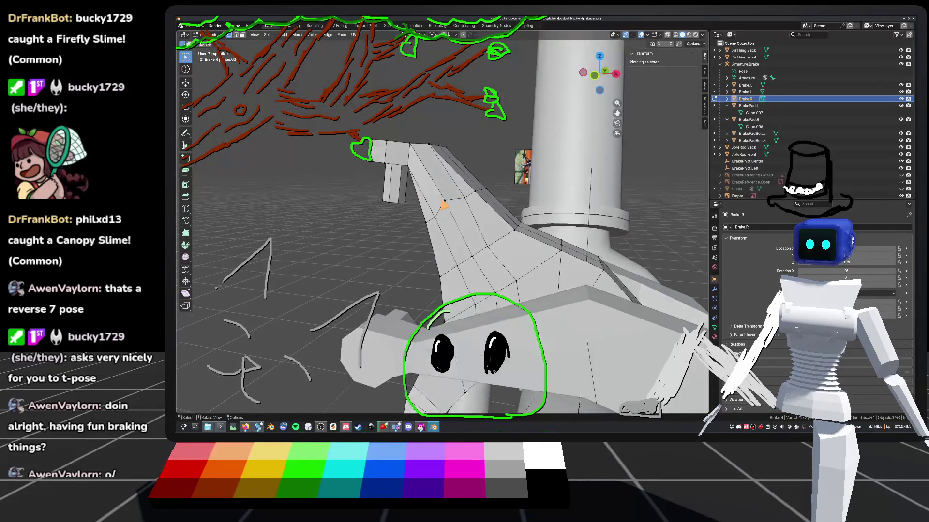
pyautogui.scroll(3)
pyautogui.moveTo(483, 165); pyautogui.dragTo(402, 186)
# Step: Box-select a group of arm vertices, flatten them with LoopTools, then deselect all
pyautogui.moveTo(615, 259); pyautogui.dragTo(613, 258)
pyautogui.moveTo(614, 257); pyautogui.dragTo(554, 203)
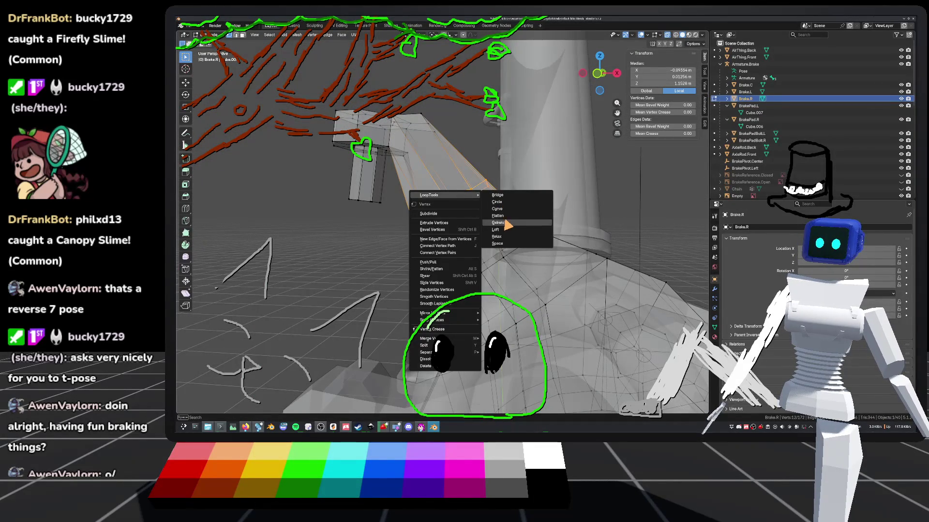
pyautogui.moveTo(510, 223); pyautogui.dragTo(515, 202)
pyautogui.scroll(3)
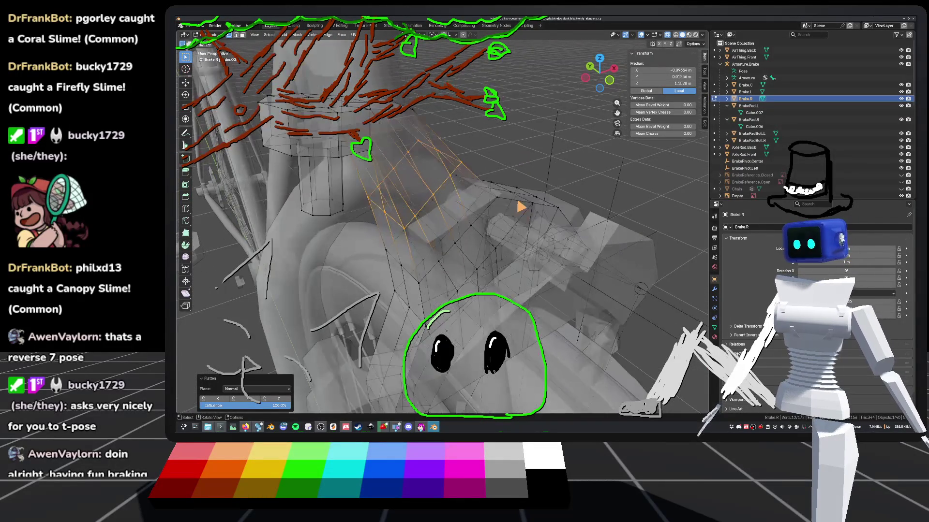
pyautogui.click(526, 134)
pyautogui.moveTo(525, 134); pyautogui.dragTo(564, 183)
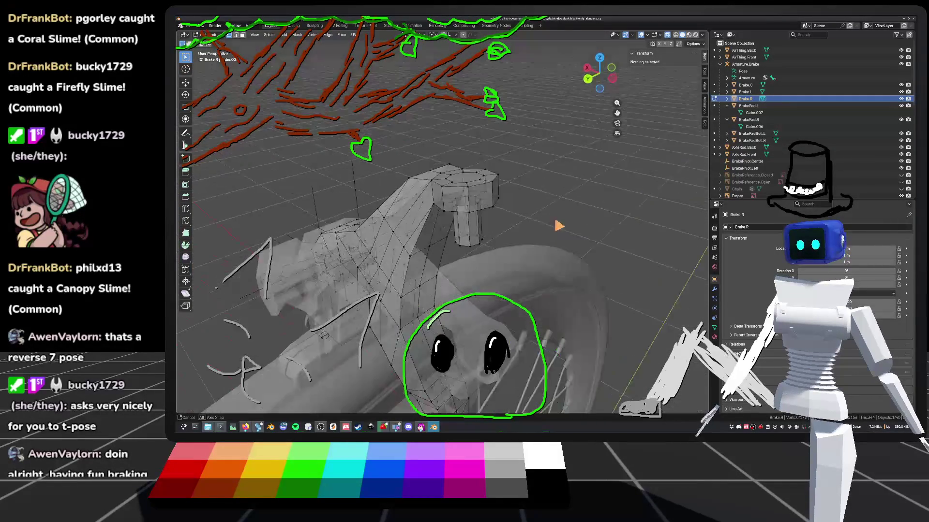
# Step: Turn off X-ray on Brake.R and frame a face near the pad bolt
pyautogui.moveTo(534, 220); pyautogui.dragTo(350, 220)
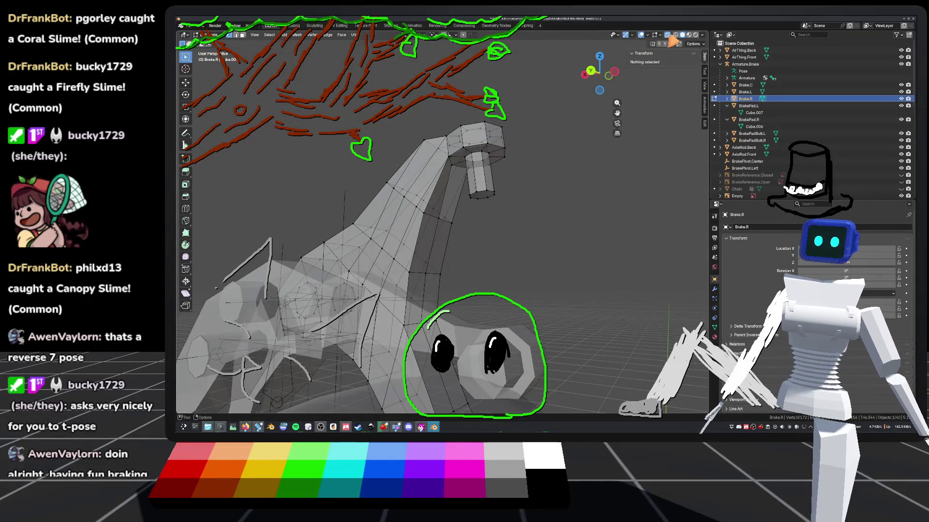
pyautogui.click(667, 35)
pyautogui.moveTo(474, 201); pyautogui.dragTo(461, 192)
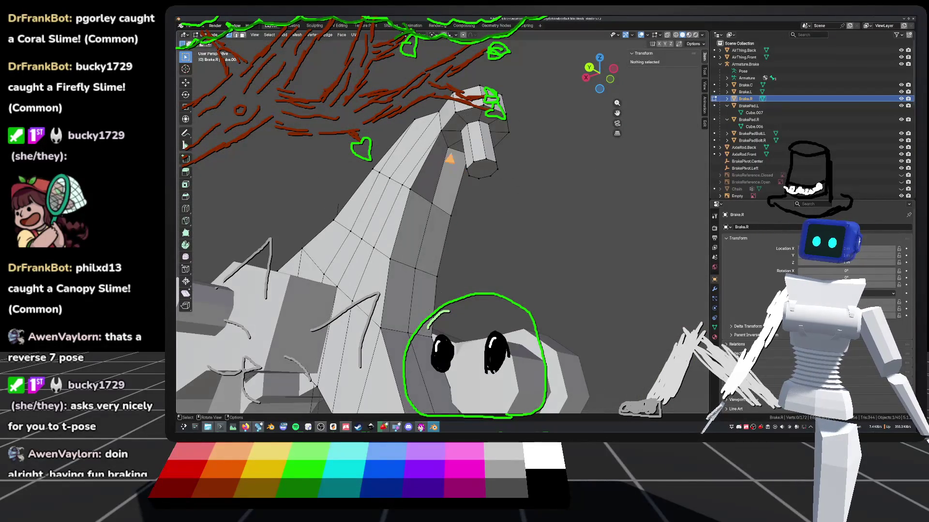
pyautogui.moveTo(536, 128); pyautogui.dragTo(486, 232)
pyautogui.scroll(3)
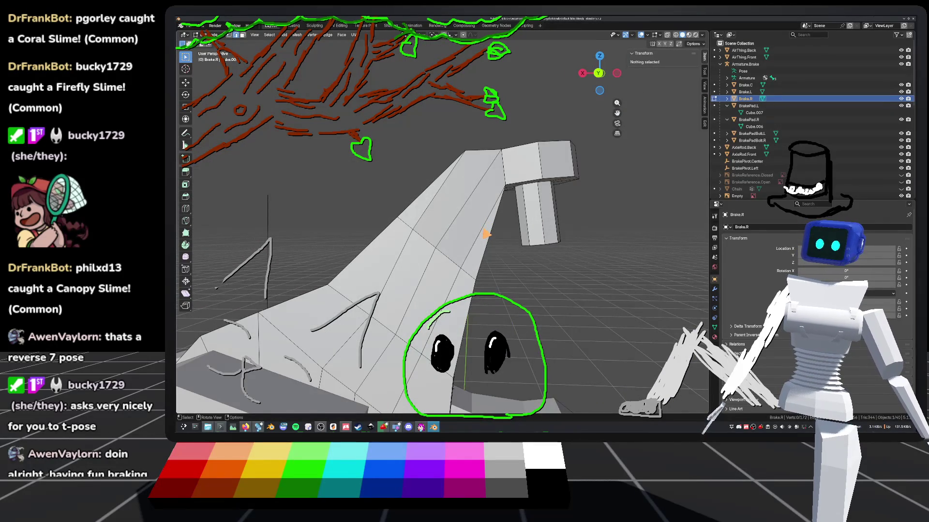
pyautogui.click(487, 235)
pyautogui.press('KP_Decimal')
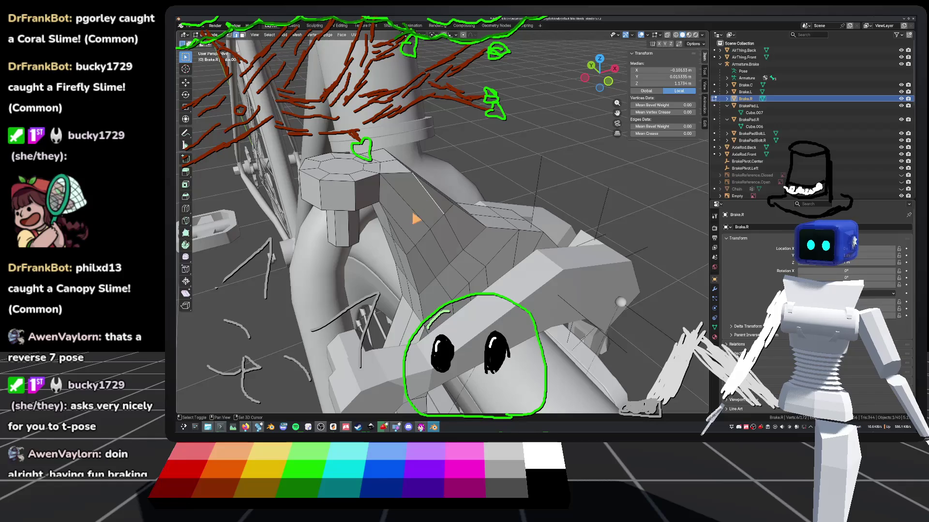
# Step: Dissolve the extra edges beside the pad bolt in two passes and save
pyautogui.moveTo(487, 234); pyautogui.dragTo(464, 234)
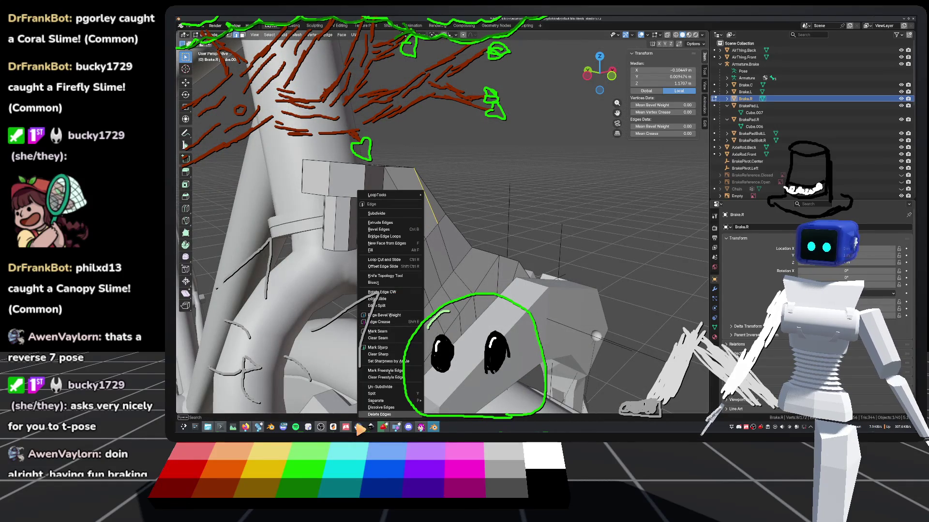
pyautogui.click(381, 408)
pyautogui.moveTo(436, 286); pyautogui.dragTo(479, 261)
pyautogui.scroll(3)
pyautogui.click(389, 254)
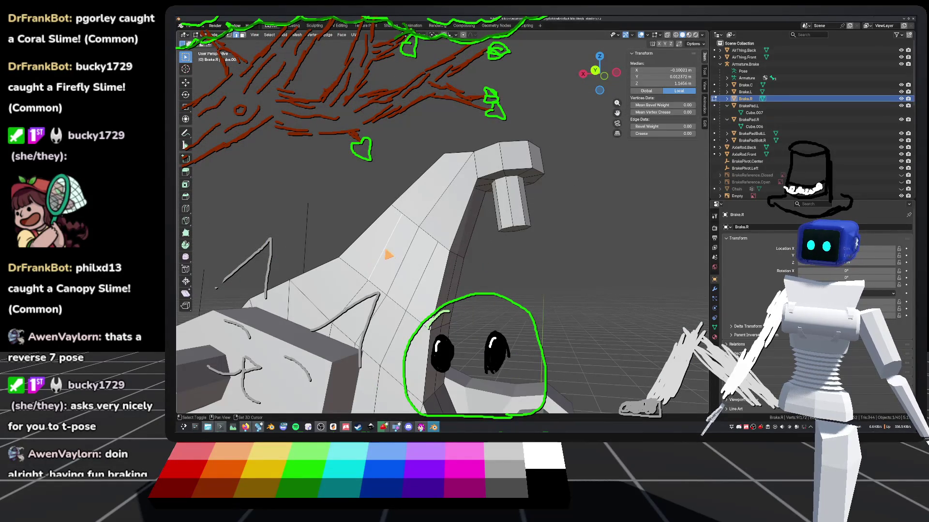
pyautogui.click(382, 258)
pyautogui.moveTo(381, 258); pyautogui.dragTo(343, 297)
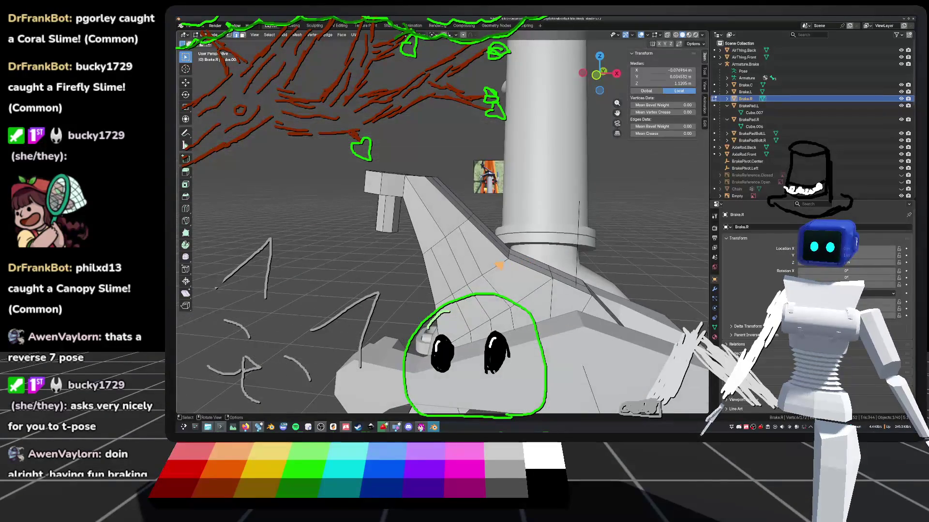
pyautogui.rightClick(500, 302)
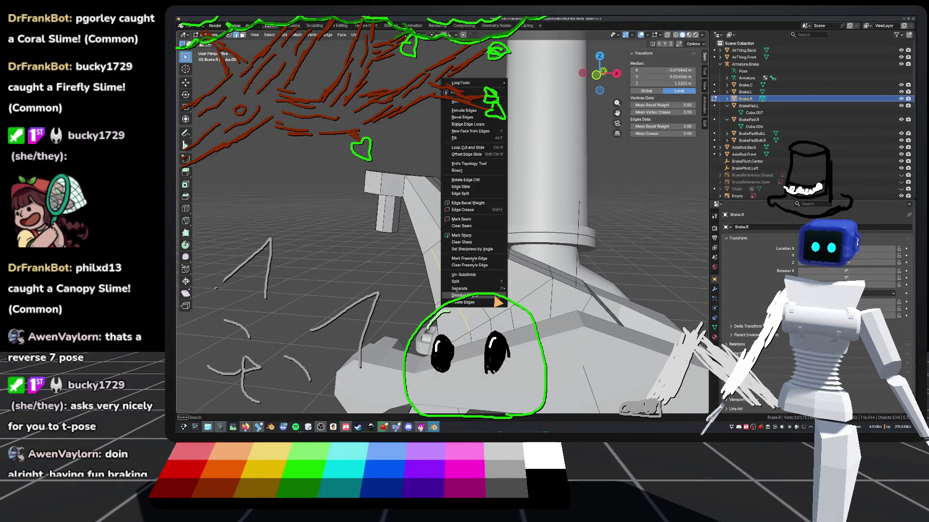
pyautogui.click(490, 296)
pyautogui.moveTo(484, 176); pyautogui.dragTo(385, 243)
pyautogui.hotkey('ctrl', 's')
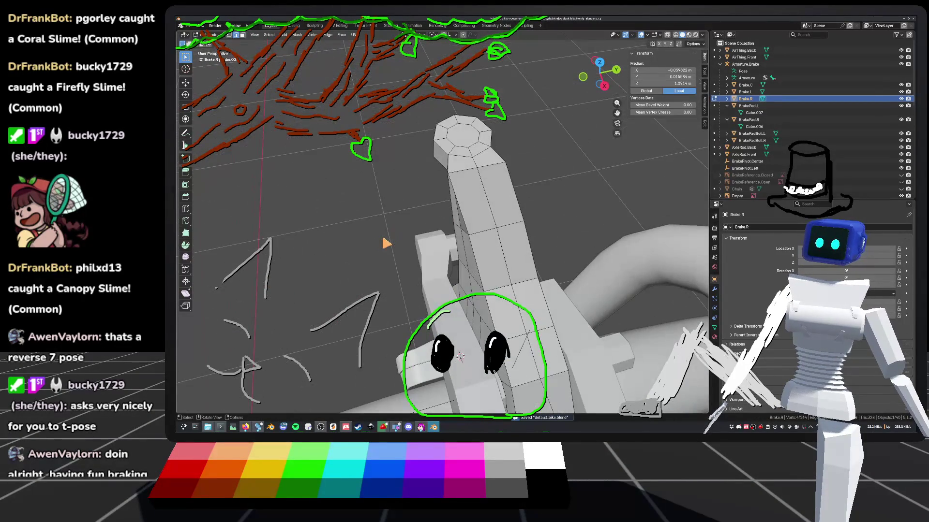
# Step: Add a second vertex to the selection with the arm facing the view
pyautogui.click(505, 165)
pyautogui.moveTo(505, 165); pyautogui.dragTo(637, 160)
pyautogui.moveTo(464, 251); pyautogui.dragTo(452, 392)
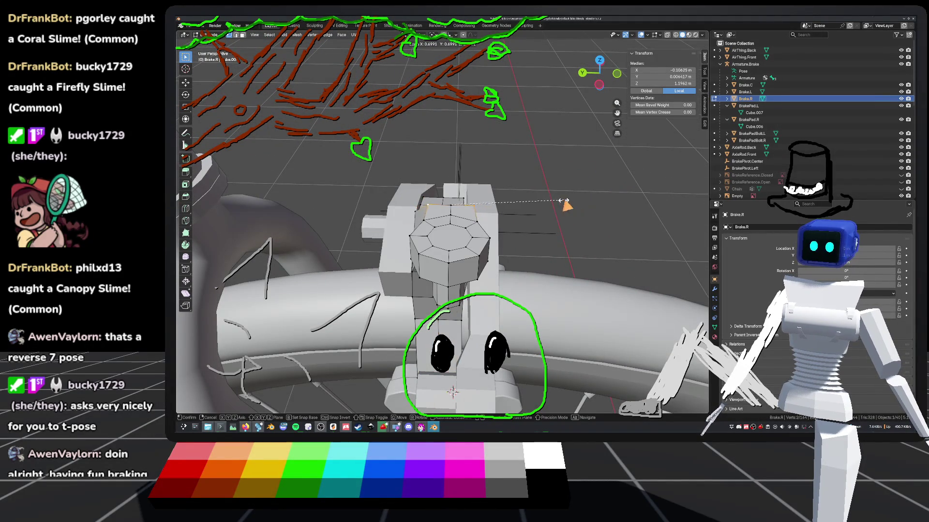
# Step: Scale the selected vertices to 0.593 and inspect the fit around the bolt head
pyautogui.click(566, 206)
pyautogui.moveTo(549, 203); pyautogui.dragTo(527, 207)
pyautogui.moveTo(453, 387); pyautogui.dragTo(455, 366)
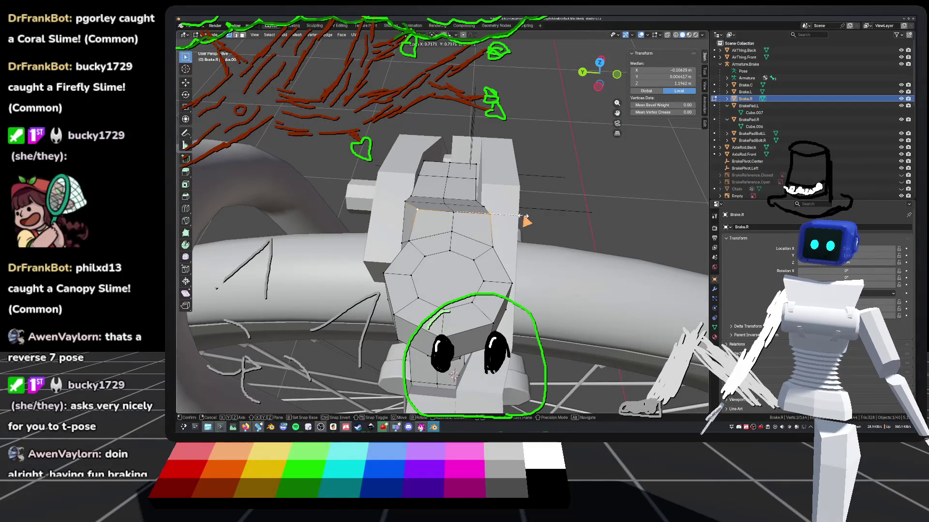
pyautogui.moveTo(454, 358); pyautogui.dragTo(453, 372)
pyautogui.moveTo(429, 194); pyautogui.dragTo(380, 233)
pyautogui.click(380, 232)
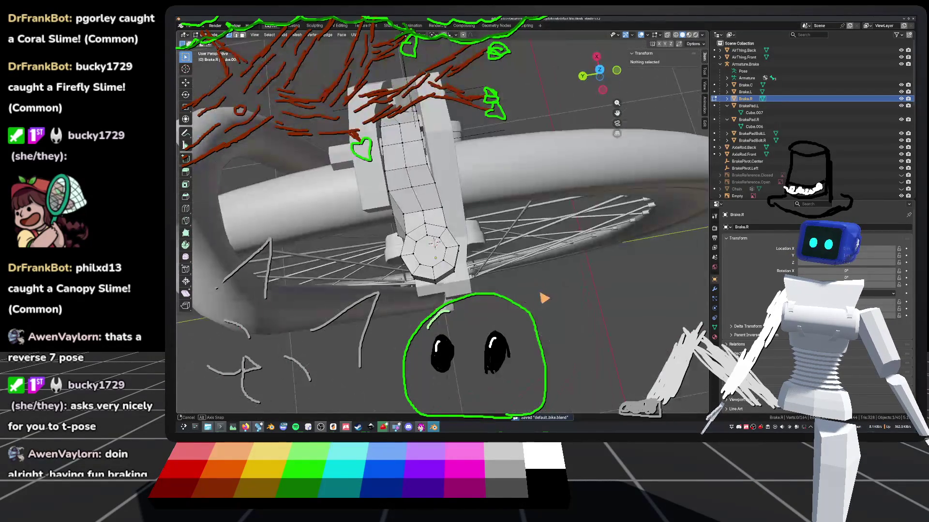
pyautogui.moveTo(435, 238); pyautogui.dragTo(473, 192)
pyautogui.moveTo(448, 242); pyautogui.dragTo(438, 204)
pyautogui.click(428, 194)
pyautogui.moveTo(452, 161); pyautogui.dragTo(334, 218)
pyautogui.click(331, 219)
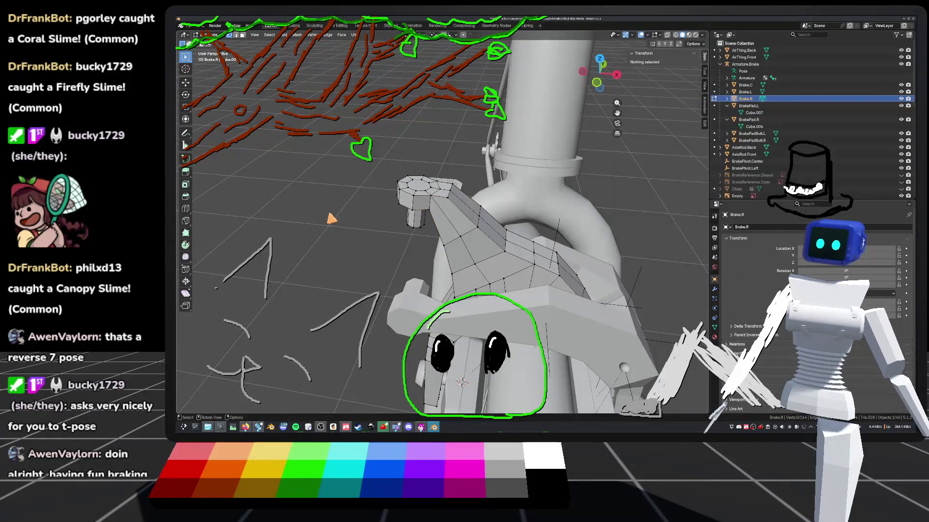
pyautogui.moveTo(424, 228); pyautogui.dragTo(456, 179)
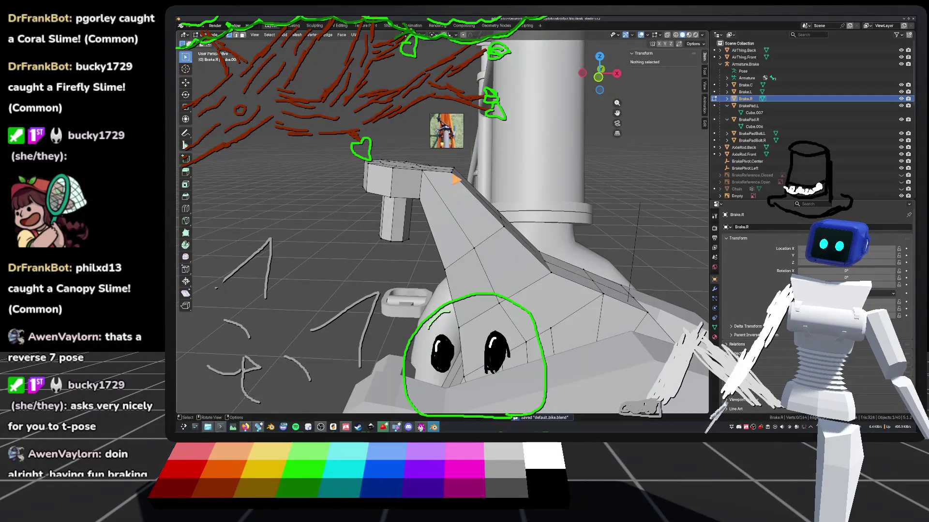
# Step: With X-ray on, move the edge near the arm top in front orthographic view
pyautogui.click(668, 35)
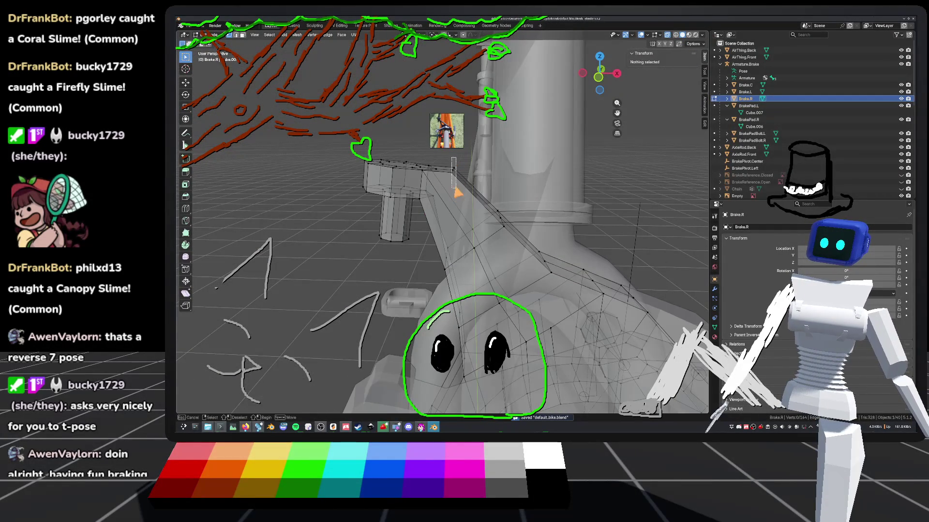
pyautogui.moveTo(457, 192); pyautogui.dragTo(466, 189)
pyautogui.moveTo(482, 208); pyautogui.dragTo(561, 179)
pyautogui.click(600, 78)
pyautogui.moveTo(598, 81); pyautogui.dragTo(415, 186)
pyautogui.press('g')
pyautogui.click(501, 171)
# Step: Check vertices in back orthographic view, select a shortest edge path, deselect and save
pyautogui.click(446, 180)
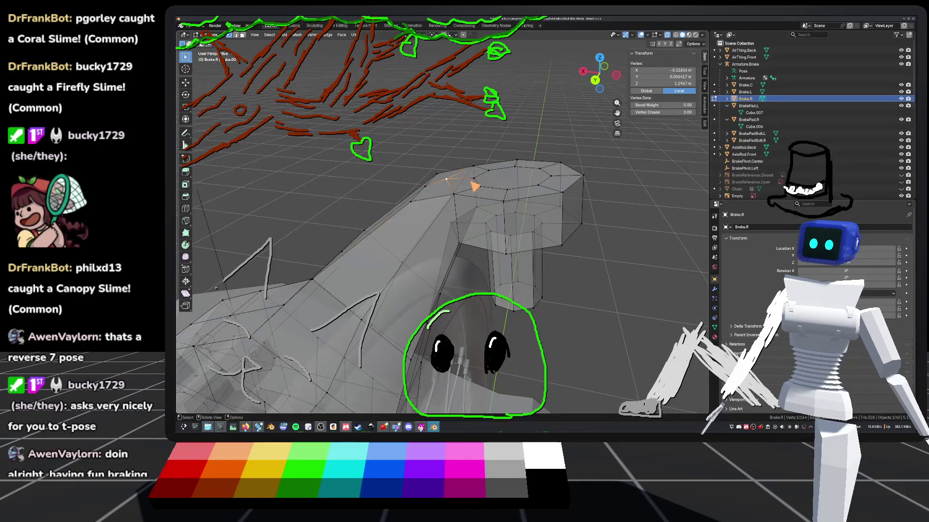
pyautogui.moveTo(475, 186); pyautogui.dragTo(607, 47)
pyautogui.press('ctrl+KP_1')
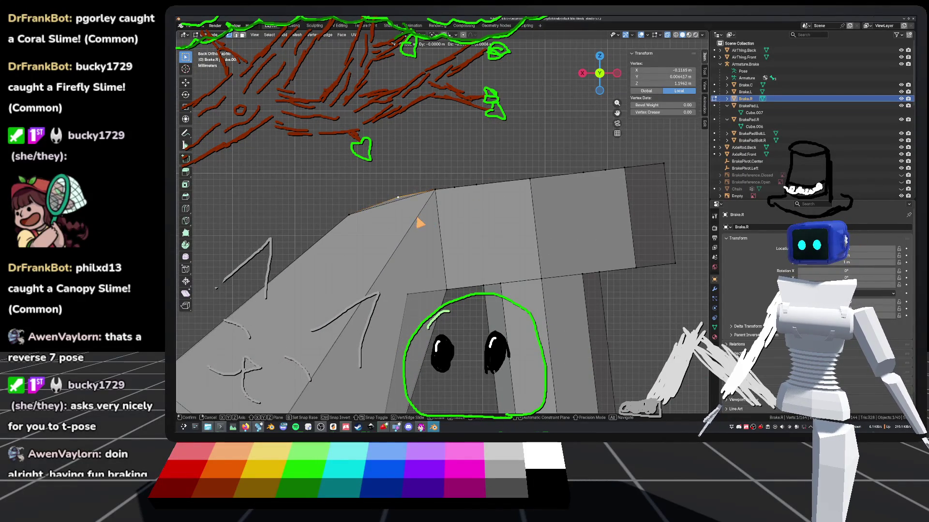
pyautogui.moveTo(443, 211); pyautogui.dragTo(448, 231)
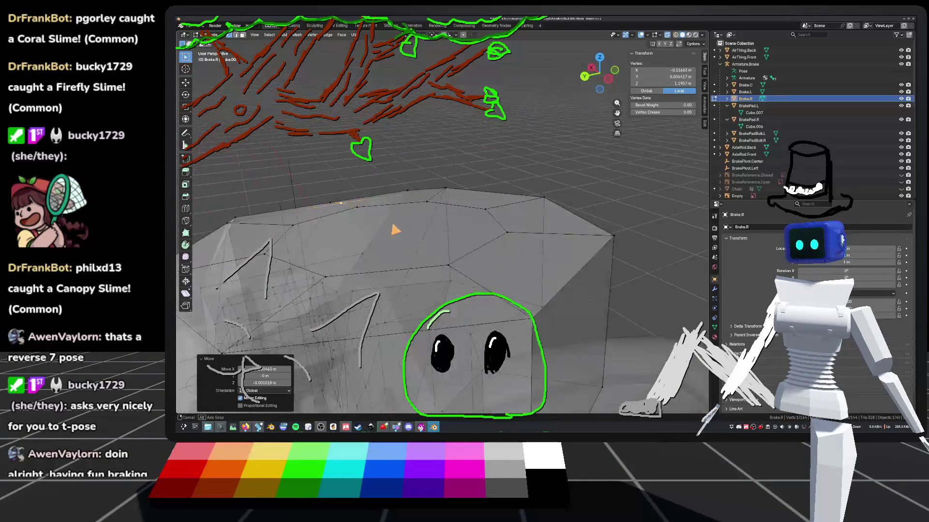
pyautogui.moveTo(376, 227); pyautogui.dragTo(554, 250)
pyautogui.click(509, 244)
pyautogui.hotkey('alt', 'a')
pyautogui.hotkey('ctrl', 's')
pyautogui.scroll(3)
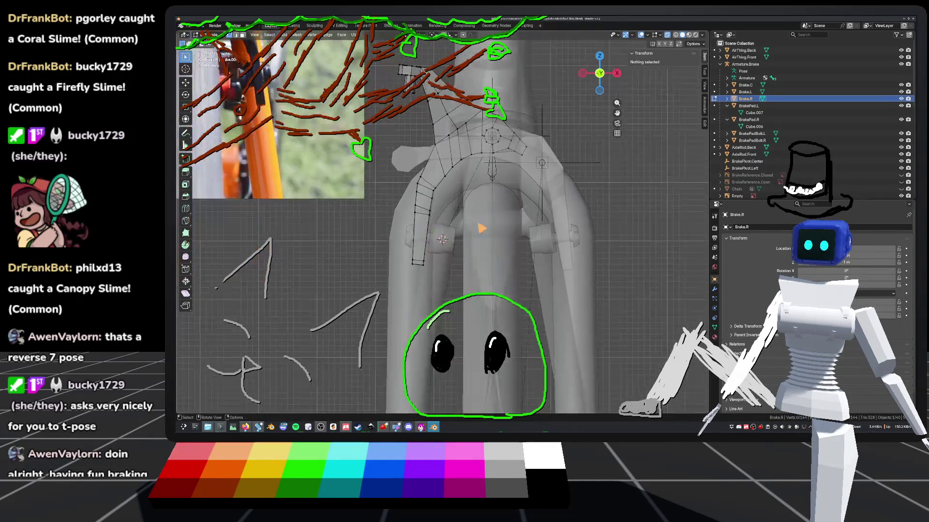
# Step: Move three selected vertices on the arm's curved top to follow the arch
pyautogui.moveTo(417, 203); pyautogui.dragTo(460, 212)
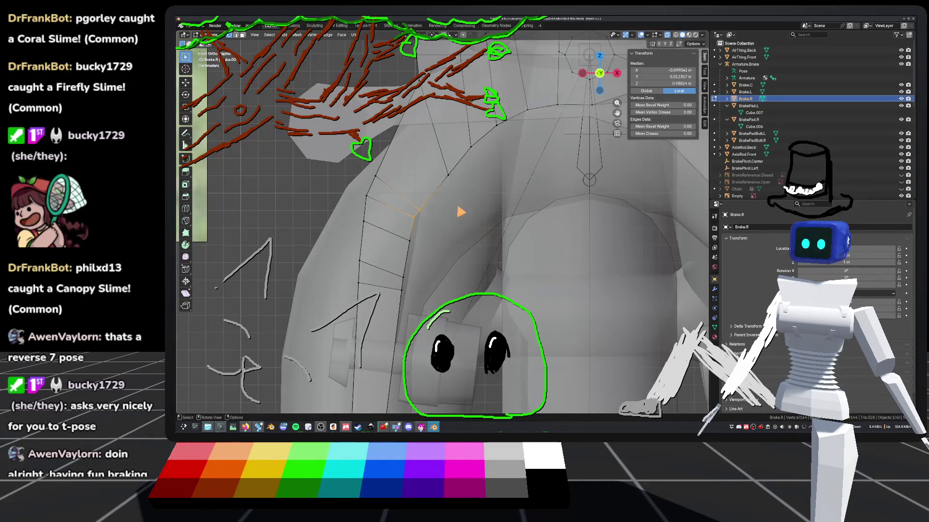
pyautogui.moveTo(450, 212); pyautogui.dragTo(464, 249)
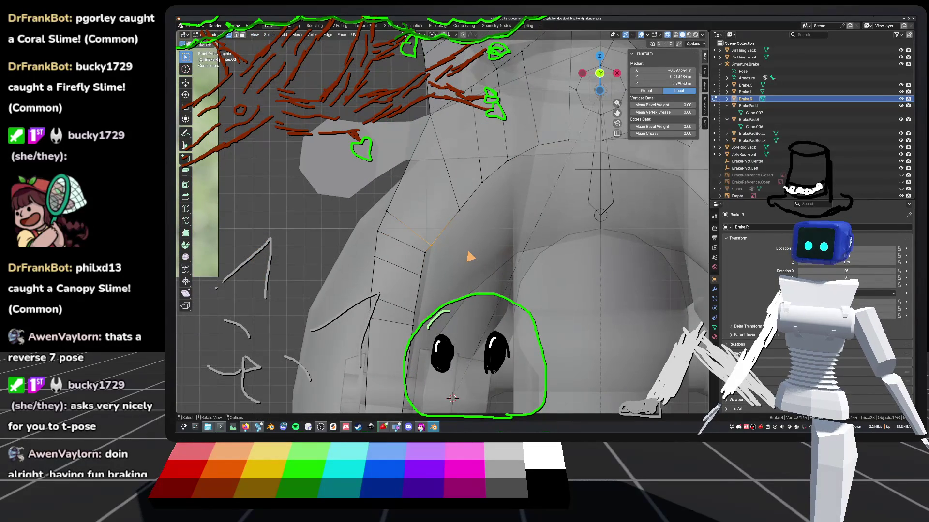
pyautogui.press('g')
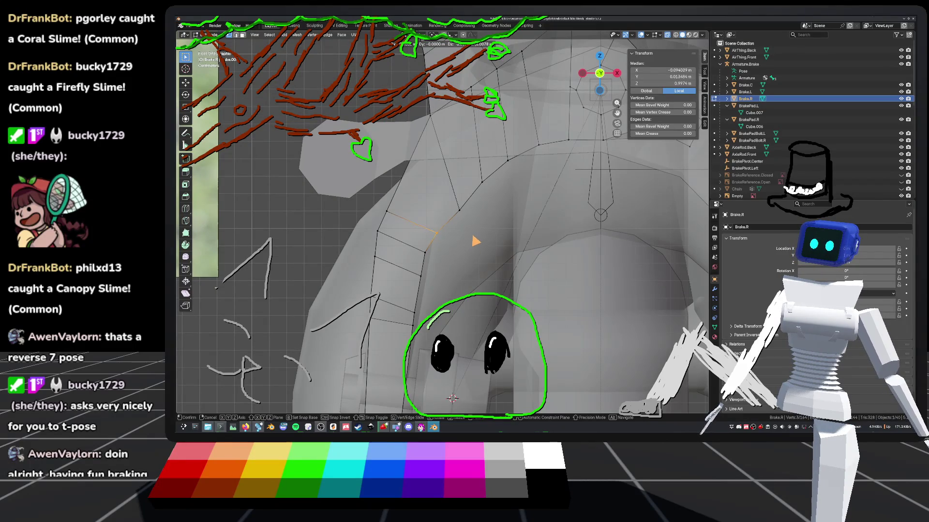
pyautogui.click(475, 240)
pyautogui.press('g')
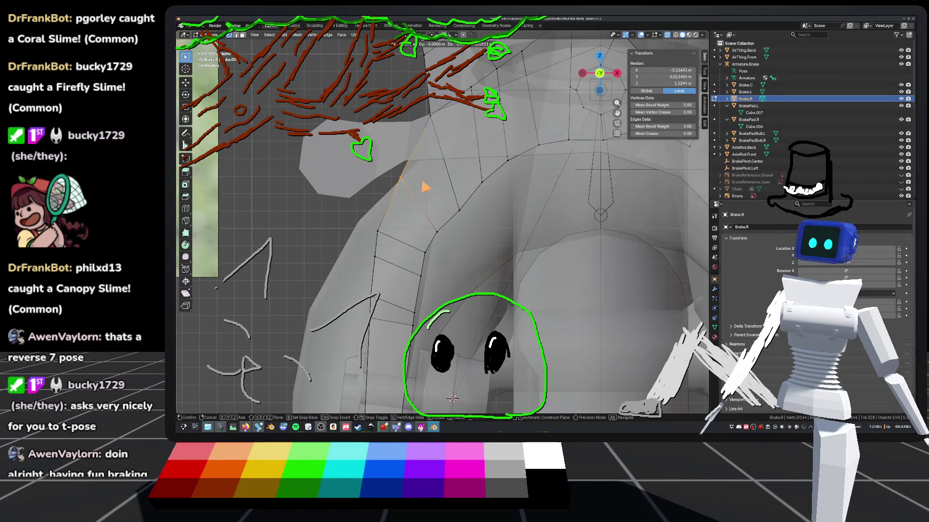
pyautogui.click(426, 187)
pyautogui.press('g')
pyautogui.click(492, 230)
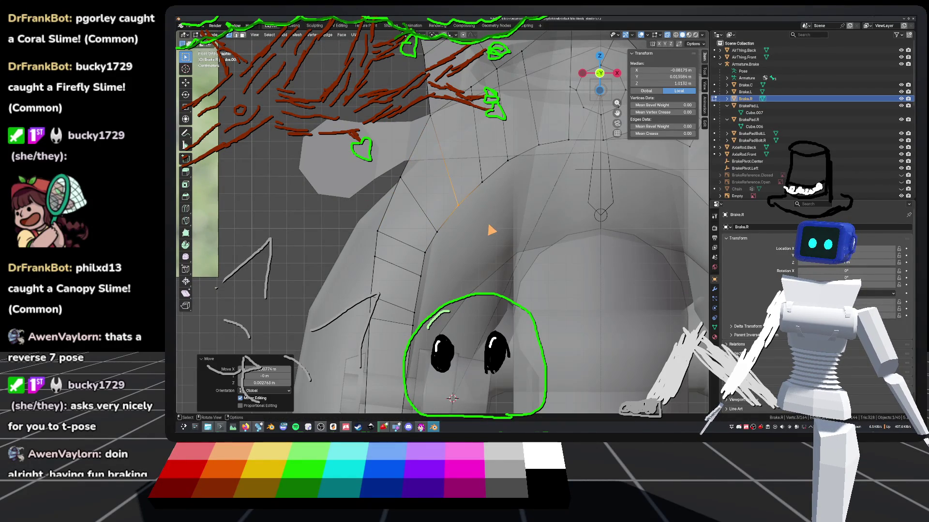
pyautogui.scroll(-3)
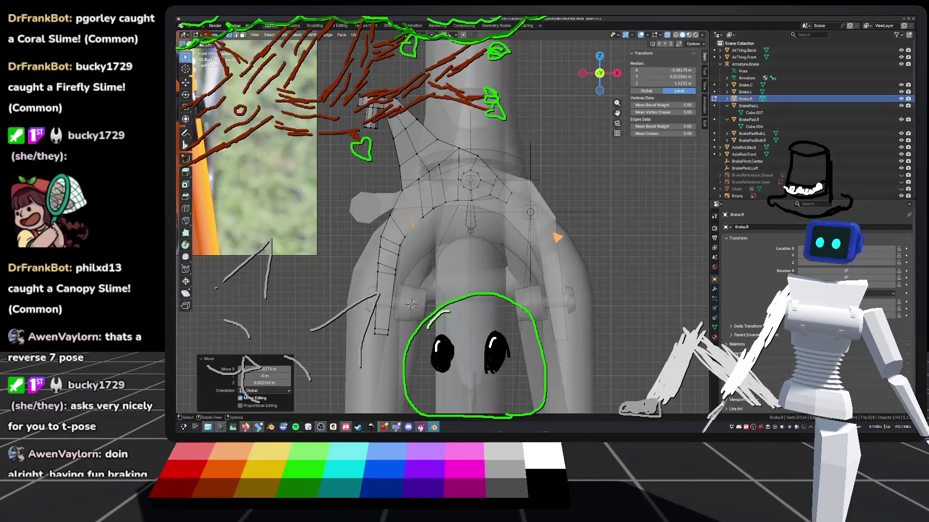
pyautogui.scroll(3)
# Step: Switch editing from Brake.L back to Brake.R and select a face on the arm
pyautogui.press('Tab')
pyautogui.click(569, 199)
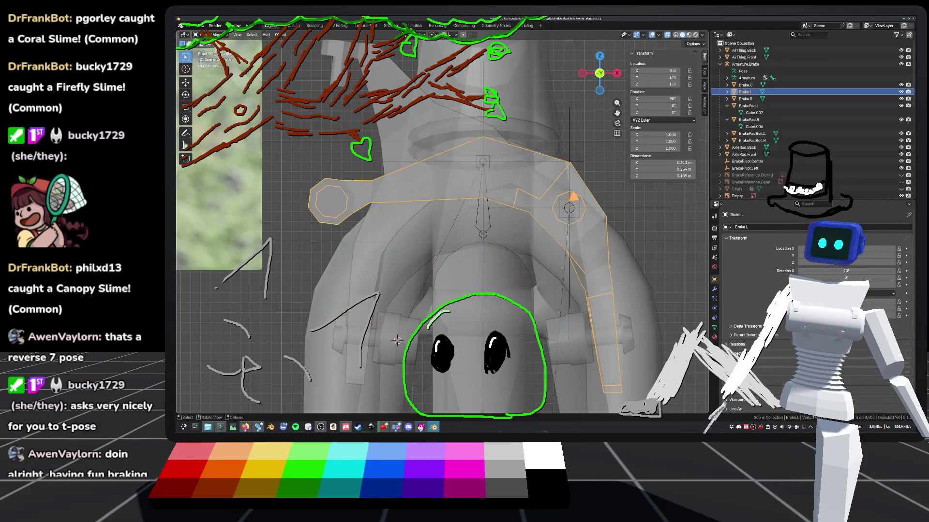
pyautogui.press('Tab')
pyautogui.press('Tab')
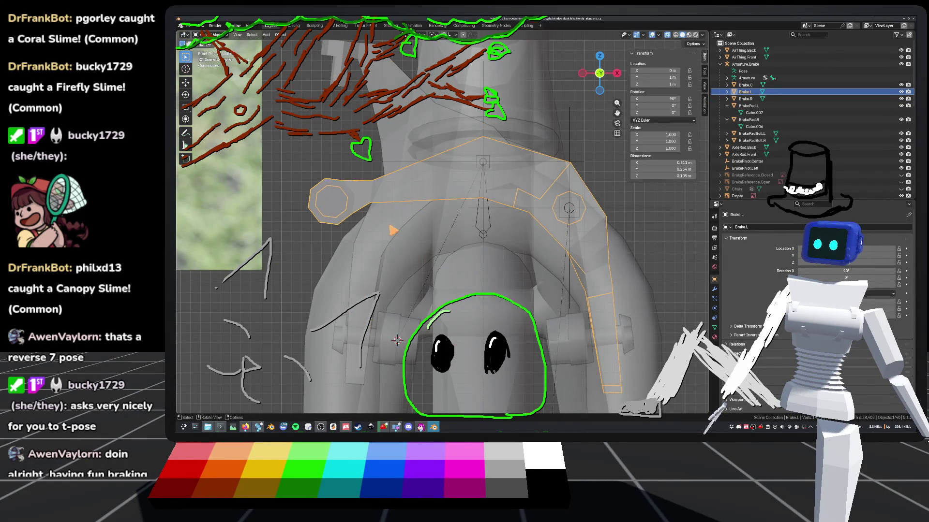
pyautogui.click(393, 231)
pyautogui.press('Tab')
pyautogui.moveTo(397, 202); pyautogui.dragTo(425, 234)
pyautogui.click(438, 333)
pyautogui.moveTo(438, 333); pyautogui.dragTo(432, 374)
pyautogui.click(442, 386)
pyautogui.click(441, 386)
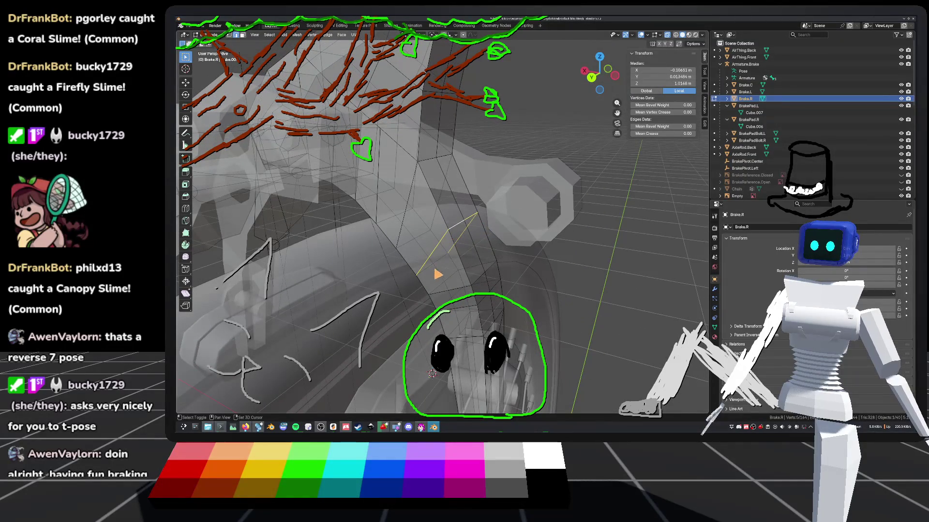
# Step: Dissolve two sets of stray edges on the Brake.R arm and save the blend file
pyautogui.hotkey('ctrl', 'e')
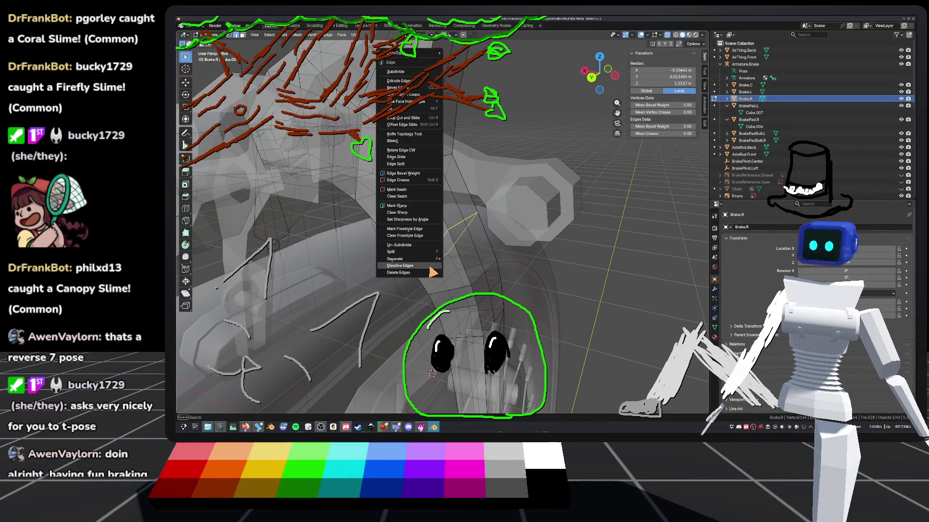
pyautogui.click(433, 273)
pyautogui.hotkey('ctrl', 's')
pyautogui.moveTo(432, 272); pyautogui.dragTo(390, 222)
pyautogui.click(397, 223)
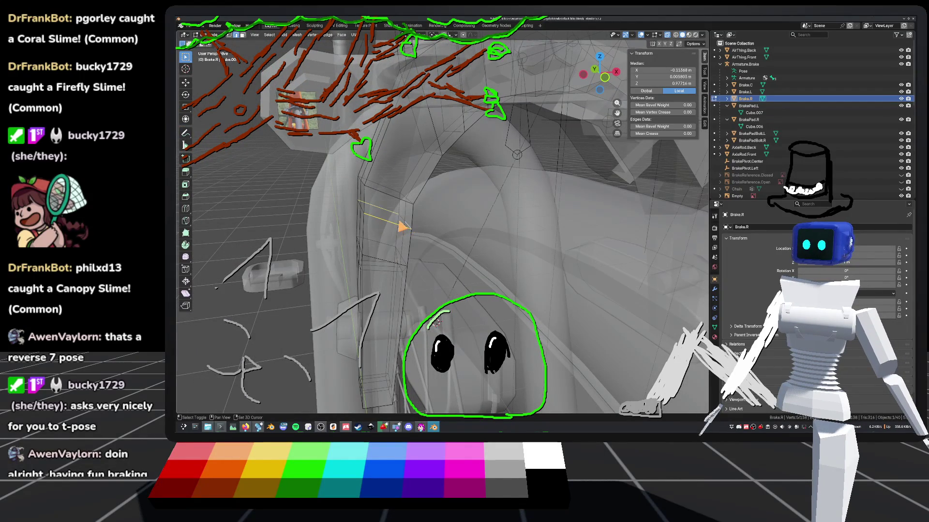
pyautogui.moveTo(397, 225); pyautogui.dragTo(365, 227)
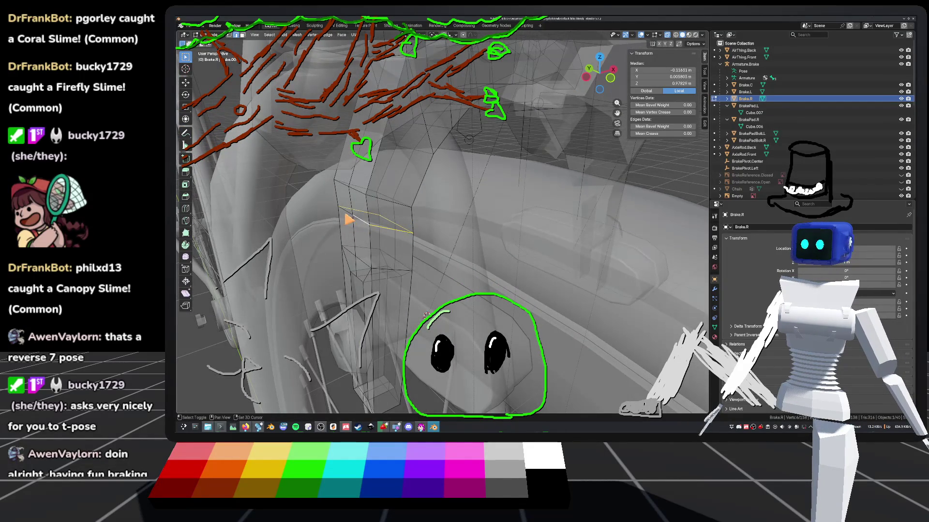
pyautogui.rightClick(347, 219)
pyautogui.click(339, 248)
# Step: Dissolve the edges between two more arm vertices, bringing the mesh down to 142 vertices
pyautogui.moveTo(425, 253); pyautogui.dragTo(515, 251)
pyautogui.moveTo(433, 208); pyautogui.dragTo(455, 181)
pyautogui.click(438, 242)
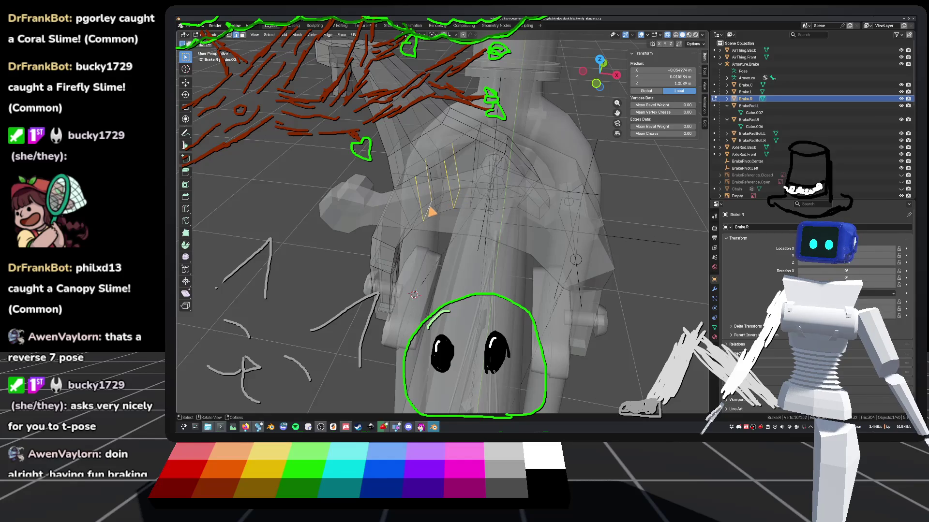
pyautogui.hotkey('ctrl', 'e')
pyautogui.click(400, 243)
pyautogui.moveTo(402, 242); pyautogui.dragTo(562, 202)
# Step: Leave Edit Mode, briefly switch editing to Brake.L, then return to Object Mode
pyautogui.press('Tab')
pyautogui.press('Tab')
pyautogui.hotkey('alt', 'q')
pyautogui.press('Tab')
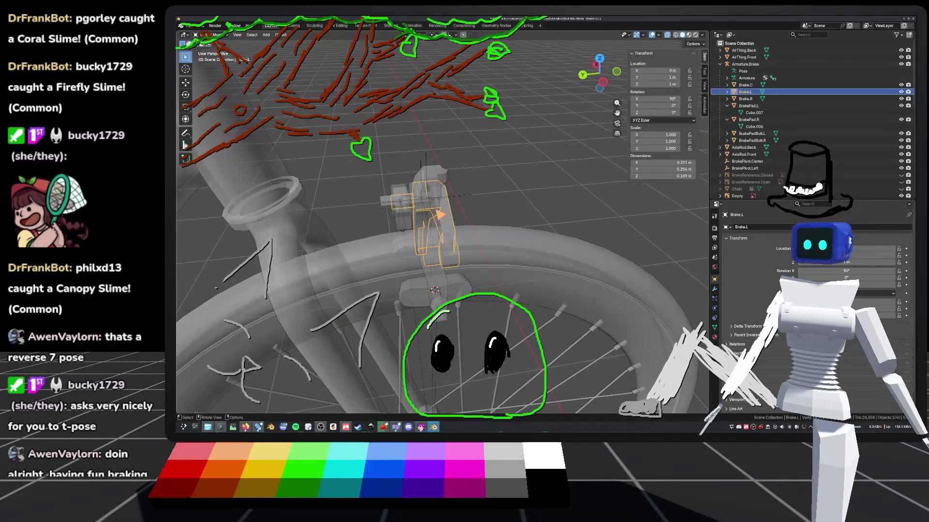
# Step: Edit Brake.R's mesh, select an arm edge, and view it against the fork and wheel
pyautogui.click(435, 183)
pyautogui.press('Tab')
pyautogui.moveTo(435, 183); pyautogui.dragTo(431, 164)
pyautogui.click(431, 164)
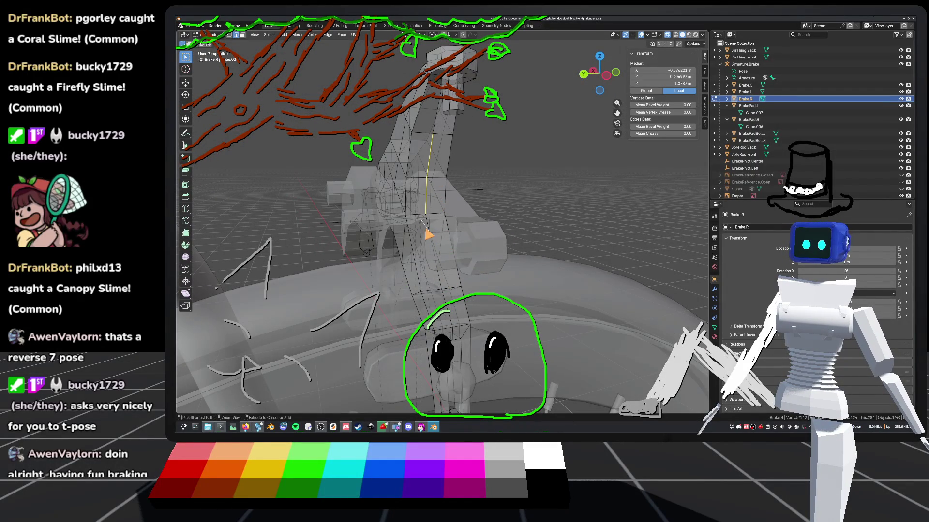
pyautogui.moveTo(430, 164); pyautogui.dragTo(454, 403)
pyautogui.moveTo(463, 299); pyautogui.dragTo(475, 201)
pyautogui.moveTo(511, 249); pyautogui.dragTo(479, 217)
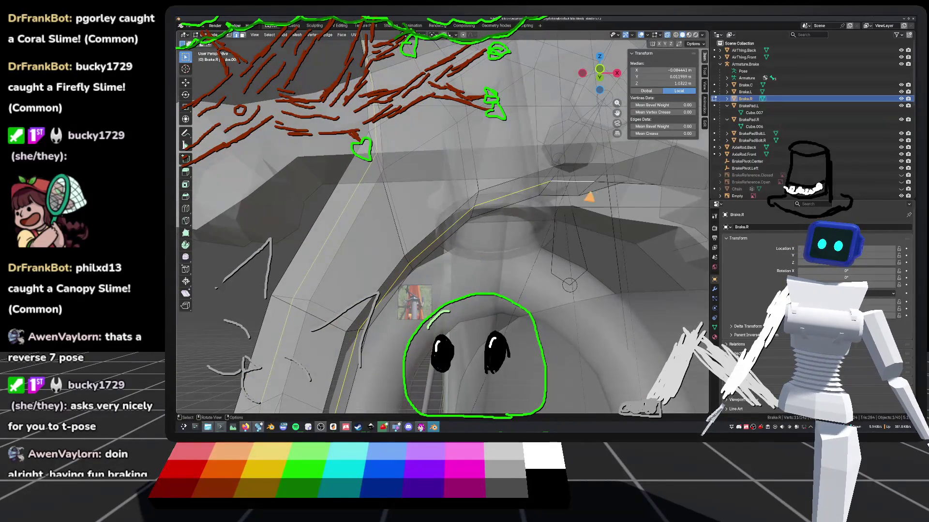
pyautogui.moveTo(542, 249); pyautogui.dragTo(590, 263)
pyautogui.moveTo(508, 228); pyautogui.dragTo(498, 216)
pyautogui.scroll(3)
pyautogui.moveTo(573, 200); pyautogui.dragTo(530, 161)
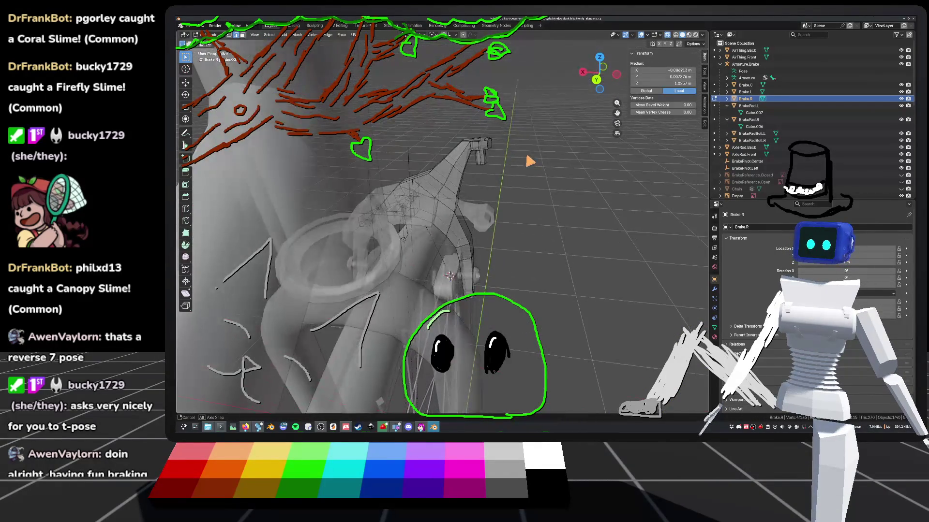
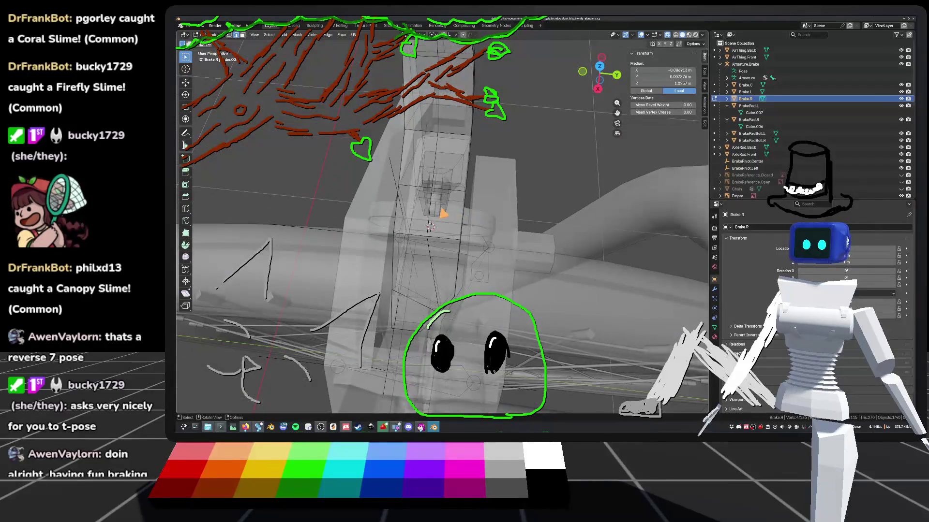
# Step: Dissolve the selected edges on the Brake.R arm's pillar
pyautogui.moveTo(436, 242); pyautogui.dragTo(435, 213)
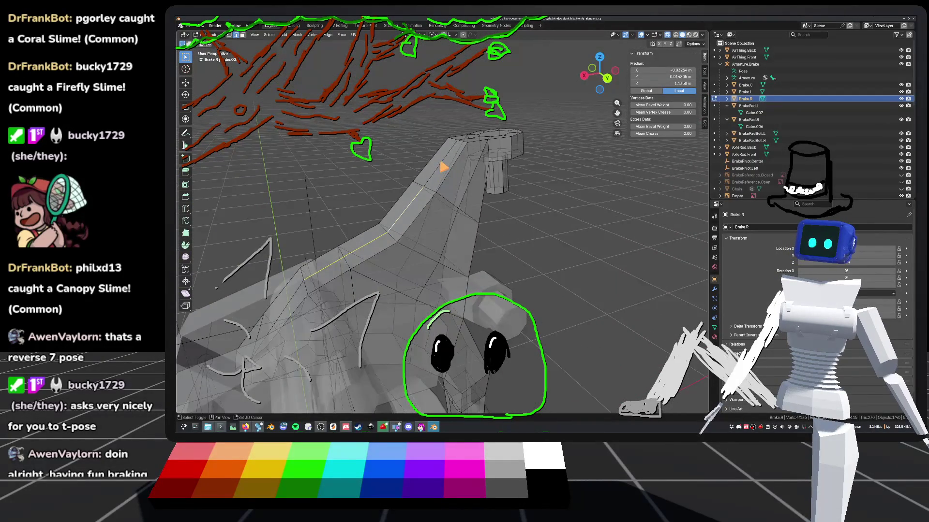
pyautogui.hotkey('ctrl', 'e')
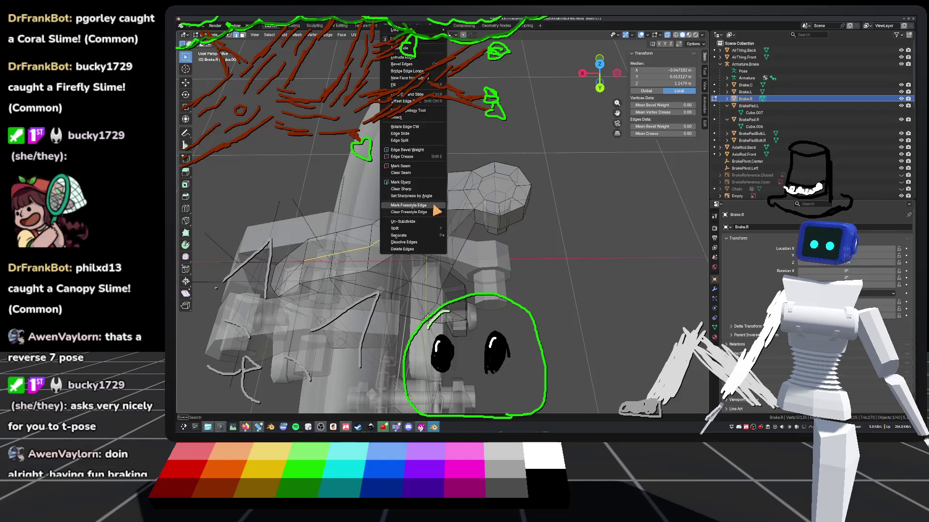
pyautogui.click(413, 243)
# Step: Inspect Brake.R on the wheel in Object Mode from several angles, then resume mesh editing
pyautogui.press('Tab')
pyautogui.moveTo(506, 232); pyautogui.dragTo(370, 208)
pyautogui.scroll(3)
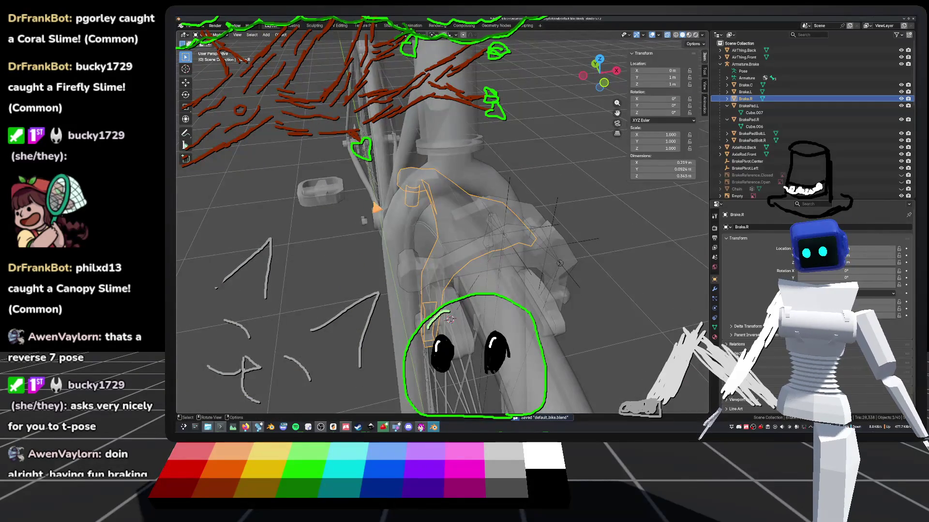
pyautogui.moveTo(443, 227); pyautogui.dragTo(449, 184)
pyautogui.moveTo(327, 276); pyautogui.dragTo(444, 251)
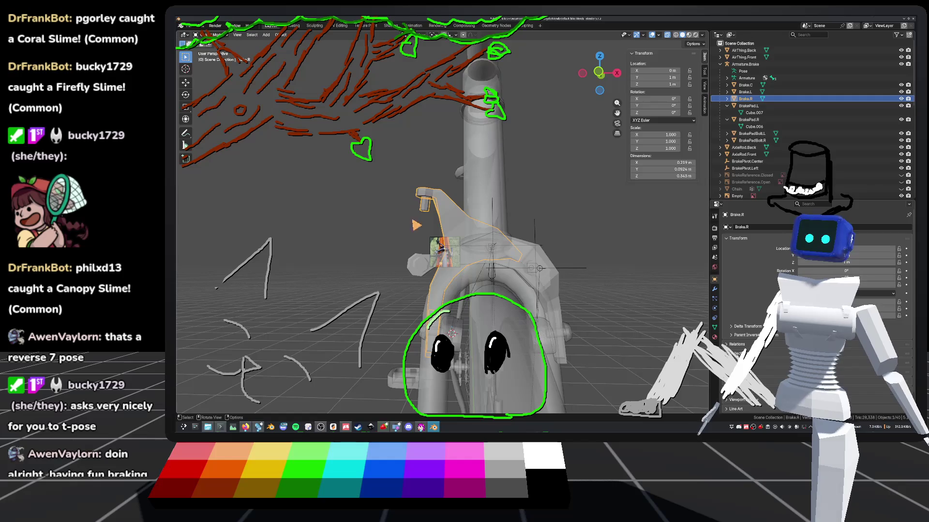
pyautogui.moveTo(451, 334); pyautogui.dragTo(432, 238)
pyautogui.press('Tab')
pyautogui.scroll(3)
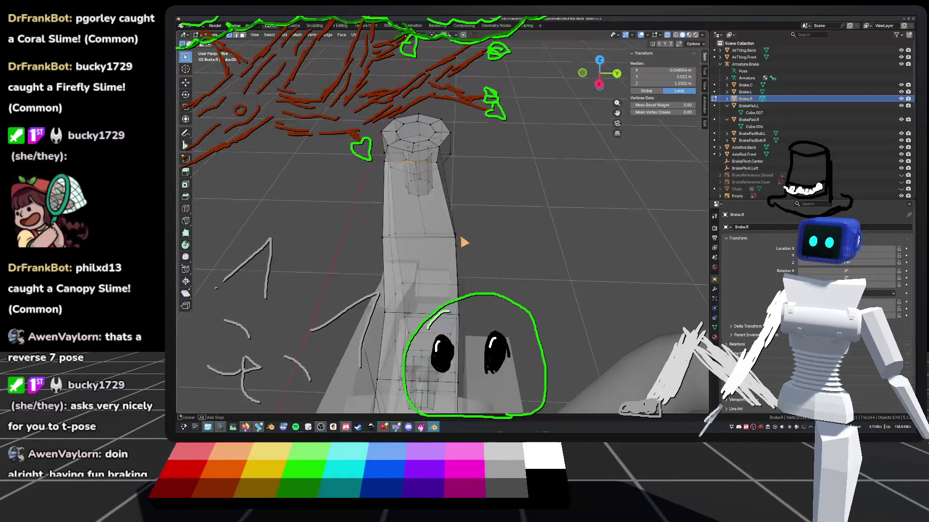
# Step: Shift the pillar's right-side edges sideways in Right Orthographic view and save default_bike.blend
pyautogui.scroll(-3)
pyautogui.scroll(3)
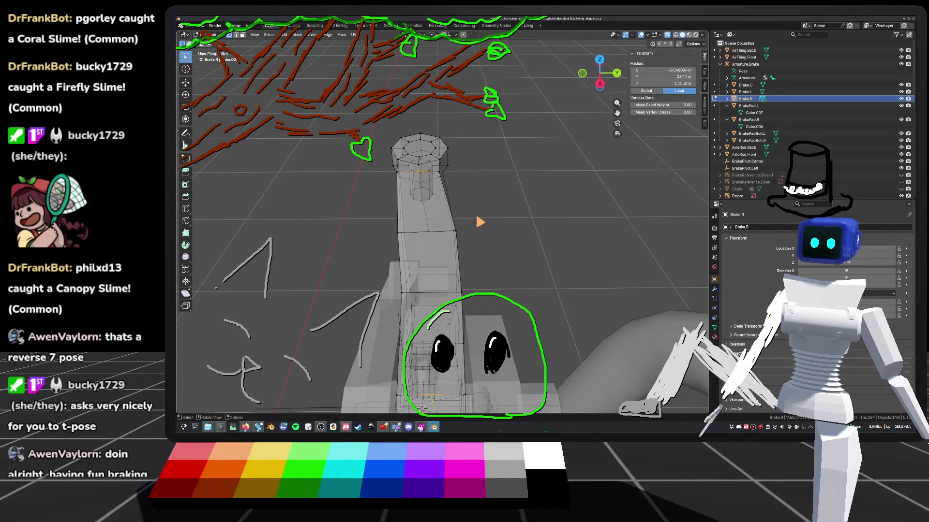
pyautogui.moveTo(469, 266); pyautogui.dragTo(475, 259)
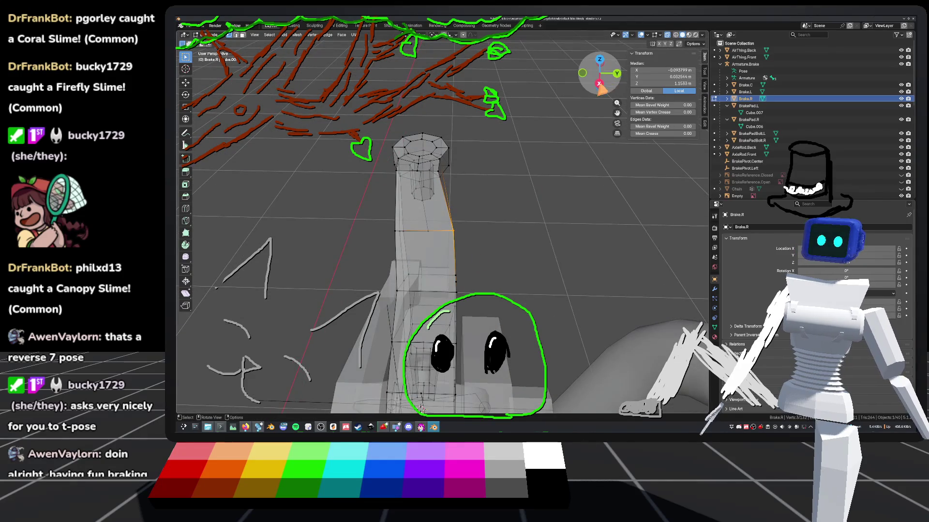
pyautogui.click(599, 85)
pyautogui.scroll(3)
pyautogui.press('g')
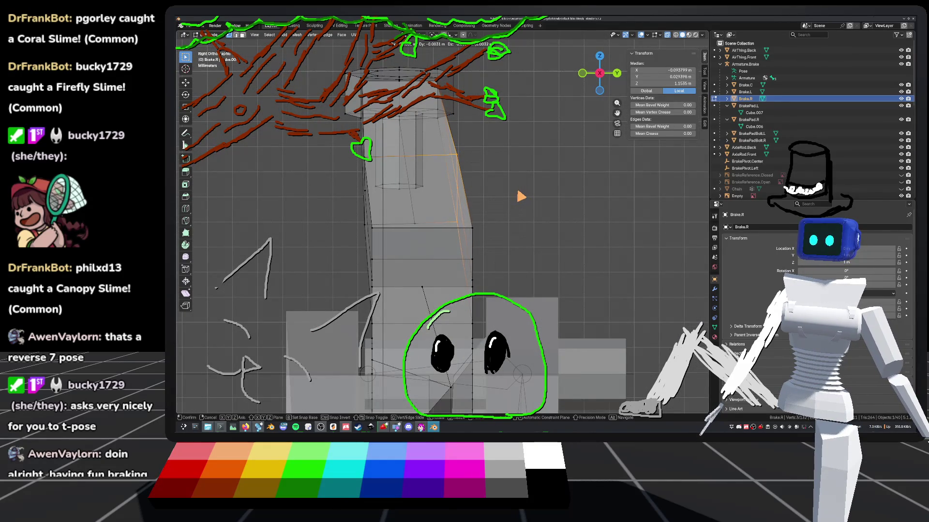
pyautogui.click(520, 196)
pyautogui.moveTo(527, 189); pyautogui.dragTo(555, 223)
pyautogui.hotkey('alt', 'a')
pyautogui.hotkey('ctrl', 's')
# Step: Select a vertex on the top edge of the Brake.R arm
pyautogui.moveTo(484, 228); pyautogui.dragTo(457, 192)
pyautogui.click(468, 195)
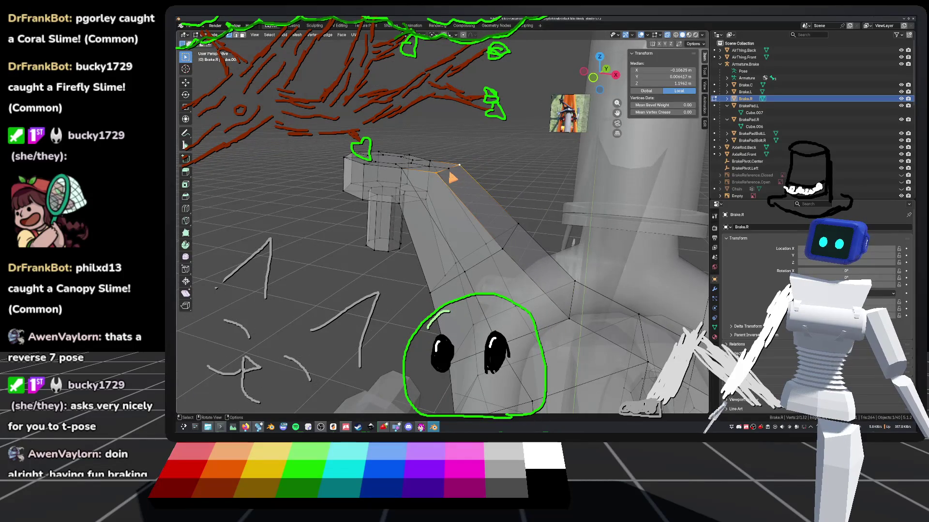
pyautogui.moveTo(474, 148); pyautogui.dragTo(495, 162)
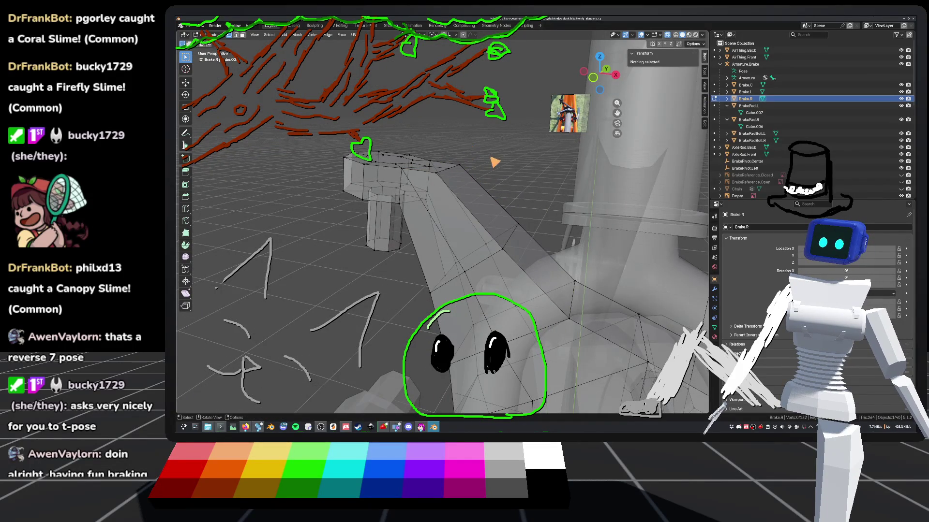
pyautogui.moveTo(494, 163); pyautogui.dragTo(469, 217)
pyautogui.click(470, 217)
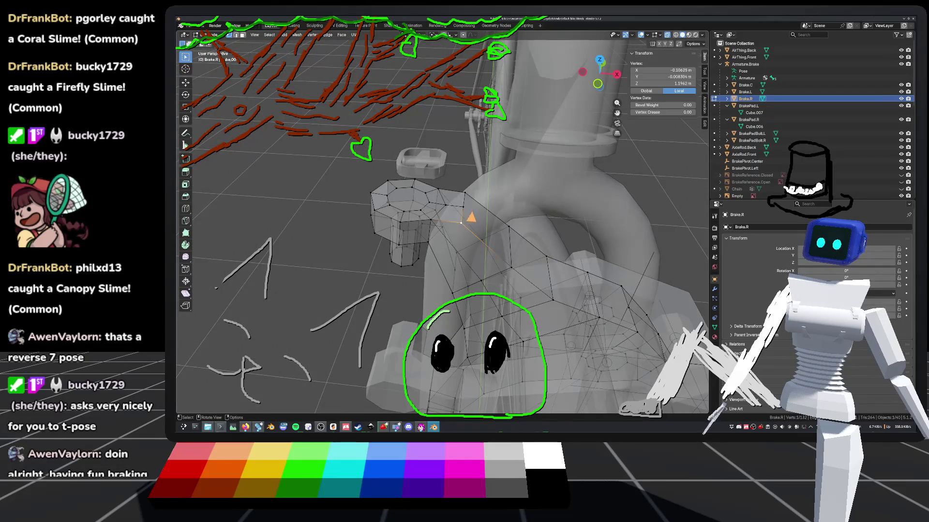
pyautogui.scroll(3)
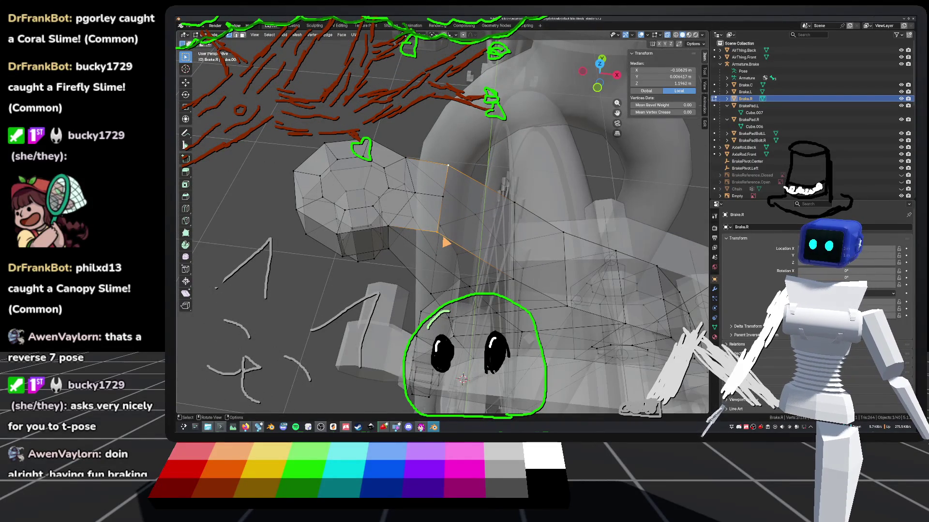
# Step: Slide the selected vertices along their edges with Vertex Slide from Quick Favorites
pyautogui.press('q')
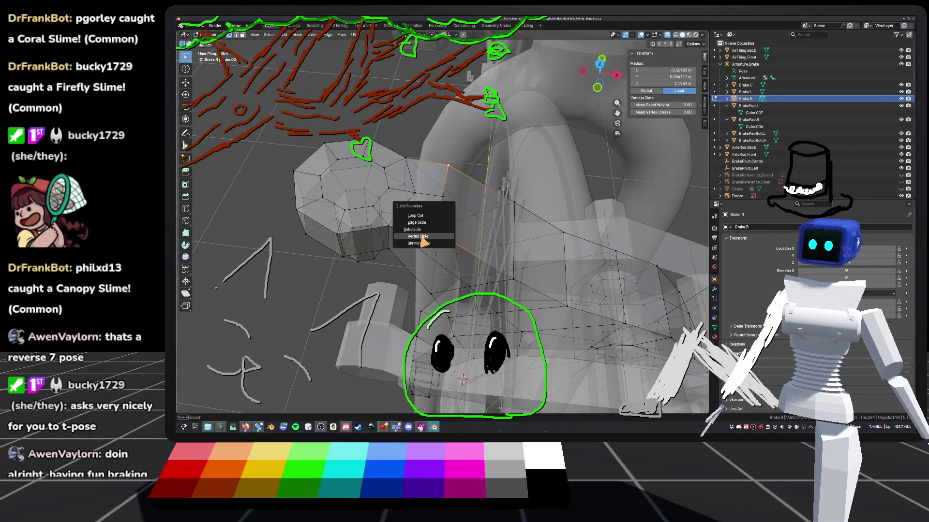
pyautogui.click(426, 236)
pyautogui.moveTo(443, 196); pyautogui.dragTo(433, 208)
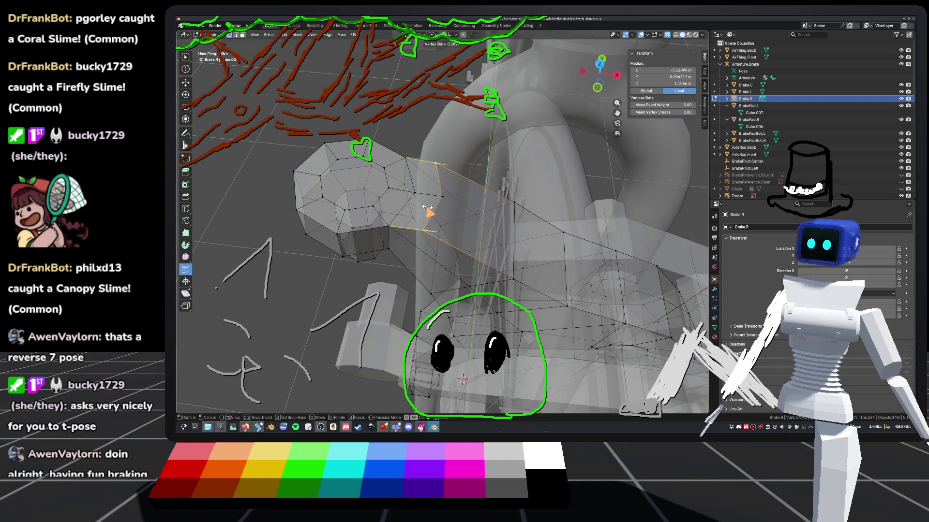
pyautogui.click(428, 208)
pyautogui.moveTo(429, 193); pyautogui.dragTo(470, 270)
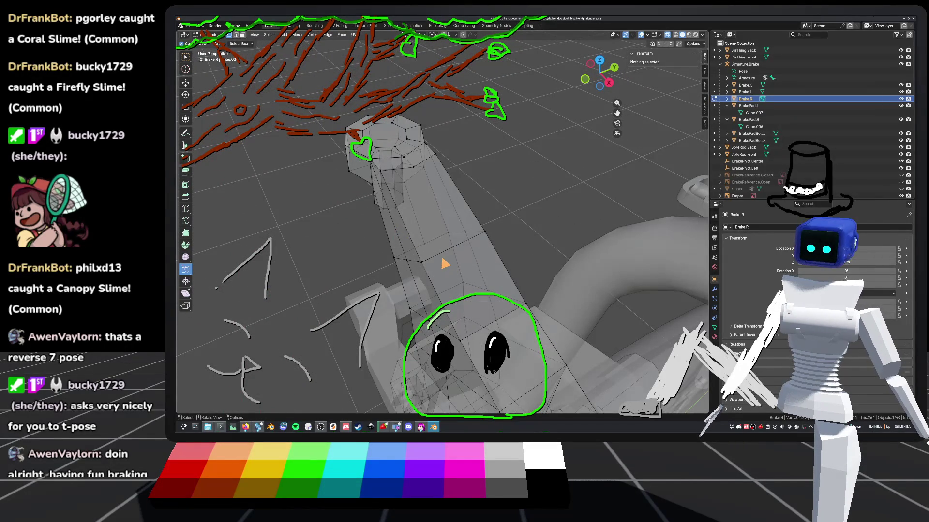
# Step: Subdivide the edge between two selected vertices to add a midpoint vertex
pyautogui.click(421, 261)
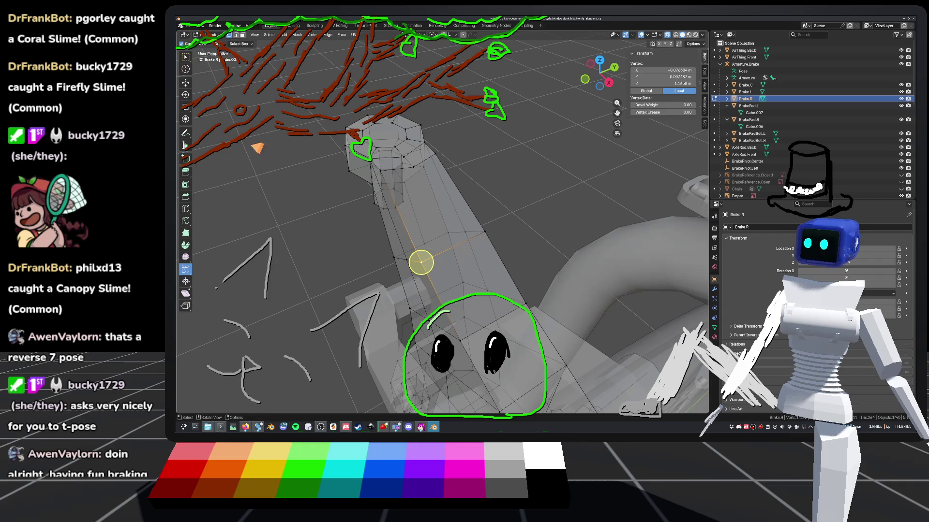
pyautogui.click(185, 59)
pyautogui.click(486, 237)
pyautogui.rightClick(482, 237)
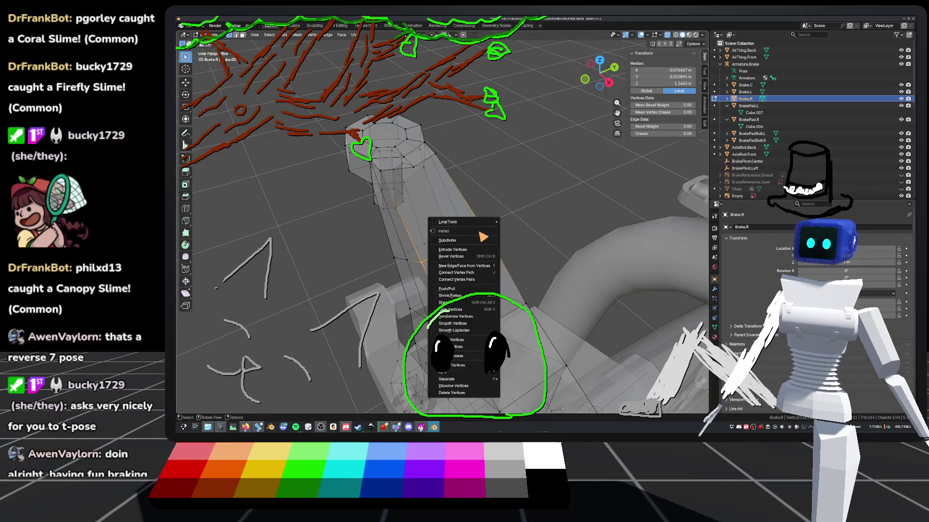
pyautogui.click(463, 241)
pyautogui.click(454, 246)
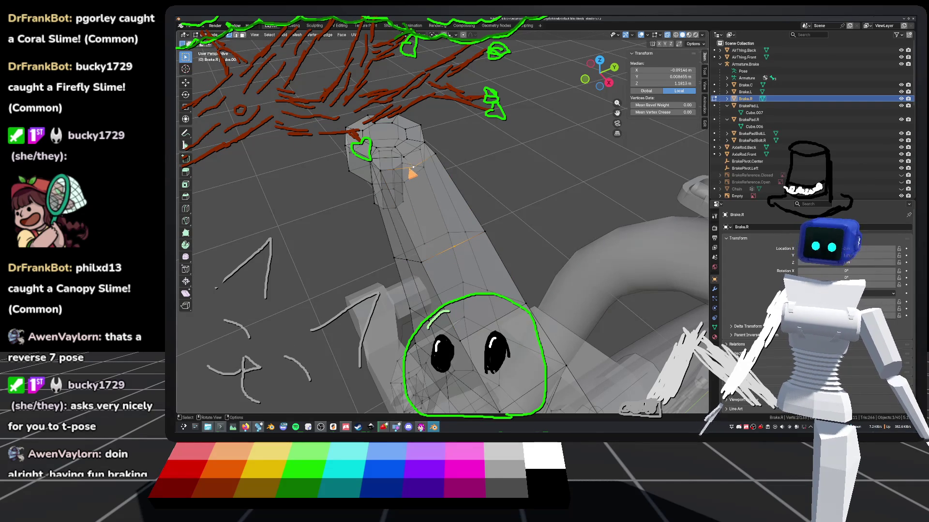
pyautogui.moveTo(454, 246); pyautogui.dragTo(614, 276)
# Step: Check the arm in Object Mode, then return to Edit Mode and select a top-corner vertex
pyautogui.press('Tab')
pyautogui.press('Tab')
pyautogui.moveTo(457, 170); pyautogui.dragTo(460, 167)
pyautogui.click(450, 167)
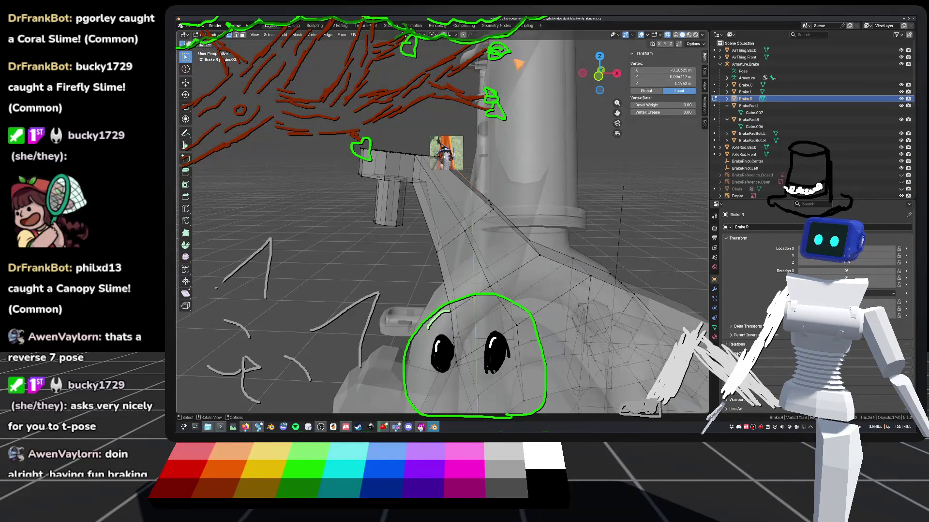
# Step: Try moving the selected vertex left in front orthographic view, then undo the move
pyautogui.click(600, 75)
pyautogui.scroll(3)
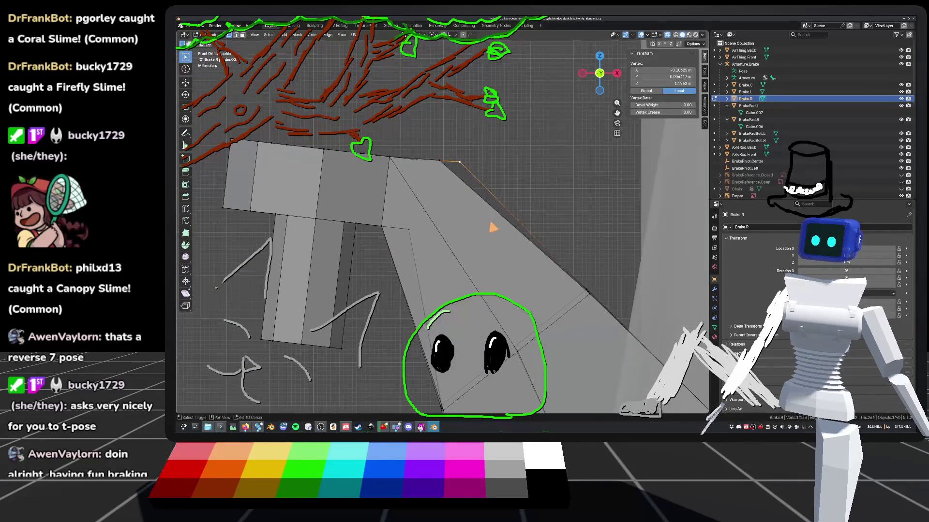
pyautogui.press('g')
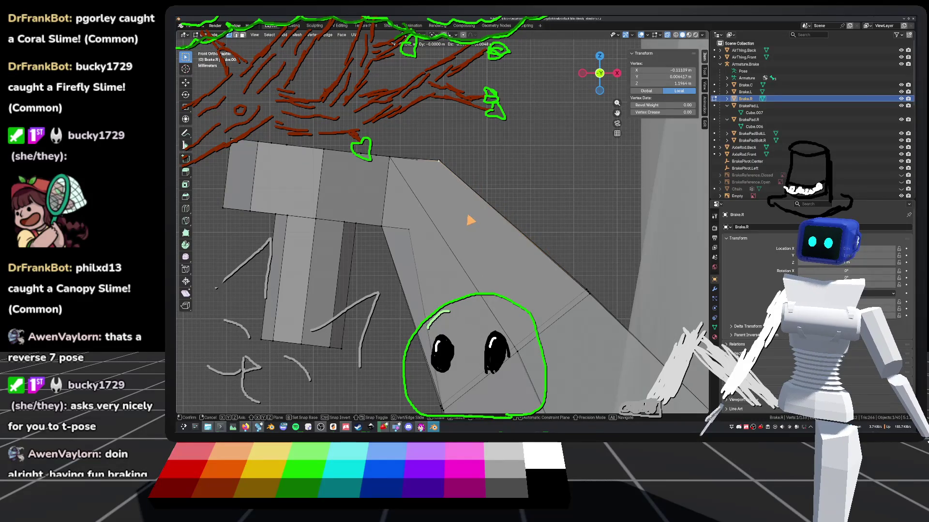
pyautogui.click(470, 221)
pyautogui.moveTo(470, 216); pyautogui.dragTo(507, 203)
pyautogui.hotkey('ctrl', 'z')
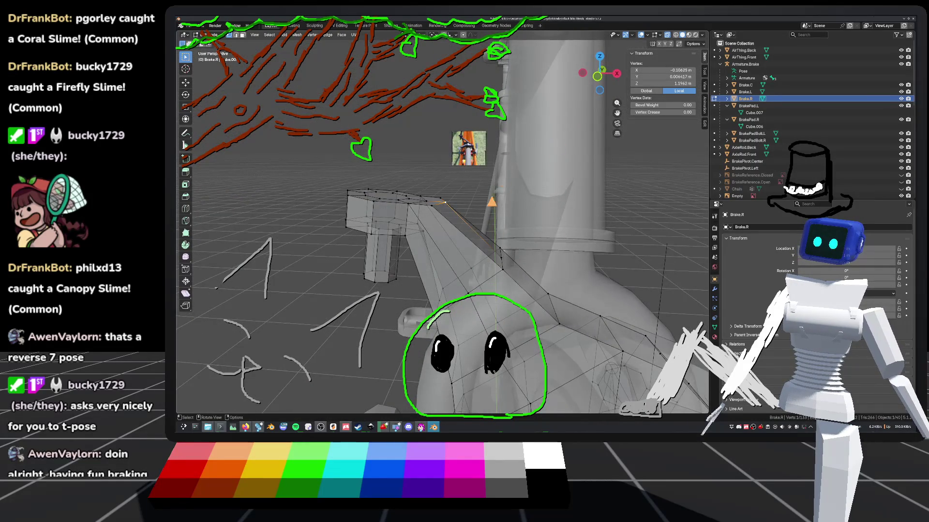
pyautogui.scroll(3)
pyautogui.moveTo(448, 224); pyautogui.dragTo(446, 253)
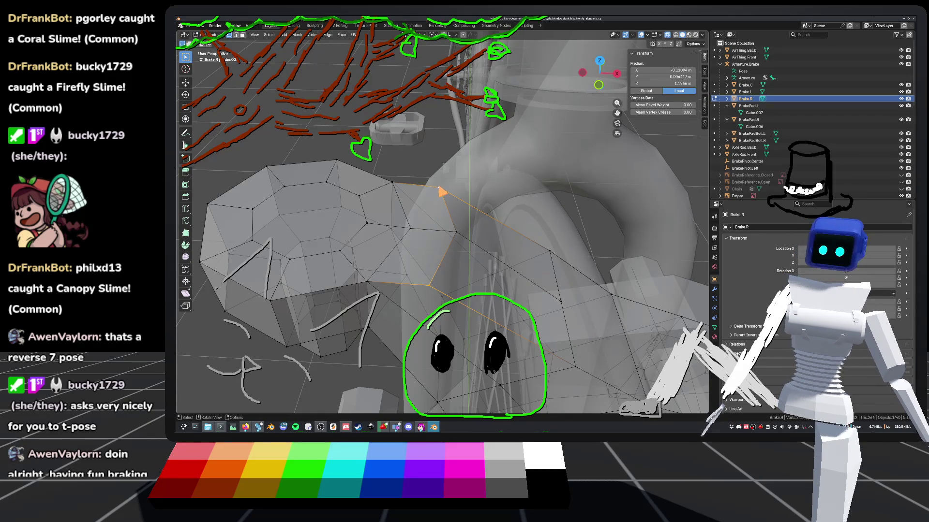
pyautogui.hotkey('ctrl', 'z')
# Step: Dissolve the extra vertex to restore 132 vertices and return to Object Mode
pyautogui.moveTo(464, 235); pyautogui.dragTo(496, 113)
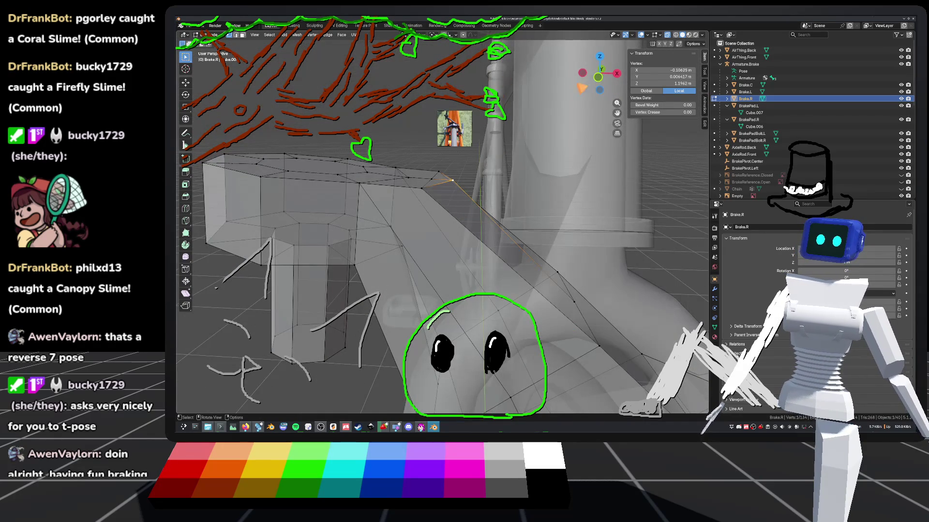
pyautogui.moveTo(600, 86); pyautogui.dragTo(457, 225)
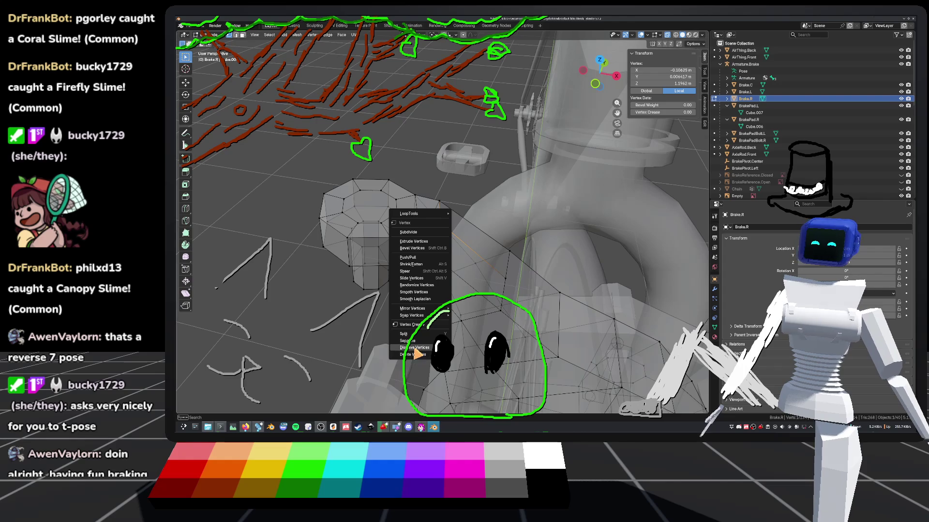
pyautogui.click(415, 347)
pyautogui.moveTo(481, 326); pyautogui.dragTo(455, 261)
pyautogui.rightClick(443, 257)
pyautogui.click(444, 257)
pyautogui.press('Tab')
pyautogui.press('Tab')
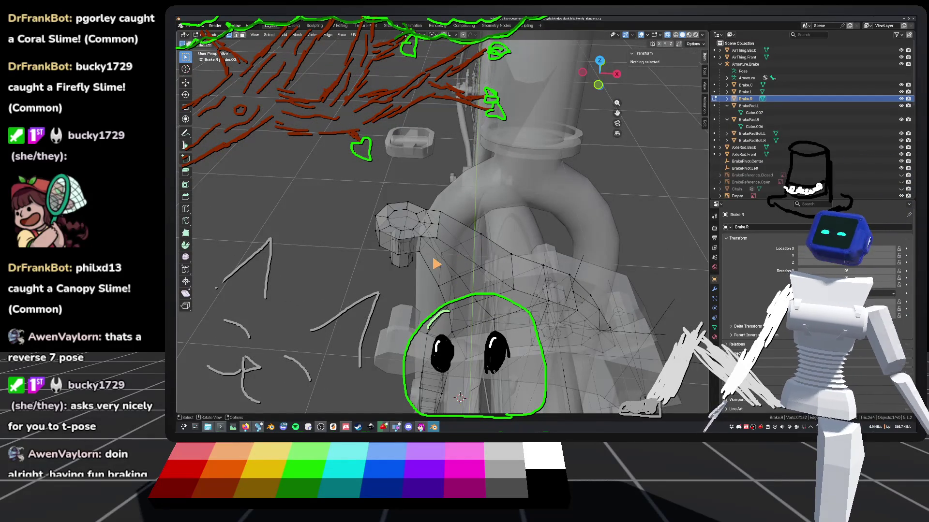
# Step: Add a new vertex extending from two selected vertices on the Brake.R arm
pyautogui.click(435, 264)
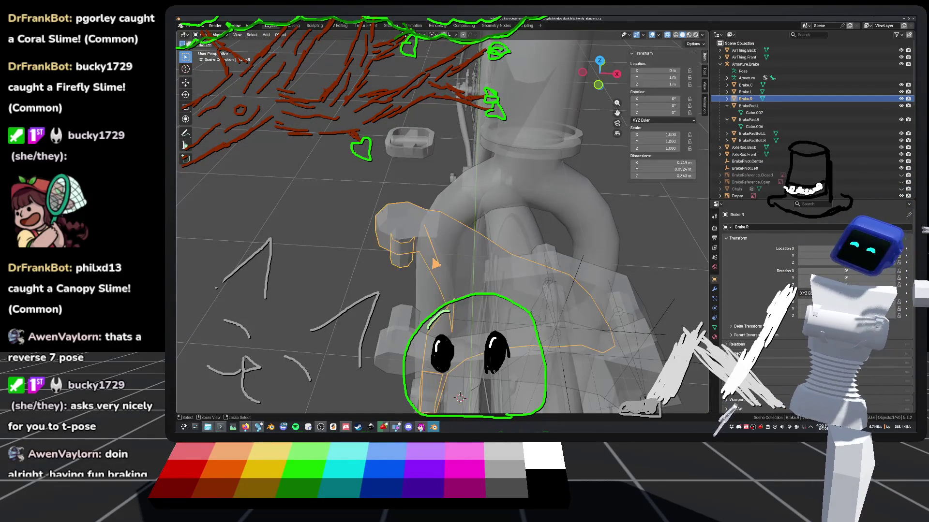
pyautogui.click(481, 250)
pyautogui.click(436, 264)
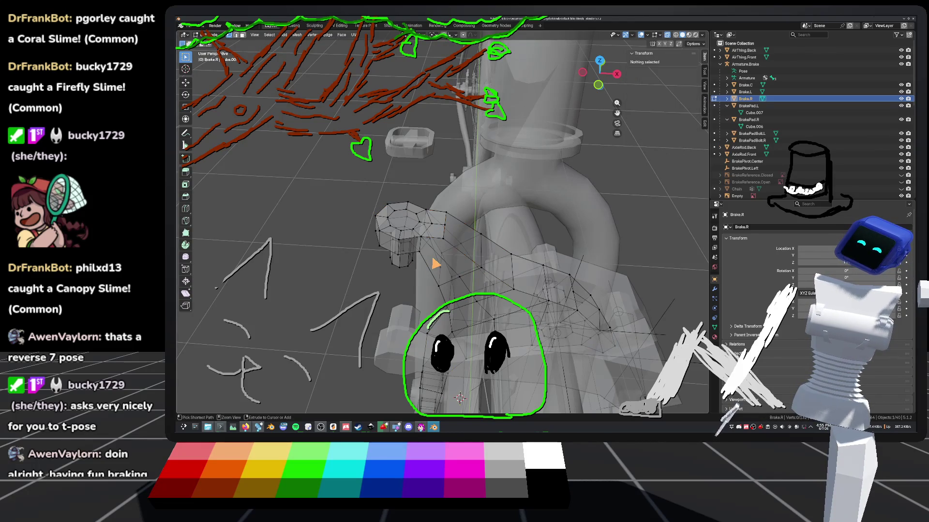
pyautogui.click(436, 264)
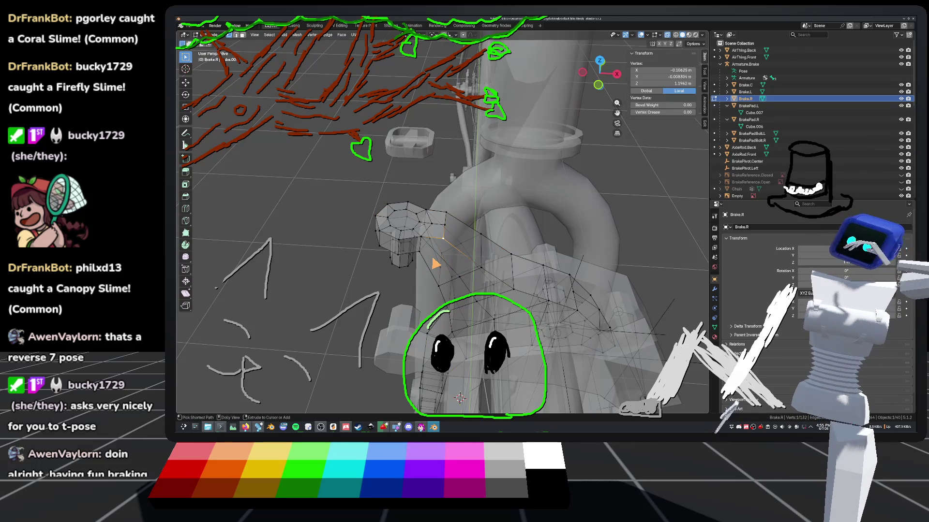
pyautogui.rightClick(486, 248)
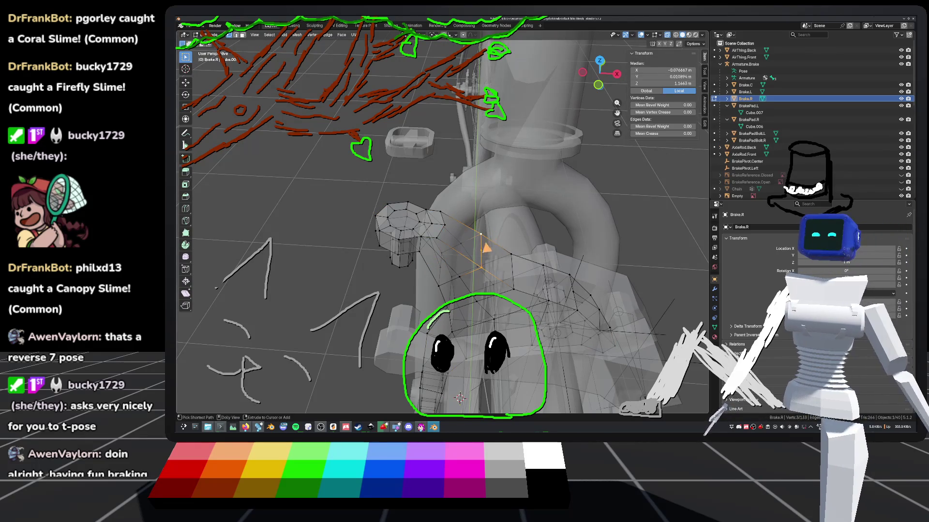
pyautogui.scroll(3)
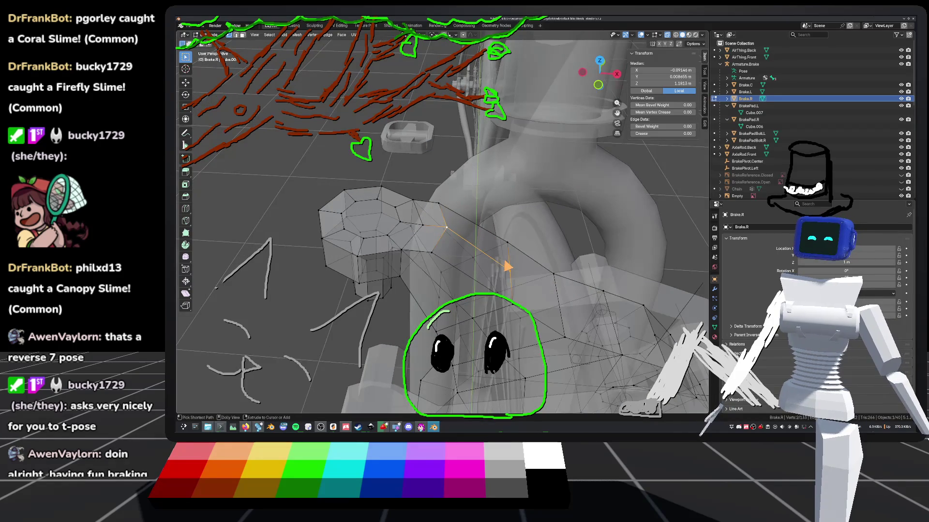
# Step: Select the vertex near the pivot bolt, check the arm in Object Mode, and save the file
pyautogui.click(447, 226)
pyautogui.click(505, 264)
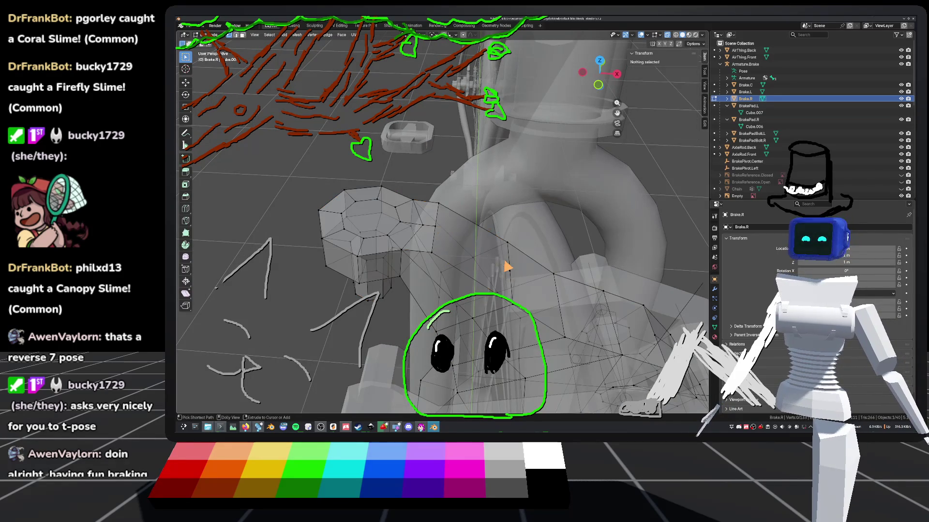
pyautogui.moveTo(483, 242); pyautogui.dragTo(489, 241)
pyautogui.moveTo(424, 240); pyautogui.dragTo(408, 232)
pyautogui.press('Tab')
pyautogui.moveTo(310, 197); pyautogui.dragTo(565, 194)
pyautogui.press('Tab')
pyautogui.moveTo(419, 289); pyautogui.dragTo(460, 280)
pyautogui.hotkey('ctrl', 's')
pyautogui.scroll(-3)
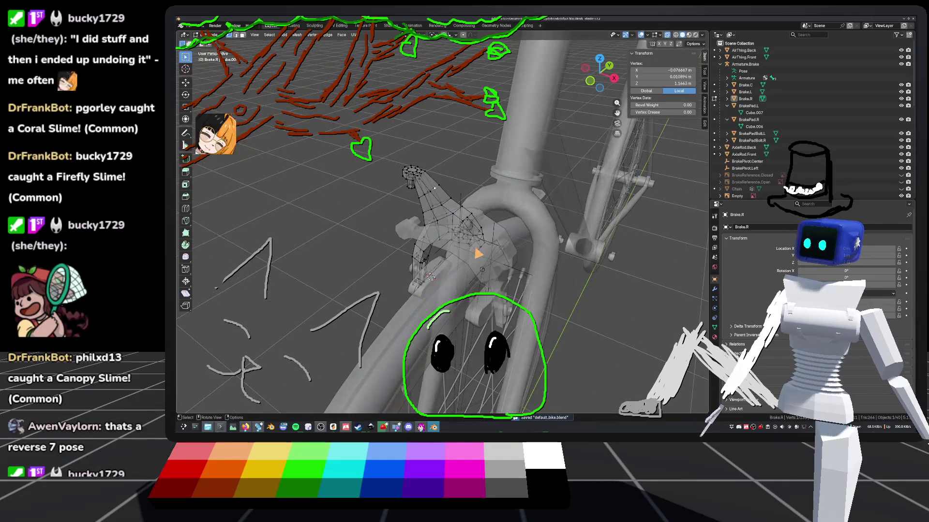
# Step: Select Brake.R in Object Mode, save default_bike.blend, and re-enter Edit Mode on it
pyautogui.press('Tab')
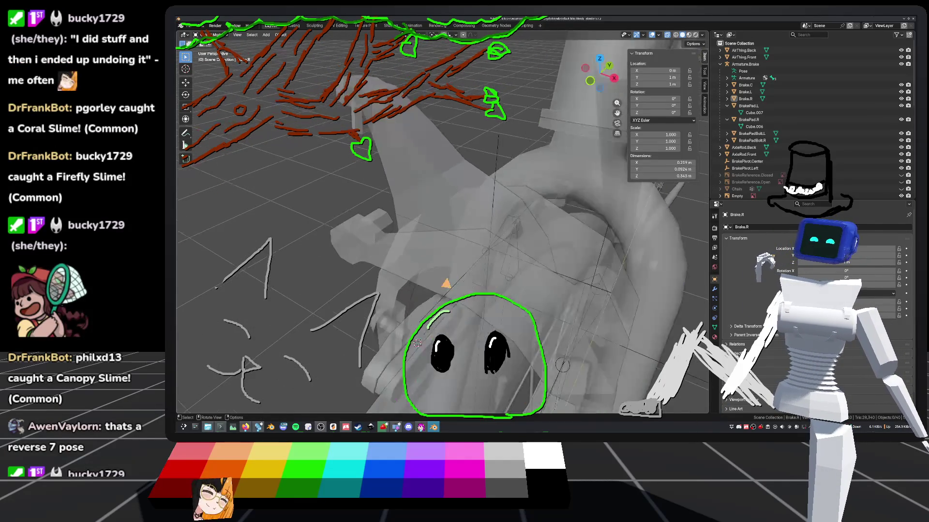
pyautogui.click(435, 232)
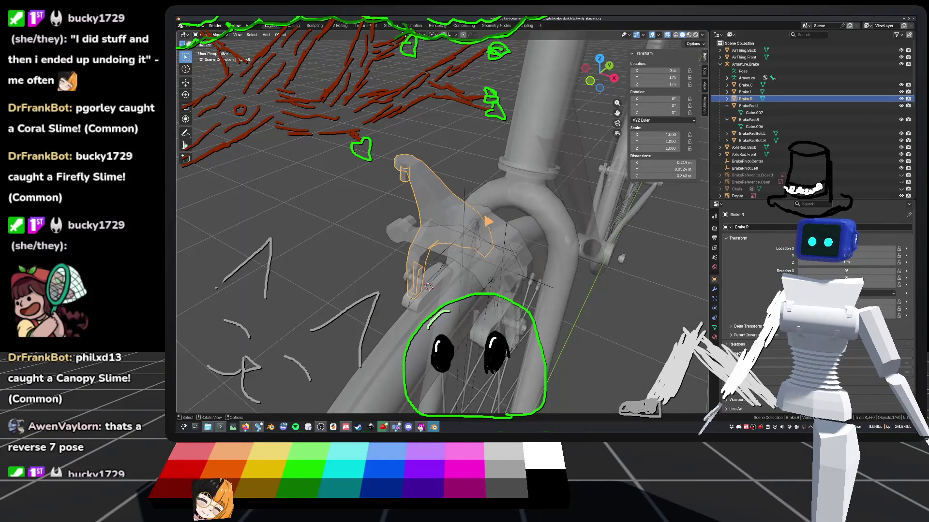
pyautogui.moveTo(435, 232); pyautogui.dragTo(499, 229)
pyautogui.scroll(3)
pyautogui.hotkey('ctrl', 's')
pyautogui.press('Tab')
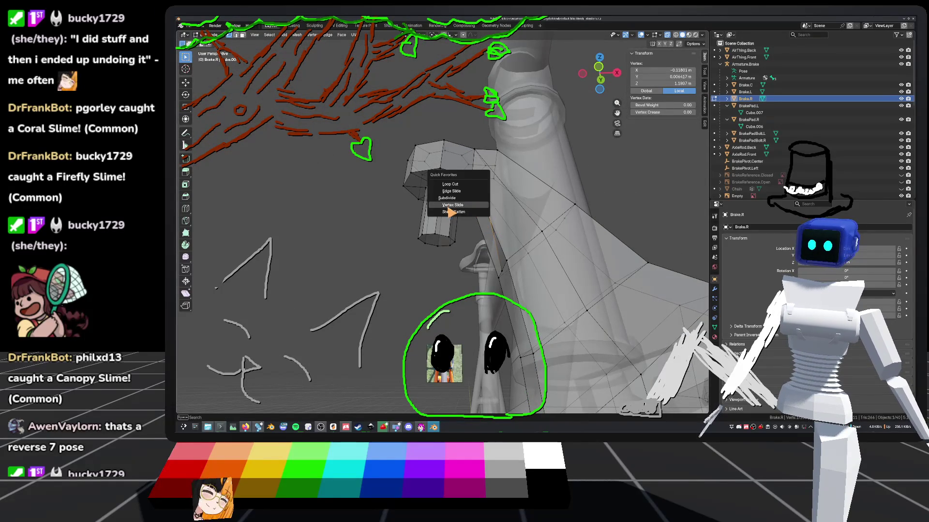
# Step: Slide the vertex beside the pivot bolt along its edge twice with Shift+V
pyautogui.hotkey('shift', 'v')
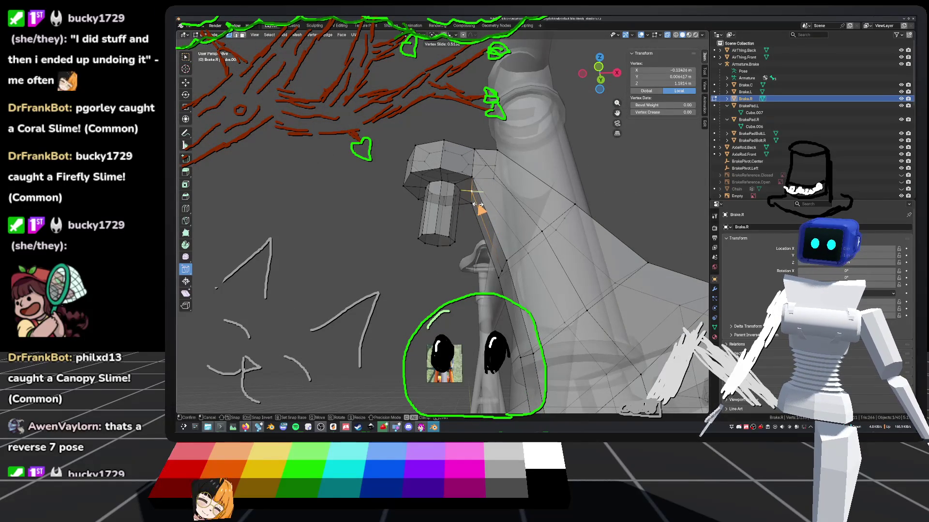
pyautogui.click(480, 205)
pyautogui.moveTo(473, 191); pyautogui.dragTo(471, 200)
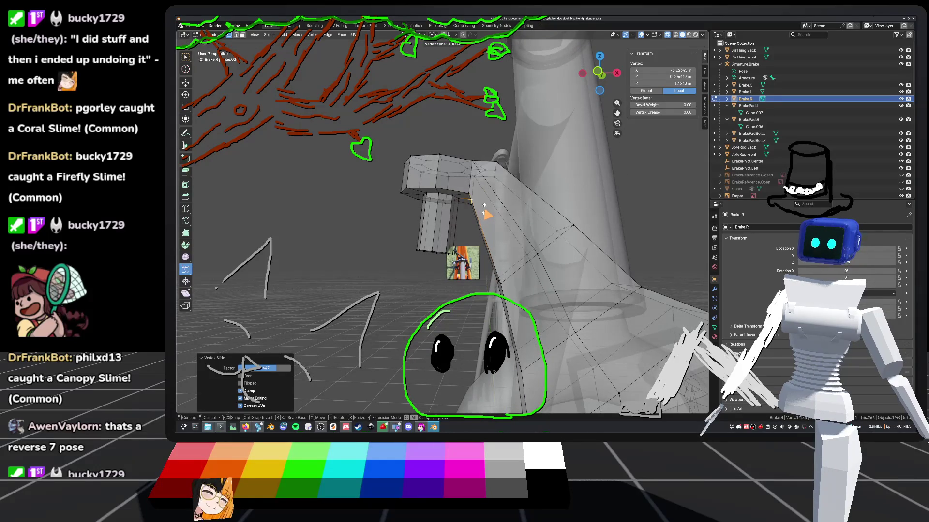
pyautogui.click(472, 200)
pyautogui.press('ctrl')
pyautogui.hotkey('shift', 'v')
pyautogui.click(485, 208)
pyautogui.moveTo(485, 208); pyautogui.dragTo(537, 203)
# Step: Deselect all, save default_bike.blend, and return to Object Mode
pyautogui.hotkey('alt', 'a')
pyautogui.hotkey('ctrl', 's')
pyautogui.press('Tab')
pyautogui.moveTo(588, 229); pyautogui.dragTo(592, 227)
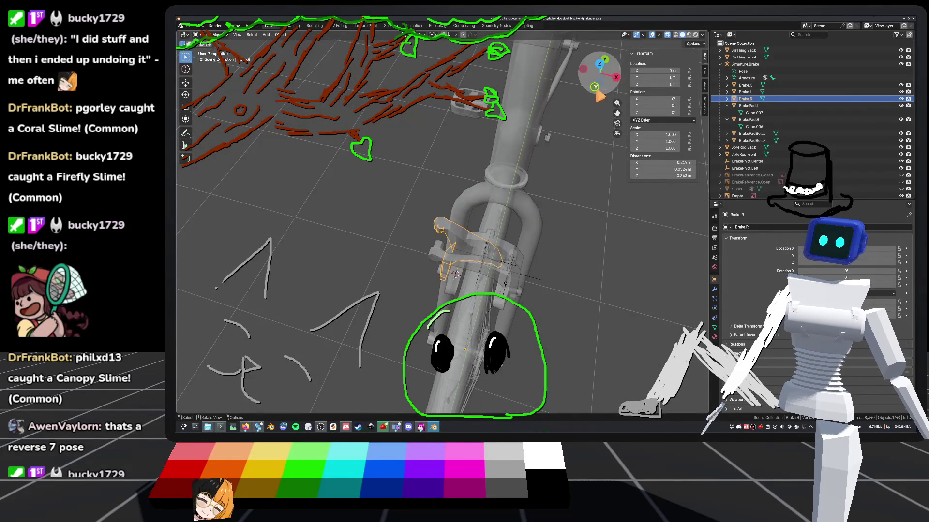
# Step: Compare the right brake arm with the reference photo in front orthographic view
pyautogui.click(599, 93)
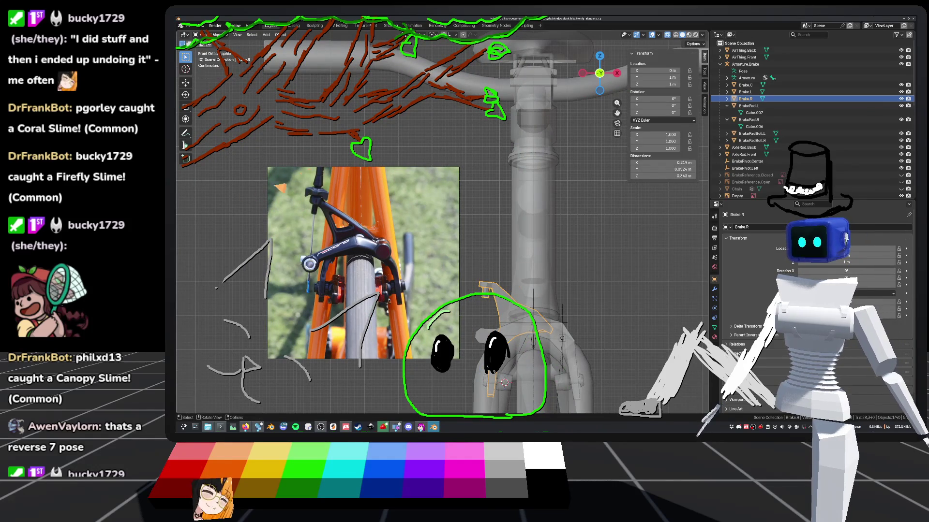
pyautogui.scroll(3)
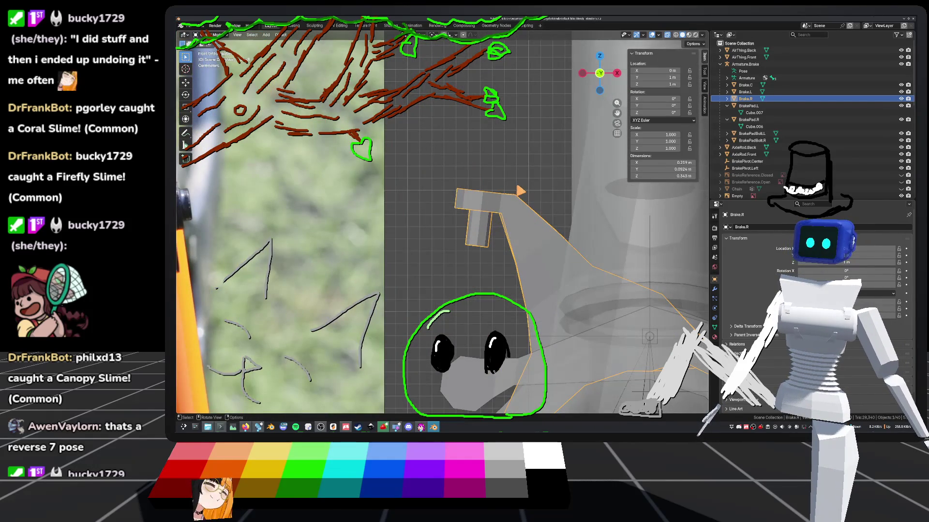
pyautogui.scroll(-3)
pyautogui.moveTo(498, 184); pyautogui.dragTo(457, 279)
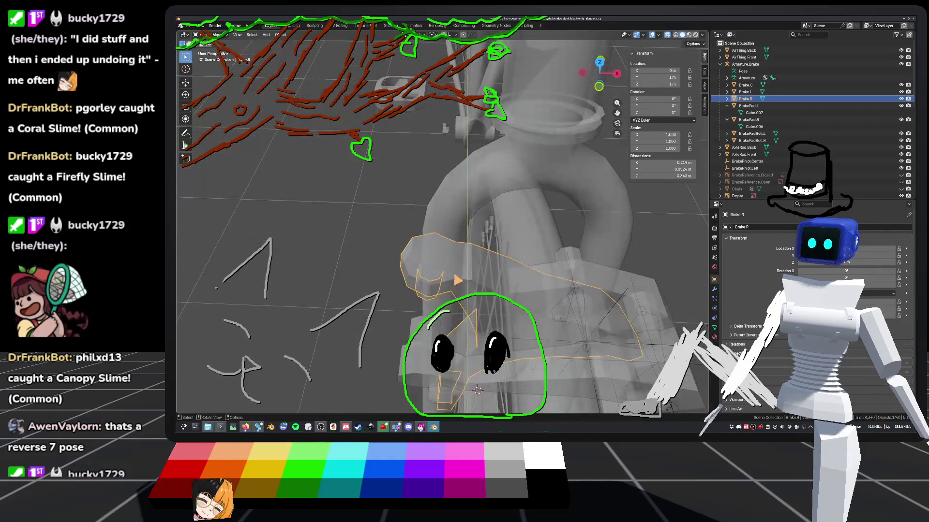
# Step: Enter Edit Mode on Brake.R and select the top edge loop of the pivot boss
pyautogui.press('Tab')
pyautogui.click(432, 245)
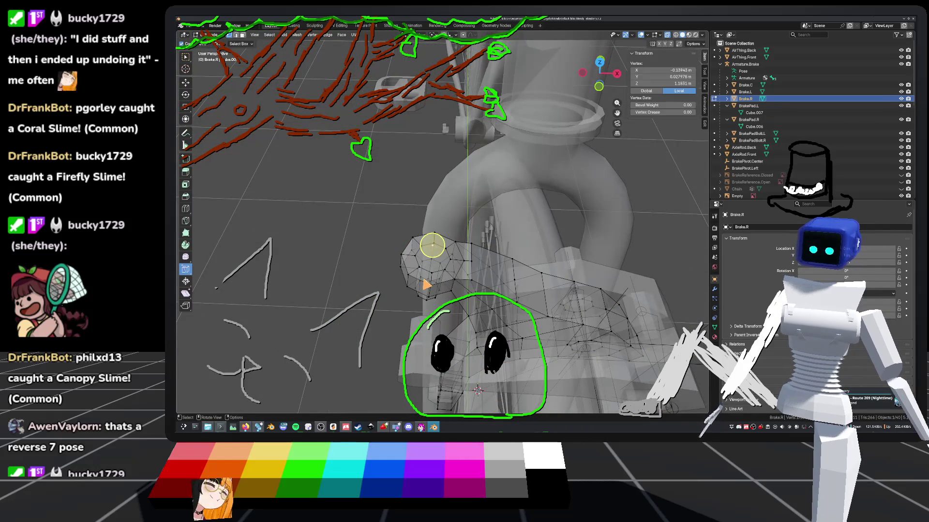
pyautogui.click(431, 251)
pyautogui.moveTo(431, 252); pyautogui.dragTo(430, 255)
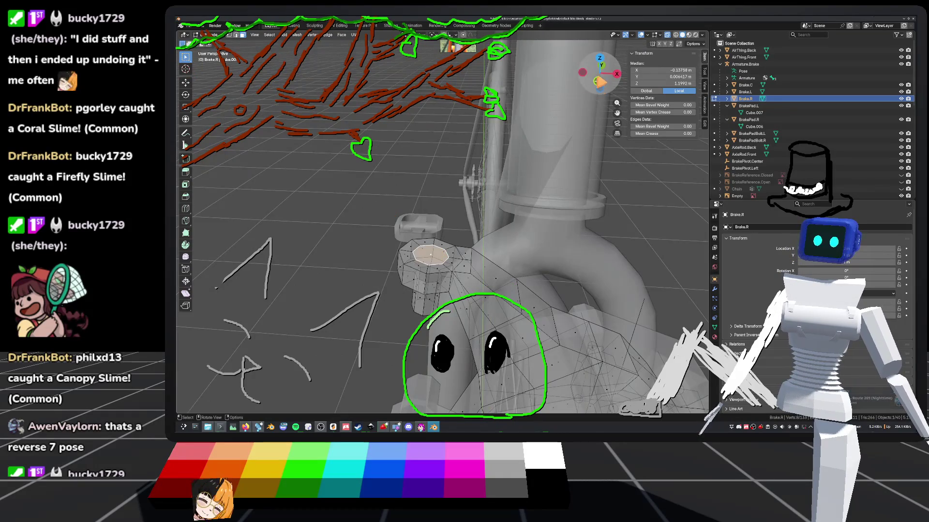
# Step: Extrude the boss top vertically in front view, then undo the extrusion
pyautogui.press('KP_1')
pyautogui.press('e')
pyautogui.press('z')
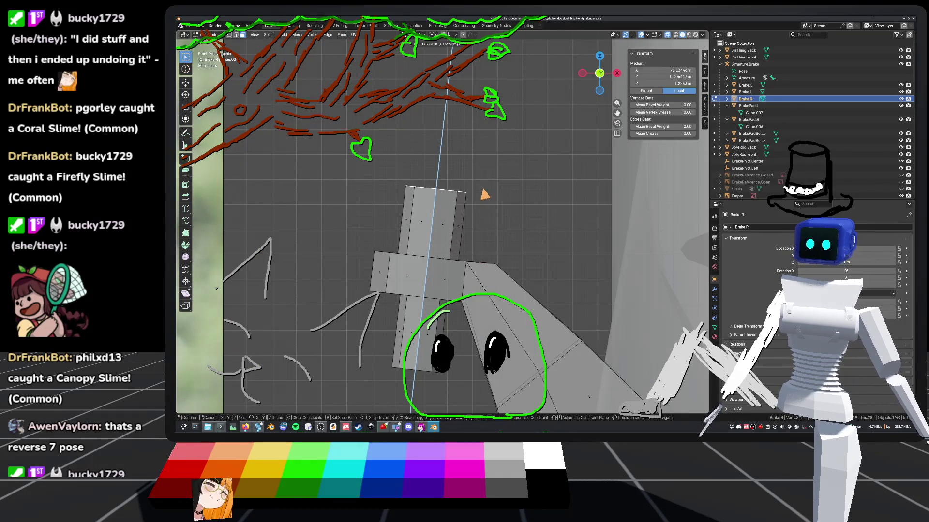
pyautogui.click(486, 192)
pyautogui.scroll(-3)
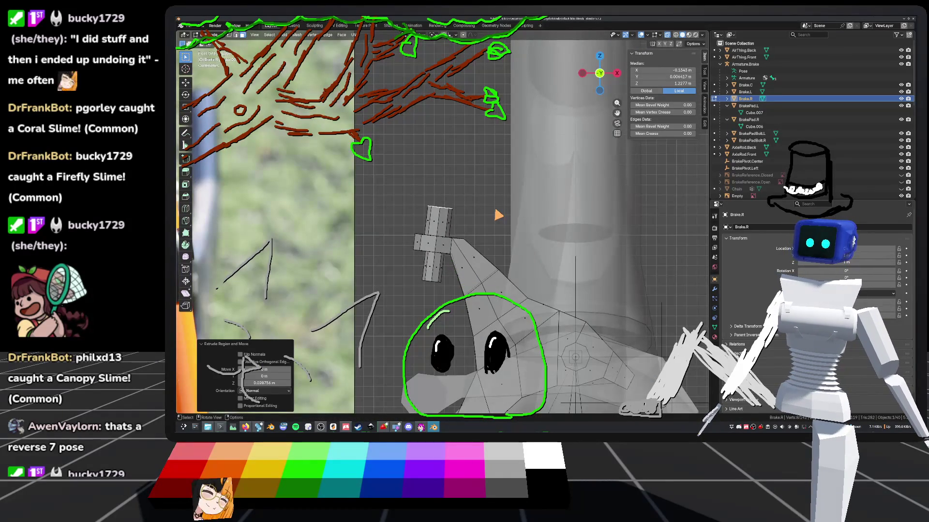
pyautogui.hotkey('ctrl', 'z')
pyautogui.moveTo(498, 215); pyautogui.dragTo(479, 252)
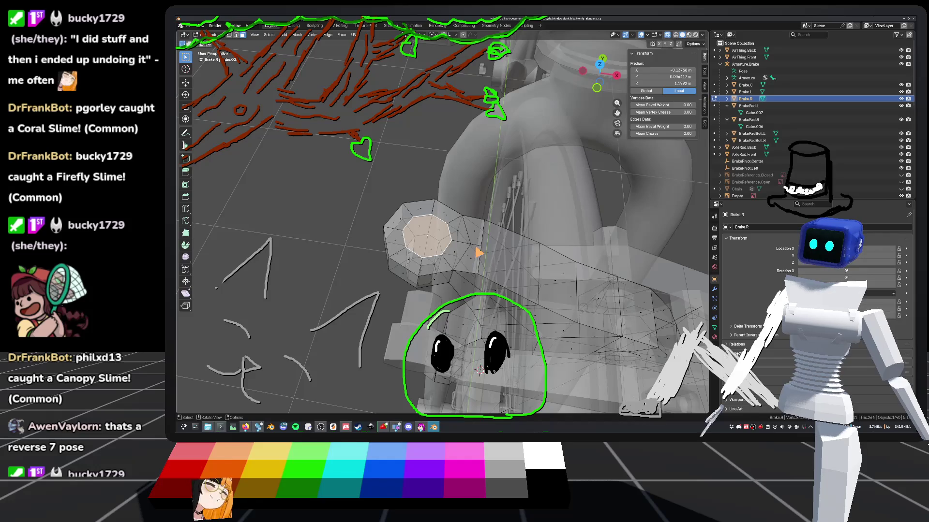
# Step: Enlarge the boss top ring and raise it vertically in front view
pyautogui.press('s')
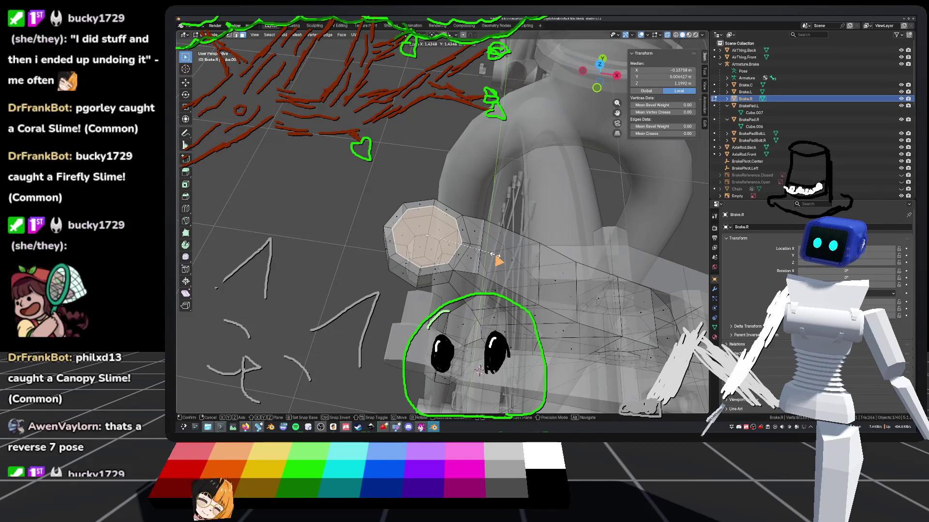
pyautogui.click(496, 255)
pyautogui.click(596, 88)
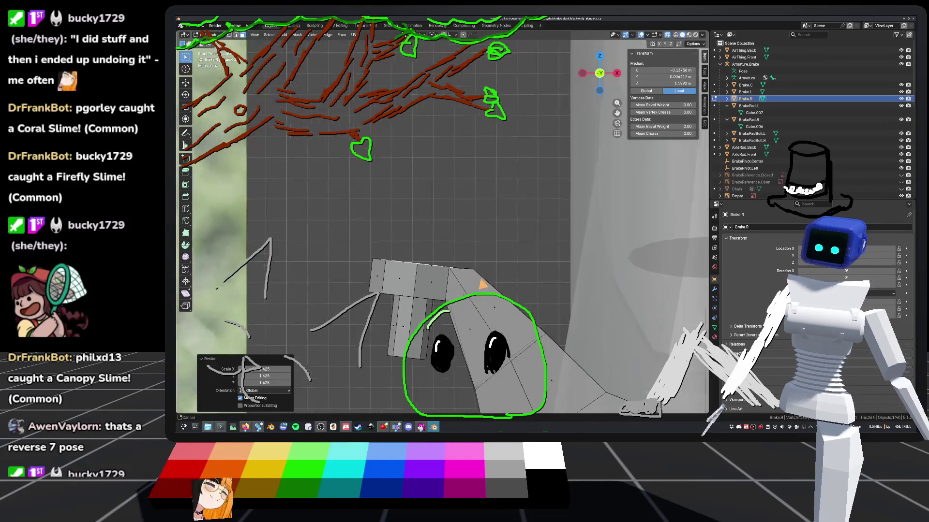
pyautogui.scroll(-3)
pyautogui.press('g')
pyautogui.press('z')
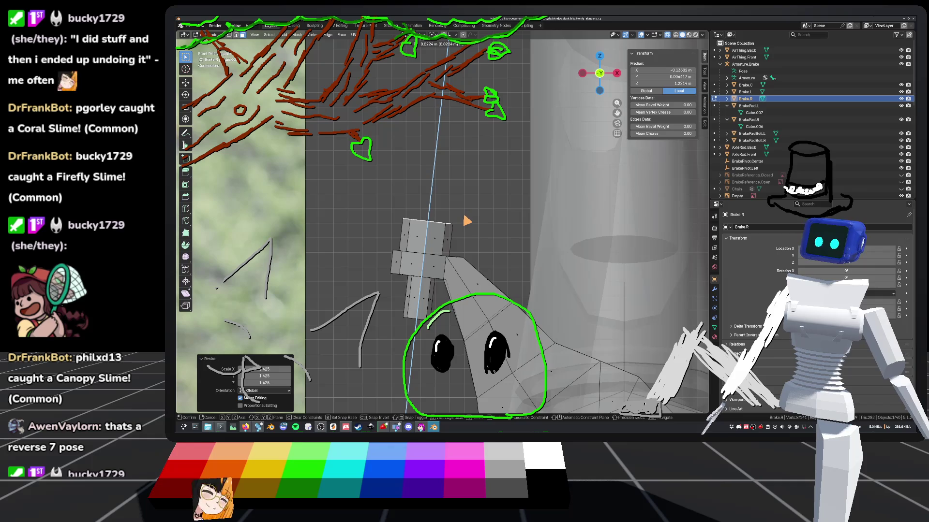
pyautogui.click(478, 215)
pyautogui.moveTo(490, 224); pyautogui.dragTo(489, 242)
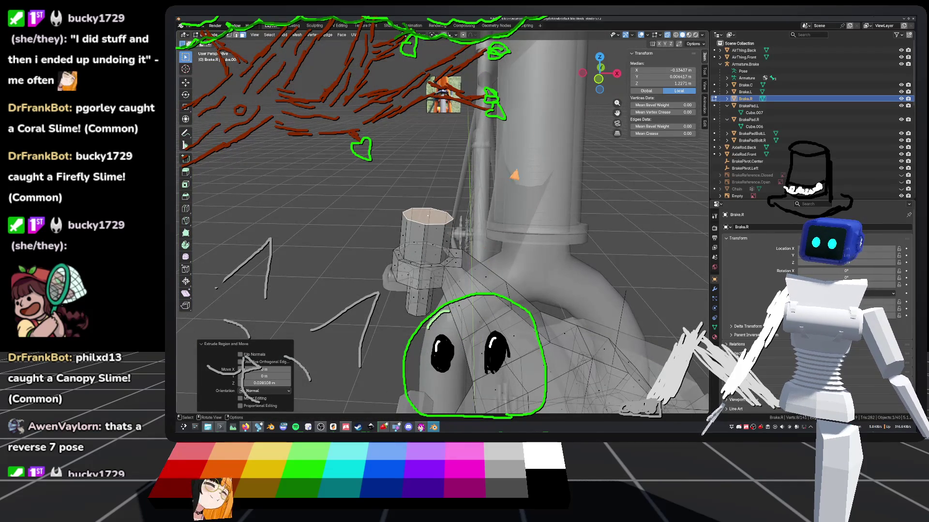
# Step: Extrude a short top section and shrink its face to 0.783 scale
pyautogui.press('e')
pyautogui.click(492, 178)
pyautogui.press('s')
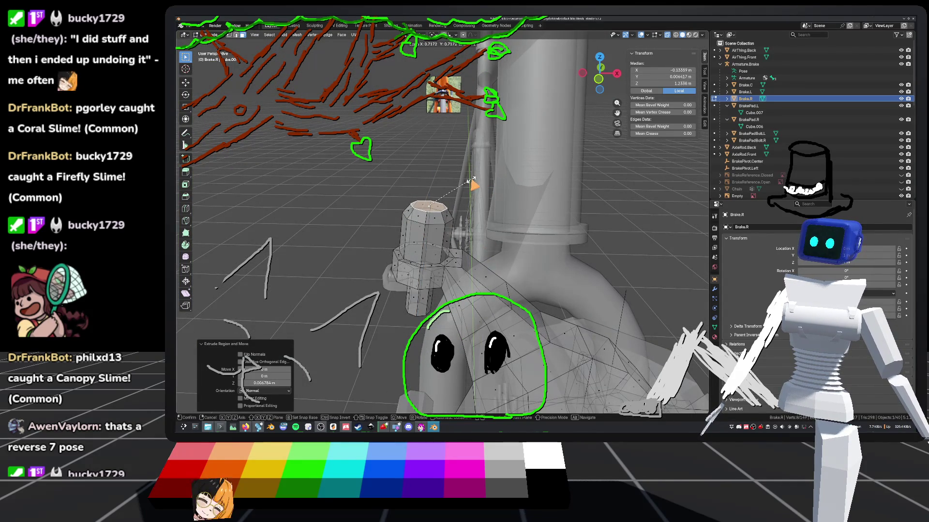
pyautogui.click(469, 181)
pyautogui.scroll(3)
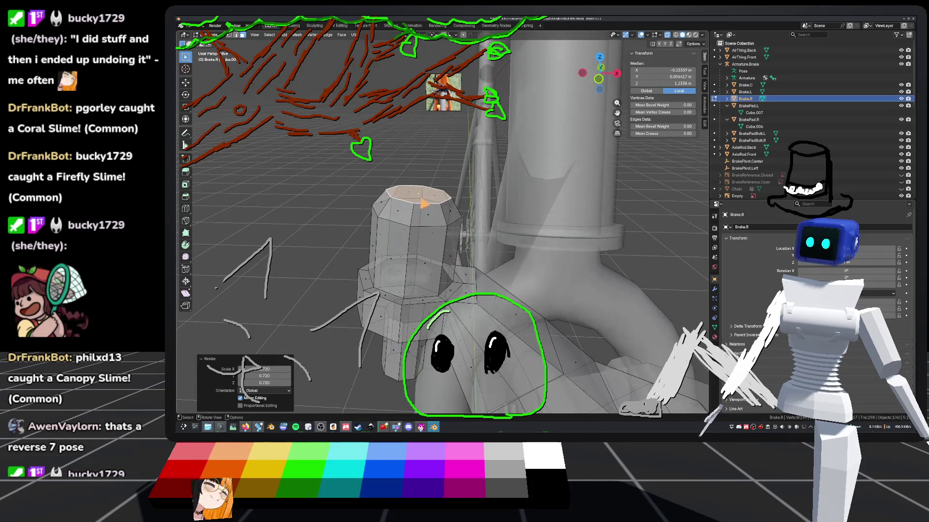
pyautogui.press('s')
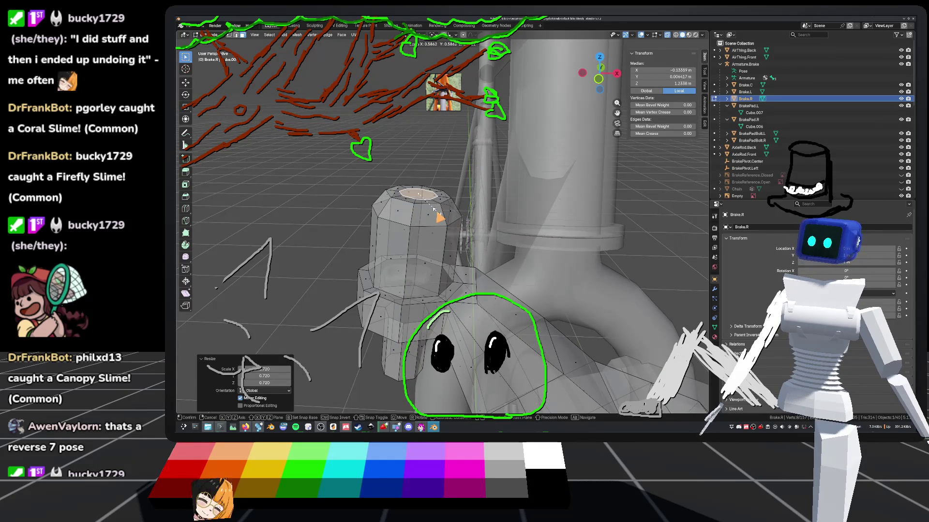
pyautogui.click(448, 221)
pyautogui.scroll(-3)
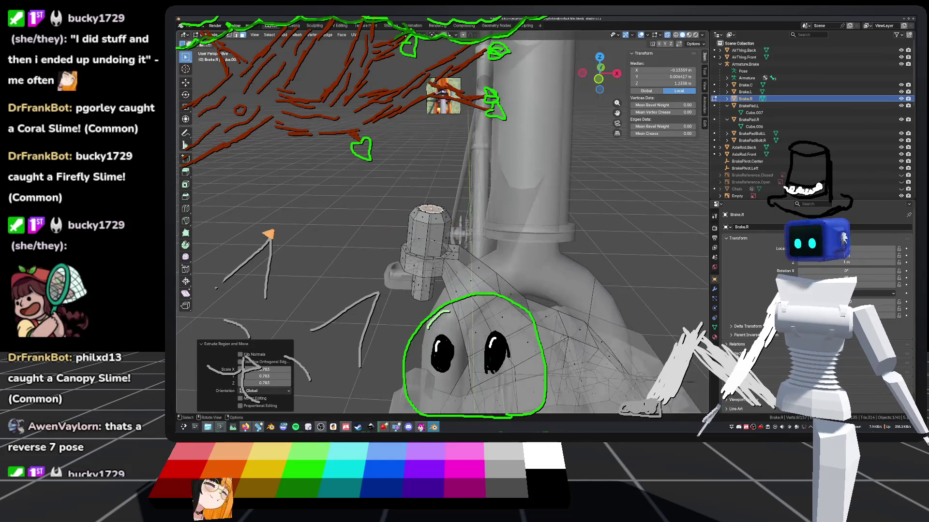
# Step: Raise the post's top face 0.026369 m vertically against the front reference photo
pyautogui.click(606, 87)
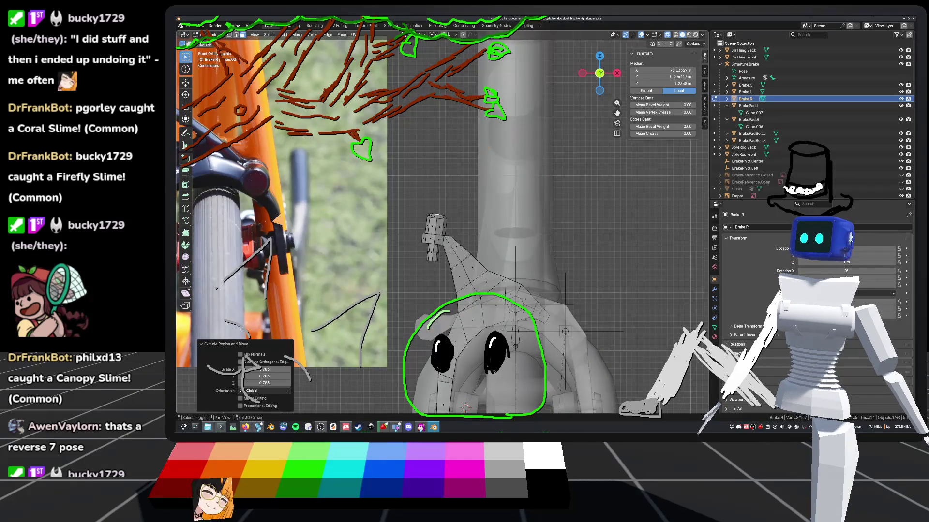
pyautogui.scroll(-3)
pyautogui.scroll(3)
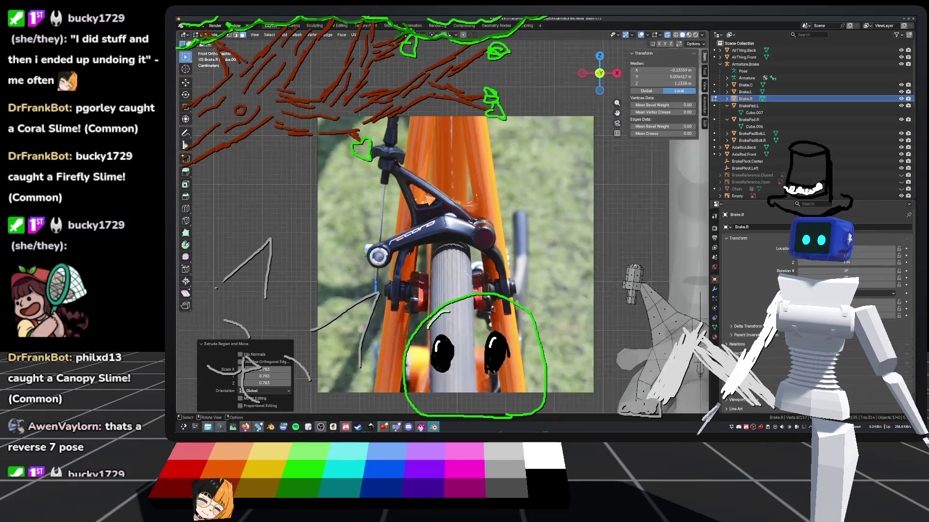
pyautogui.moveTo(443, 223); pyautogui.dragTo(441, 263)
pyautogui.press('g')
pyautogui.press('z')
pyautogui.click(448, 206)
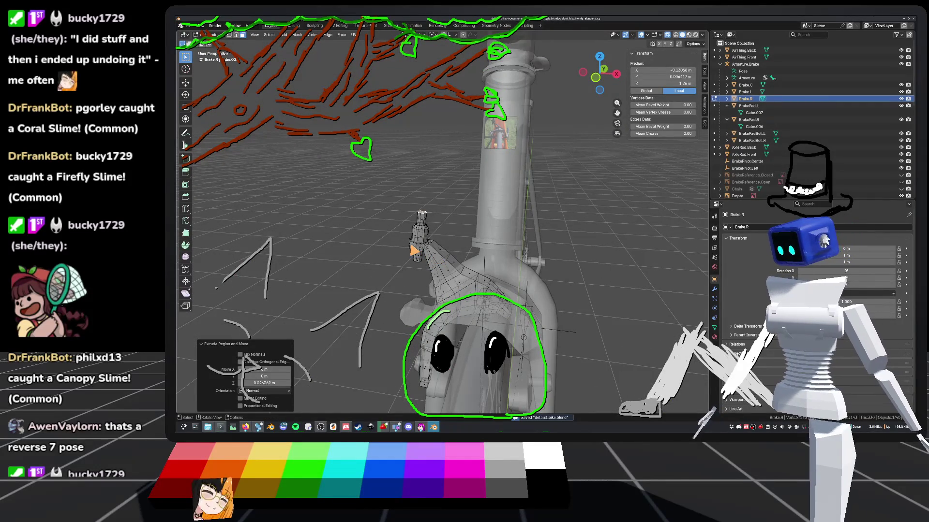
# Step: Take Brake.R back to object mode and save the bike file
pyautogui.press('Tab')
pyautogui.moveTo(440, 263); pyautogui.dragTo(529, 175)
pyautogui.hotkey('ctrl', 's')
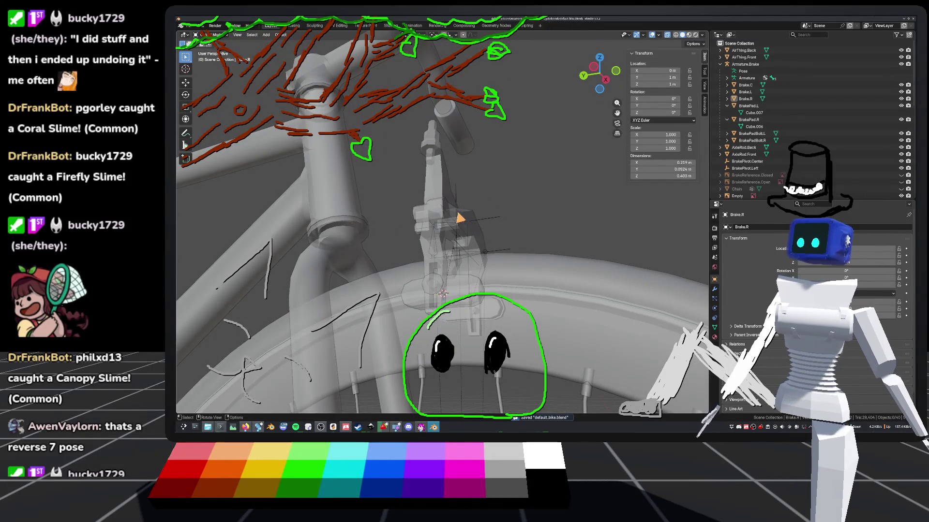
# Step: Check the brake on the whole bike, then select Brake.R and reopen it for mesh editing
pyautogui.moveTo(429, 261); pyautogui.dragTo(518, 230)
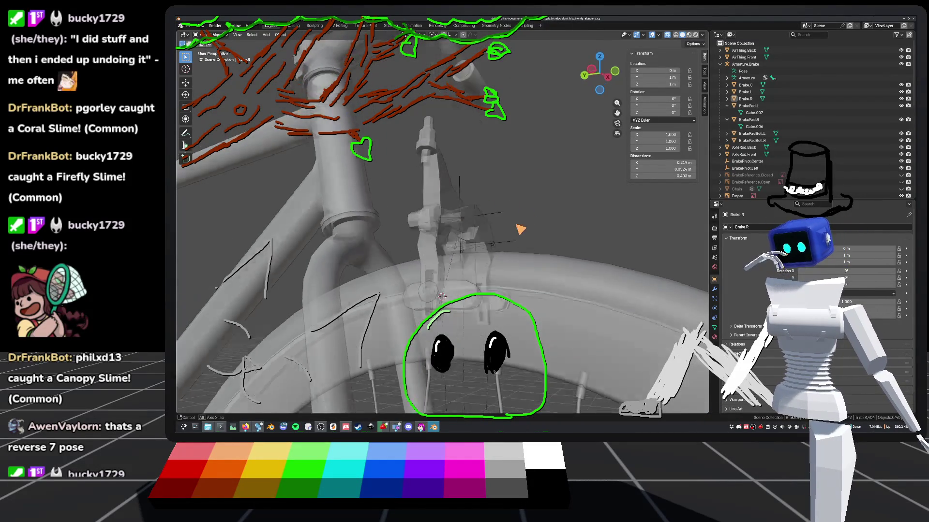
pyautogui.scroll(-3)
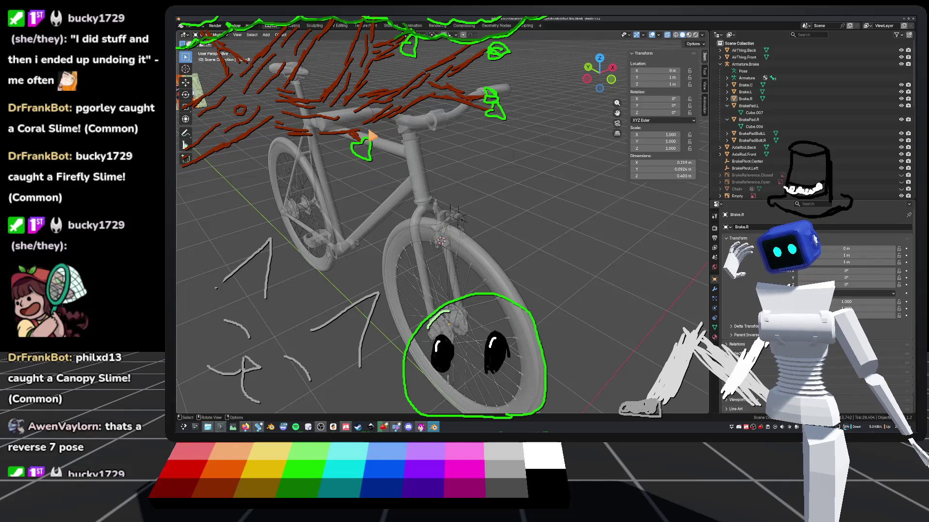
pyautogui.moveTo(473, 105); pyautogui.dragTo(479, 208)
pyautogui.scroll(3)
pyautogui.click(434, 218)
pyautogui.scroll(-3)
pyautogui.moveTo(488, 263); pyautogui.dragTo(535, 208)
pyautogui.press('Tab')
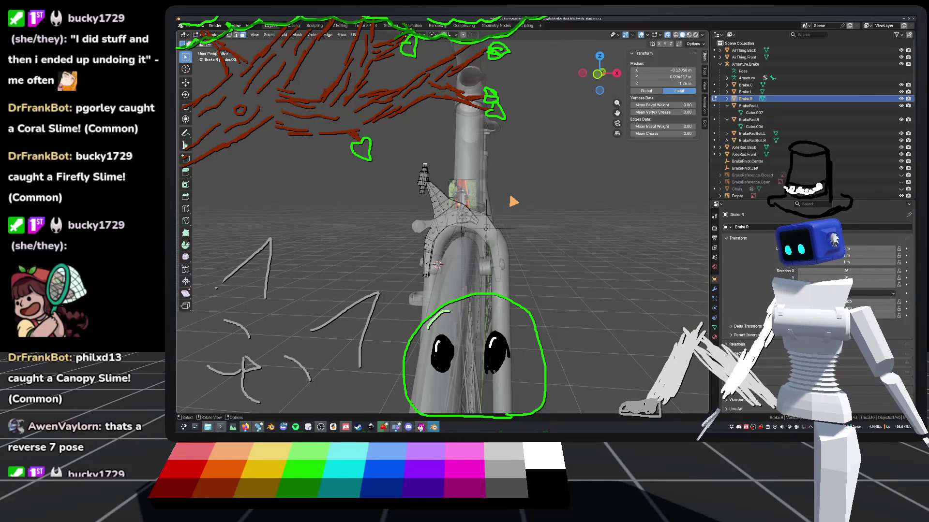
# Step: Move two vertices near the Brake.R pivot bolt in front view, then save
pyautogui.scroll(-3)
pyautogui.scroll(3)
pyautogui.moveTo(484, 232); pyautogui.dragTo(532, 240)
pyautogui.moveTo(531, 276); pyautogui.dragTo(526, 228)
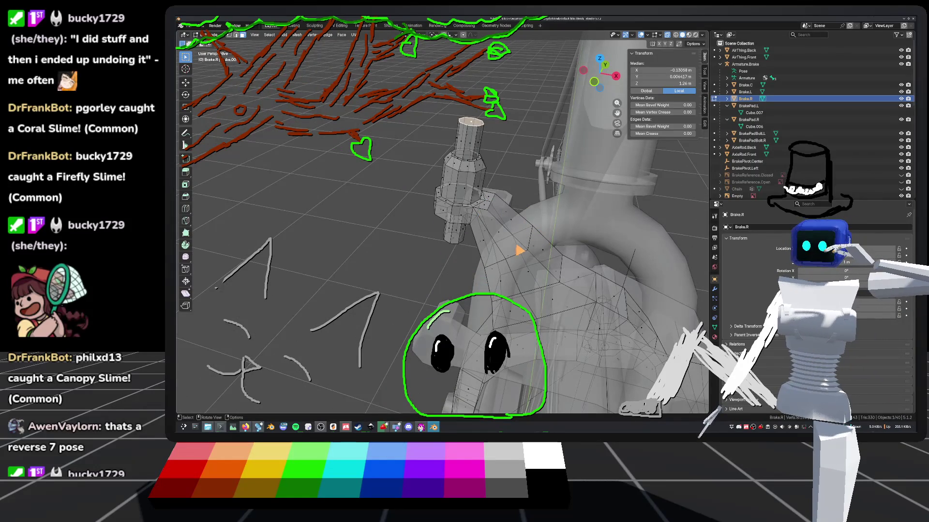
pyautogui.scroll(3)
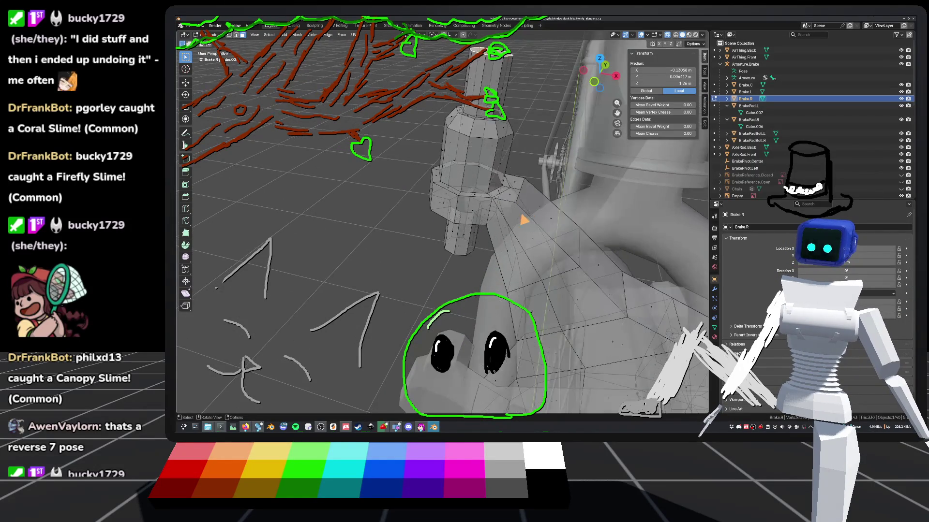
pyautogui.click(525, 181)
pyautogui.click(523, 211)
pyautogui.press('KP_1')
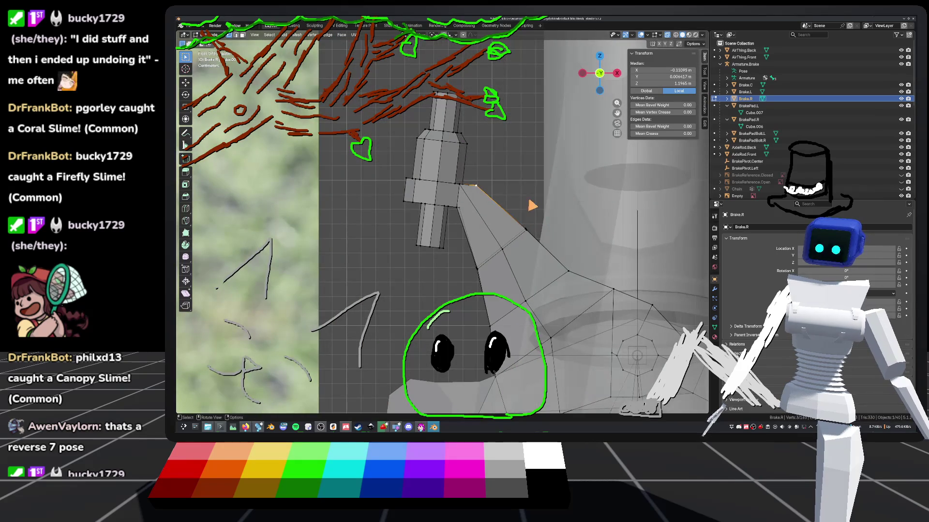
pyautogui.press('g')
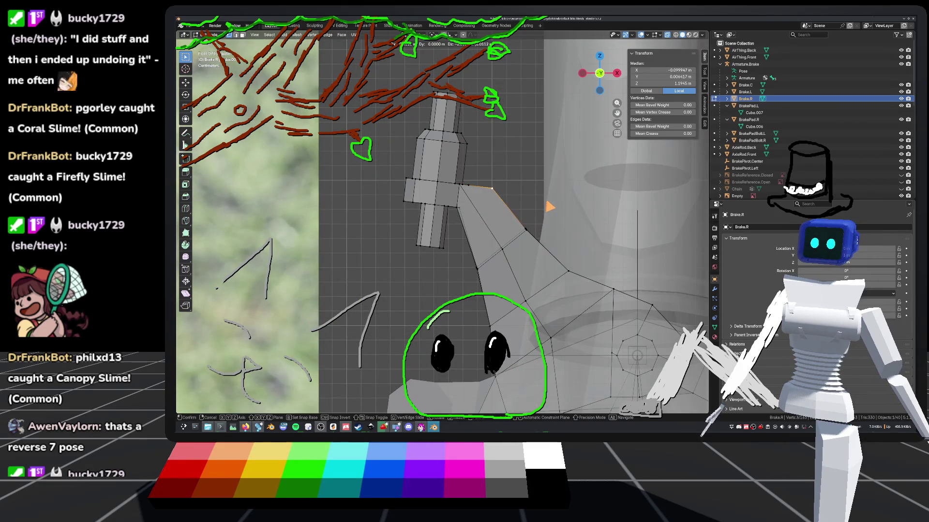
pyautogui.click(550, 207)
pyautogui.press('KP_3')
pyautogui.hotkey('ctrl', 's')
# Step: Bevel the edge where the arm meets the pivot bolt, deselect, and save
pyautogui.moveTo(542, 184); pyautogui.dragTo(480, 238)
pyautogui.press('2')
pyautogui.hotkey('ctrl', 'e')
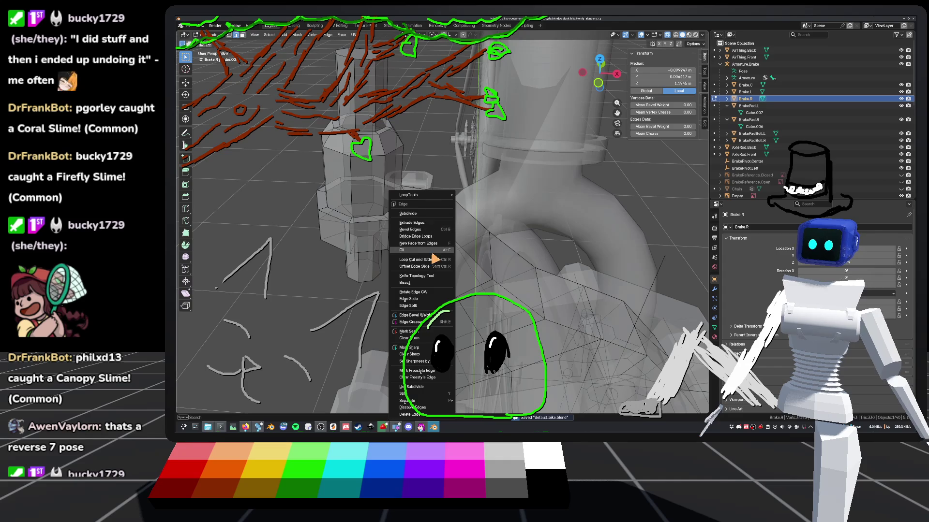
pyautogui.click(430, 230)
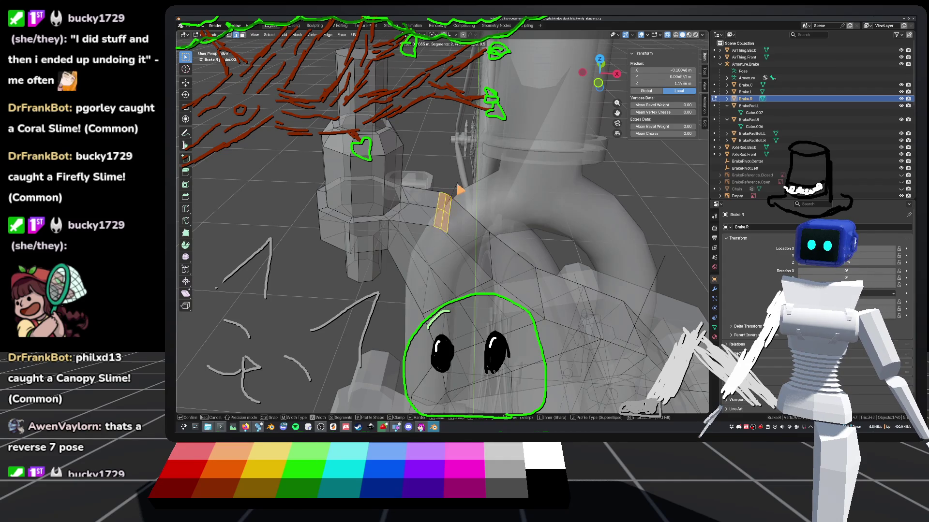
pyautogui.click(461, 178)
pyautogui.moveTo(461, 178); pyautogui.dragTo(500, 245)
pyautogui.hotkey('alt', 'a')
pyautogui.hotkey('ctrl', 's')
# Step: Save again and return to object mode with the brake arm deselected
pyautogui.scroll(-3)
pyautogui.hotkey('ctrl', 's')
pyautogui.press('Tab')
pyautogui.click(537, 236)
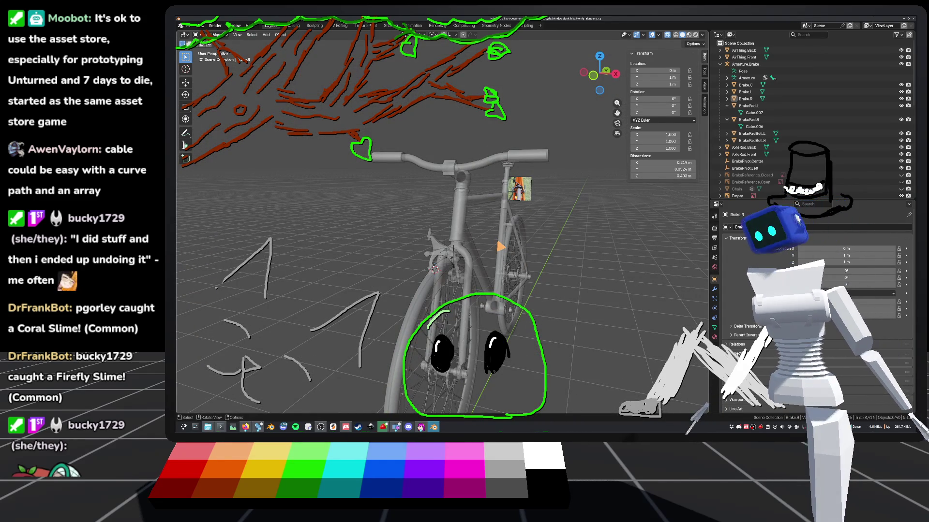
pyautogui.scroll(3)
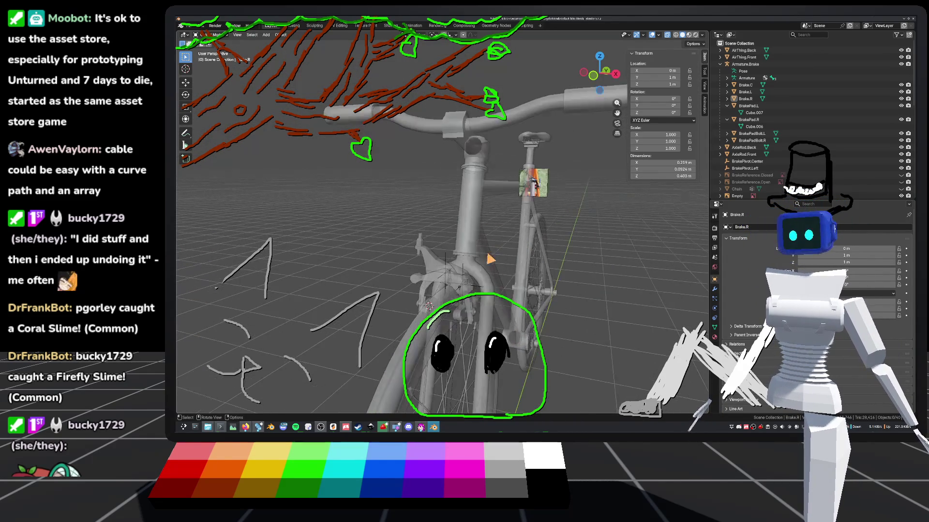
pyautogui.hotkey('ctrl', 's')
pyautogui.moveTo(550, 237); pyautogui.dragTo(506, 241)
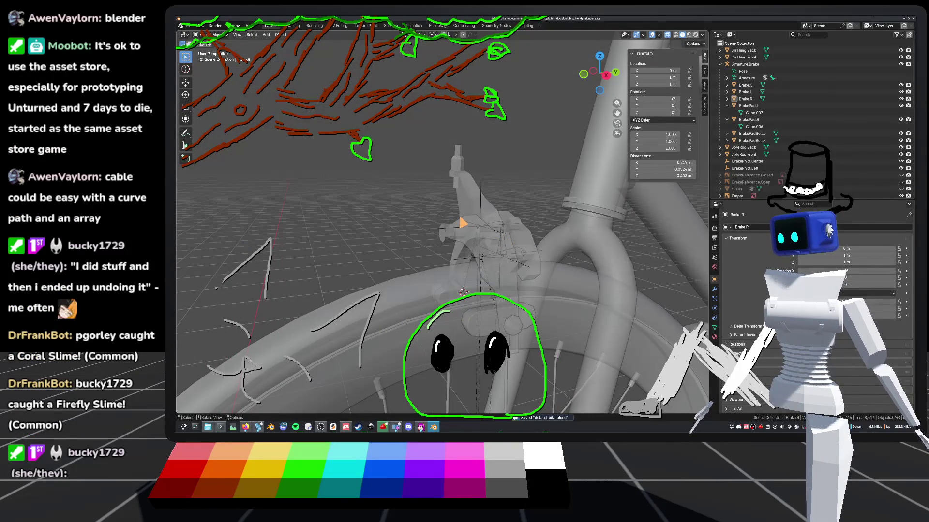
pyautogui.scroll(-3)
pyautogui.scroll(3)
pyautogui.moveTo(463, 221); pyautogui.dragTo(479, 202)
pyautogui.scroll(-3)
pyautogui.scroll(3)
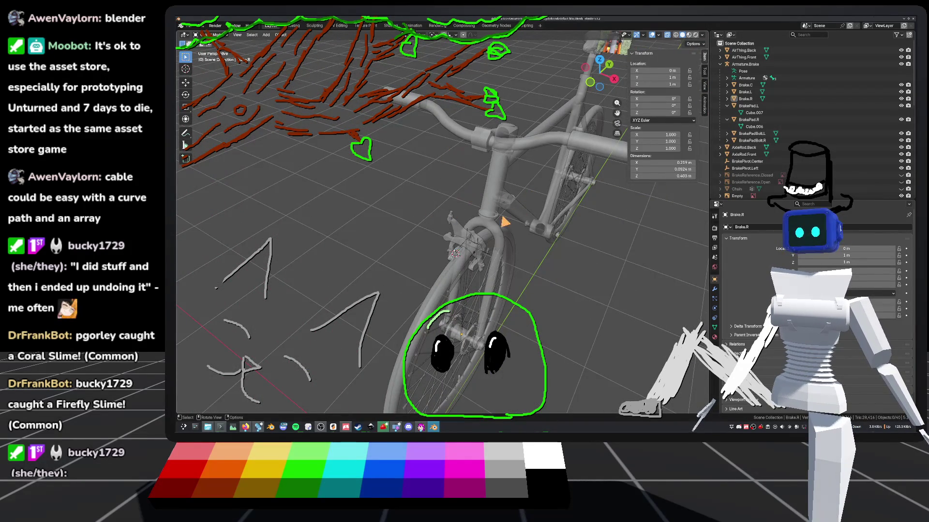
pyautogui.moveTo(479, 203); pyautogui.dragTo(542, 254)
pyautogui.hotkey('ctrl', 's')
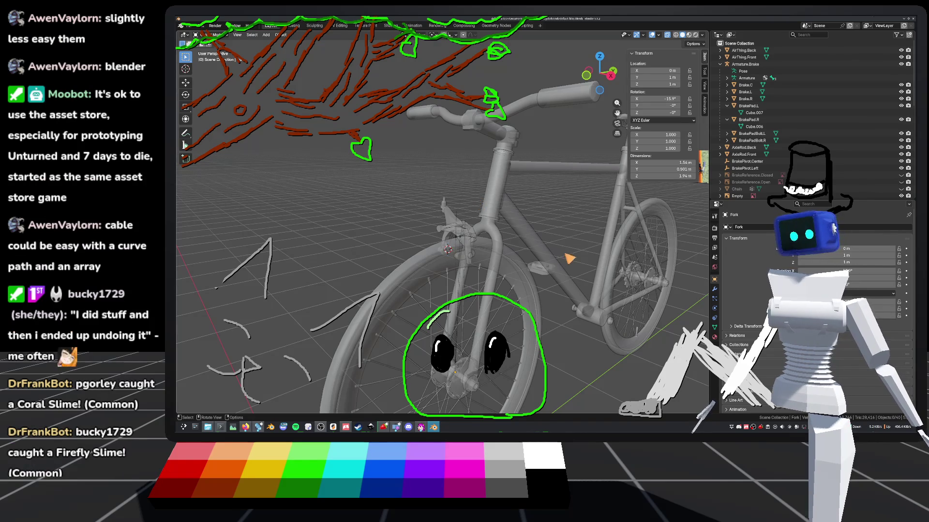
pyautogui.hotkey('ctrl', 's')
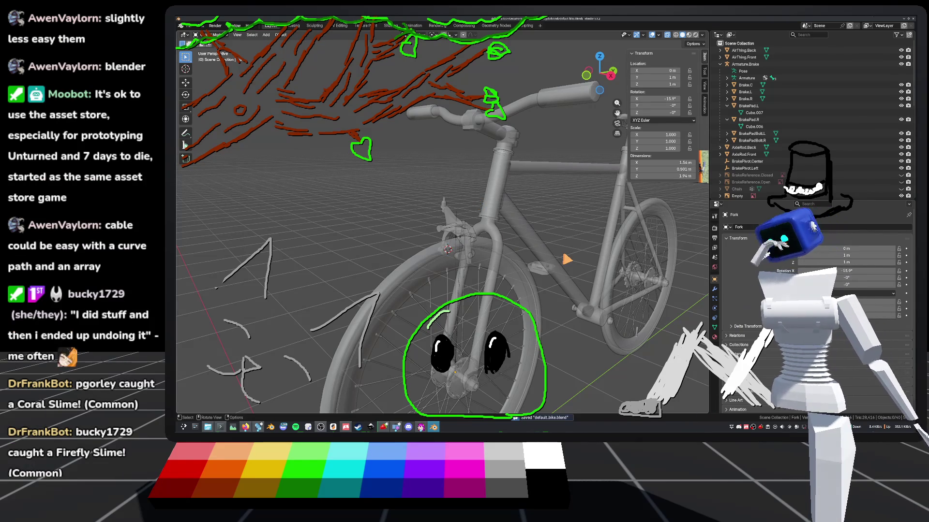
pyautogui.moveTo(533, 203); pyautogui.dragTo(558, 202)
pyautogui.scroll(3)
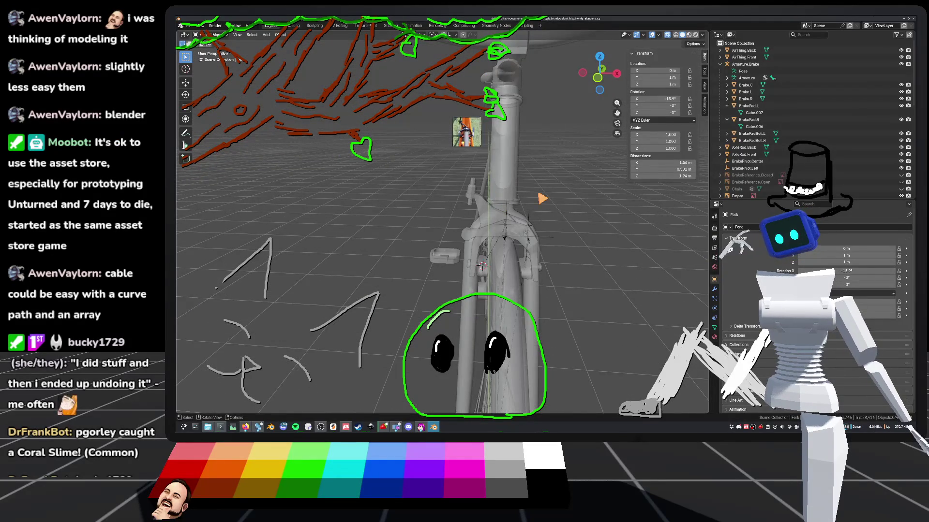
pyautogui.scroll(3)
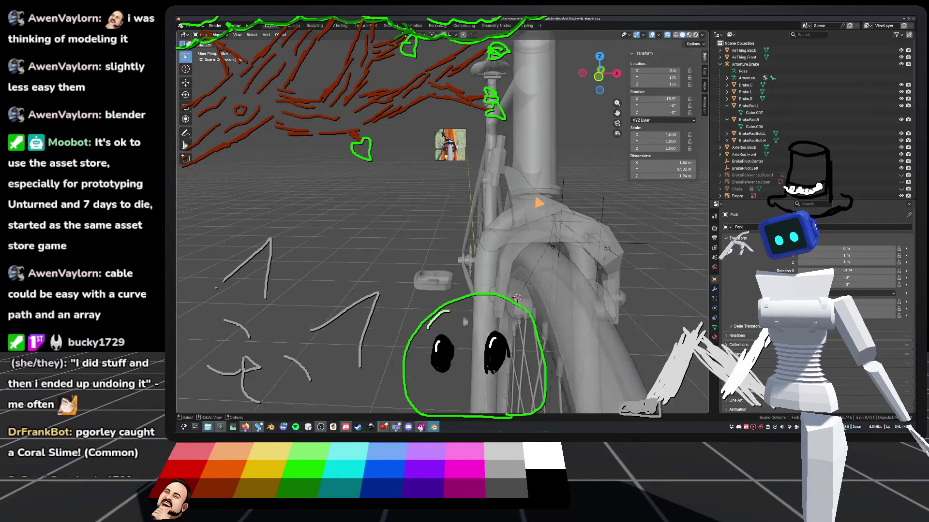
pyautogui.scroll(-3)
pyautogui.moveTo(540, 237); pyautogui.dragTo(475, 260)
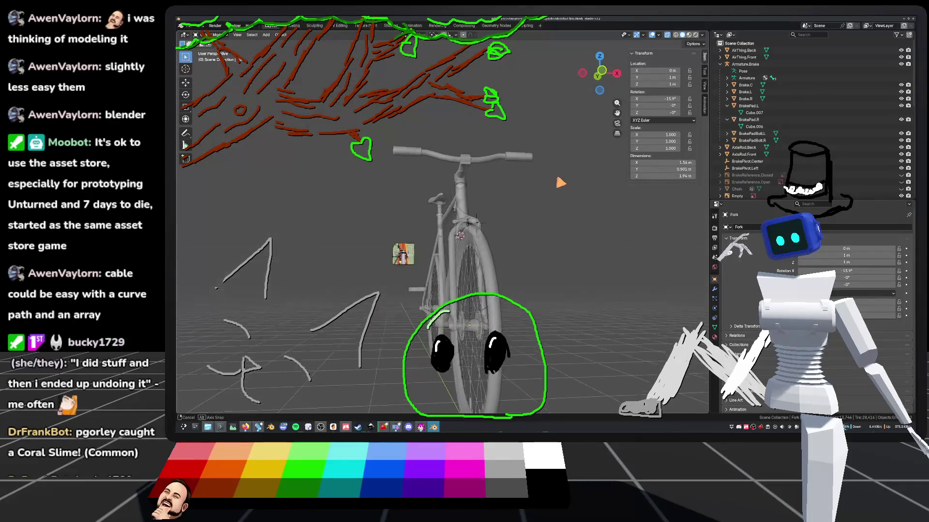
pyautogui.moveTo(551, 218); pyautogui.dragTo(528, 188)
pyautogui.scroll(3)
pyautogui.scroll(-3)
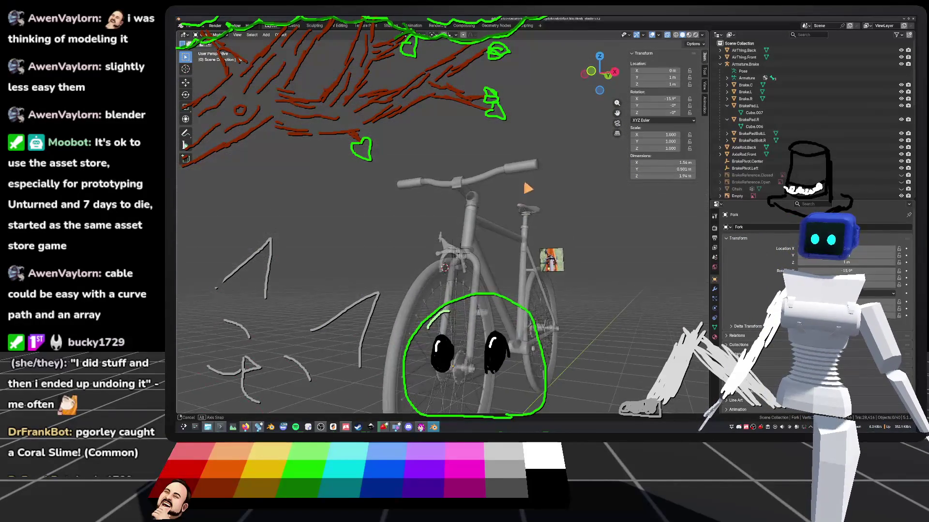
pyautogui.moveTo(610, 218); pyautogui.dragTo(489, 305)
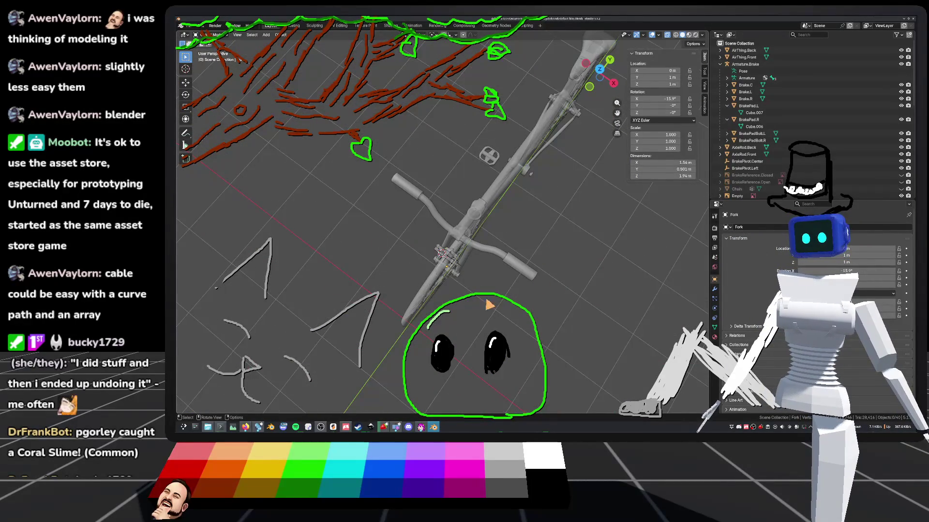
pyautogui.moveTo(435, 203); pyautogui.dragTo(354, 246)
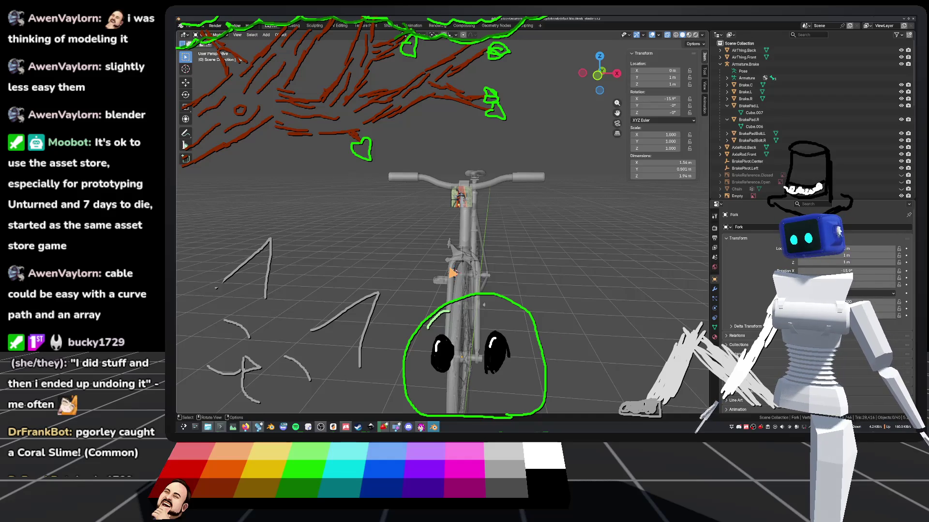
pyautogui.scroll(3)
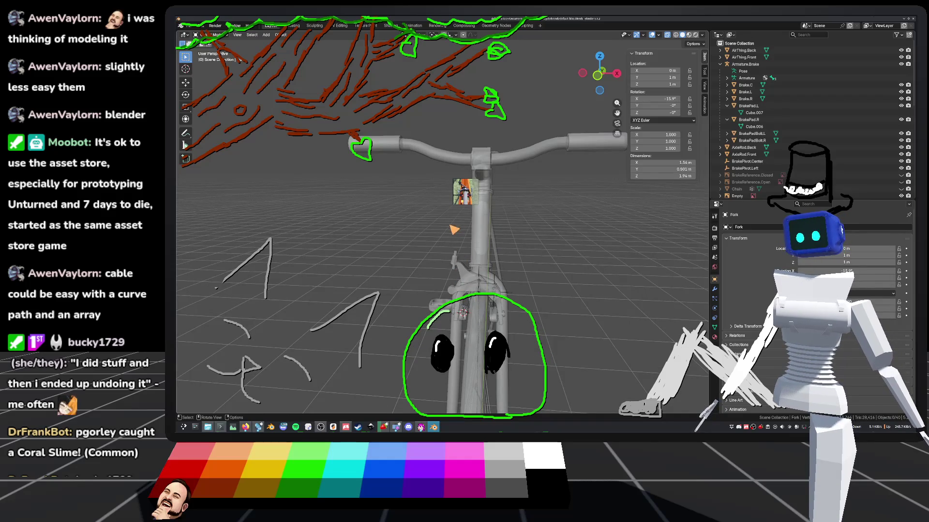
pyautogui.hotkey('ctrl', 's')
pyautogui.moveTo(439, 262); pyautogui.dragTo(524, 196)
pyautogui.press('Tab')
pyautogui.press('Tab')
pyautogui.scroll(3)
pyautogui.click(515, 194)
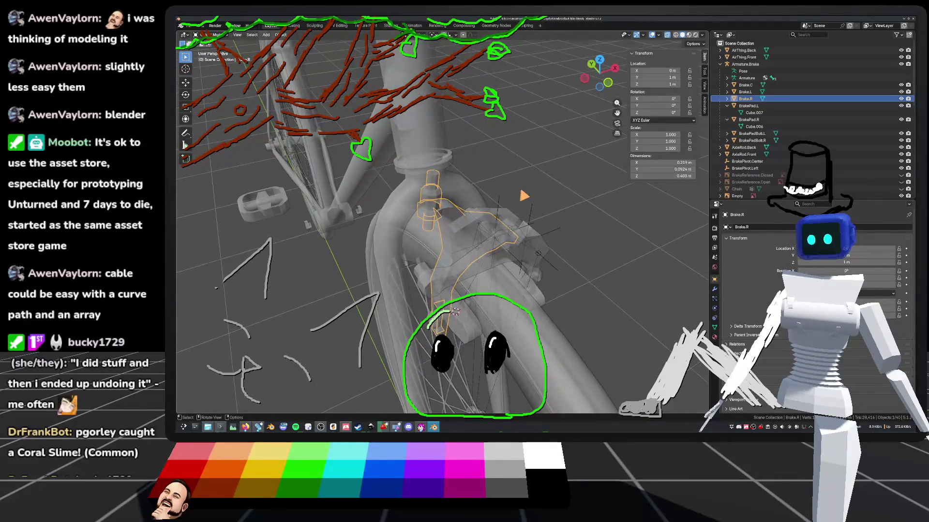
# Step: Enter Edit Mode on Brake.R, then switch mesh editing over to the Brake.L arm
pyautogui.moveTo(455, 312); pyautogui.dragTo(463, 358)
pyautogui.press('Tab')
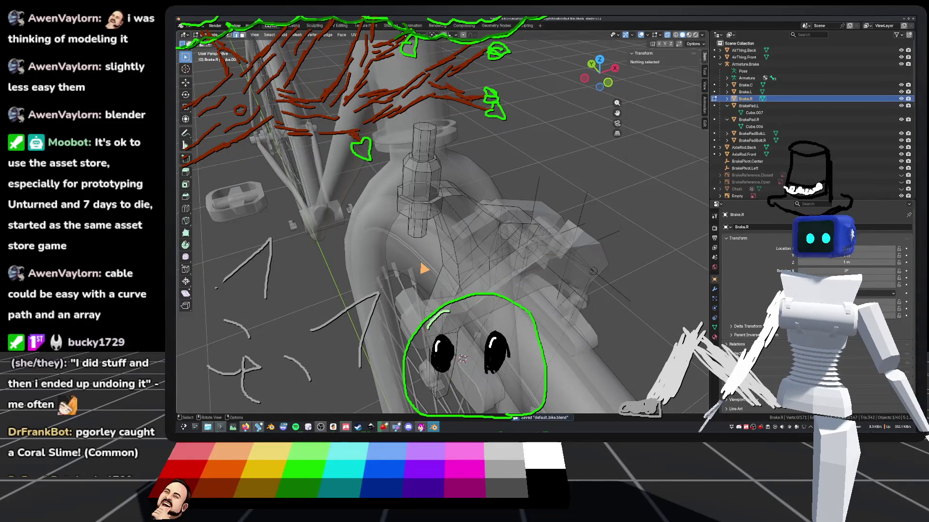
pyautogui.moveTo(448, 232); pyautogui.dragTo(477, 233)
pyautogui.scroll(-3)
pyautogui.scroll(3)
pyautogui.moveTo(513, 306); pyautogui.dragTo(421, 169)
pyautogui.hotkey('alt', 'q')
pyautogui.moveTo(597, 196); pyautogui.dragTo(464, 217)
# Step: Box-select the block of faces at Brake.L's pivot end
pyautogui.moveTo(374, 246); pyautogui.dragTo(416, 324)
pyautogui.moveTo(464, 218); pyautogui.dragTo(452, 212)
pyautogui.moveTo(443, 290); pyautogui.dragTo(467, 242)
pyautogui.scroll(-3)
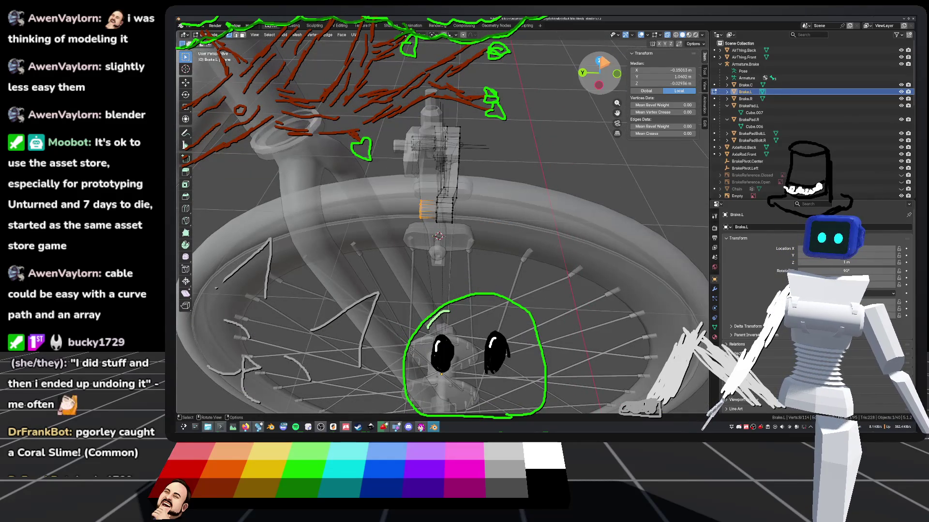
# Step: Shift the selected pivot faces along the Y axis in top view
pyautogui.click(600, 60)
pyautogui.moveTo(453, 203); pyautogui.dragTo(515, 220)
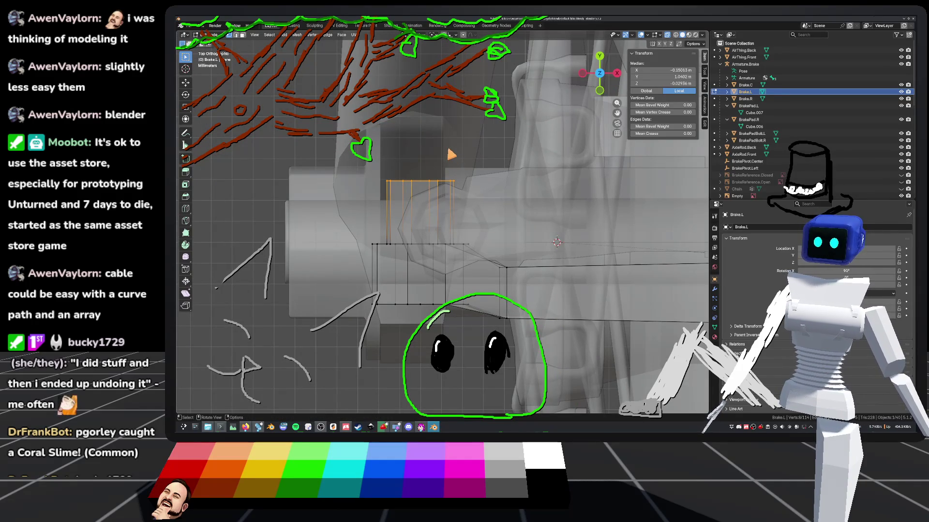
pyautogui.press('g')
pyautogui.press('y')
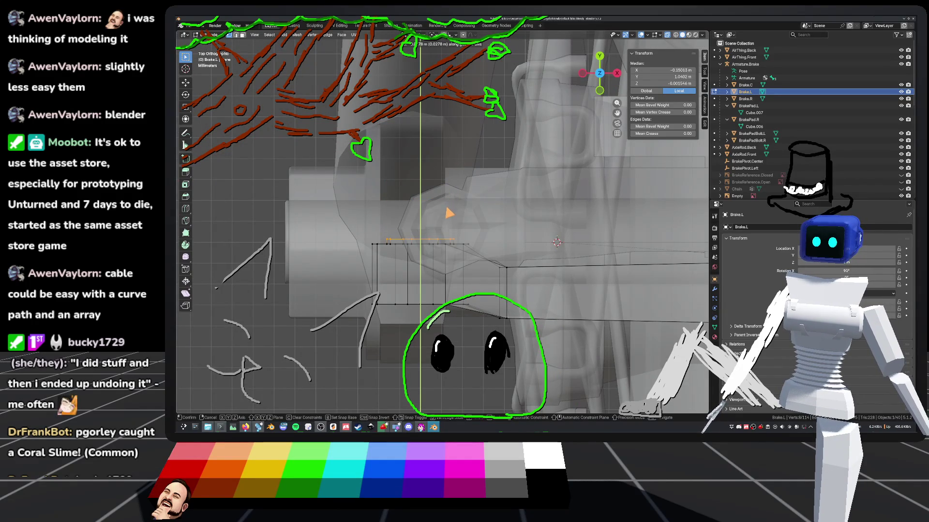
pyautogui.click(451, 214)
pyautogui.moveTo(448, 209); pyautogui.dragTo(576, 208)
pyautogui.scroll(3)
# Step: Extrude the octagonal face and scale it into a smaller inner face
pyautogui.press('e')
pyautogui.press('s')
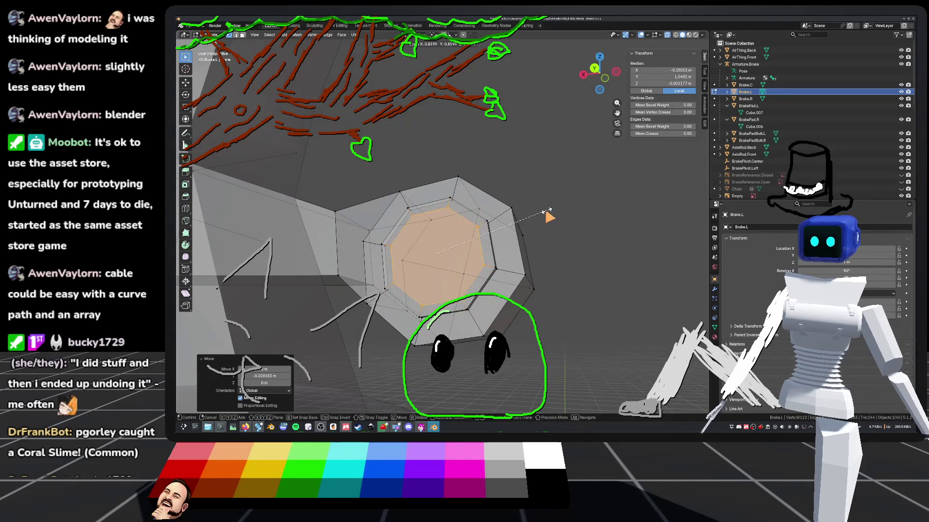
pyautogui.click(487, 246)
pyautogui.moveTo(487, 246); pyautogui.dragTo(528, 200)
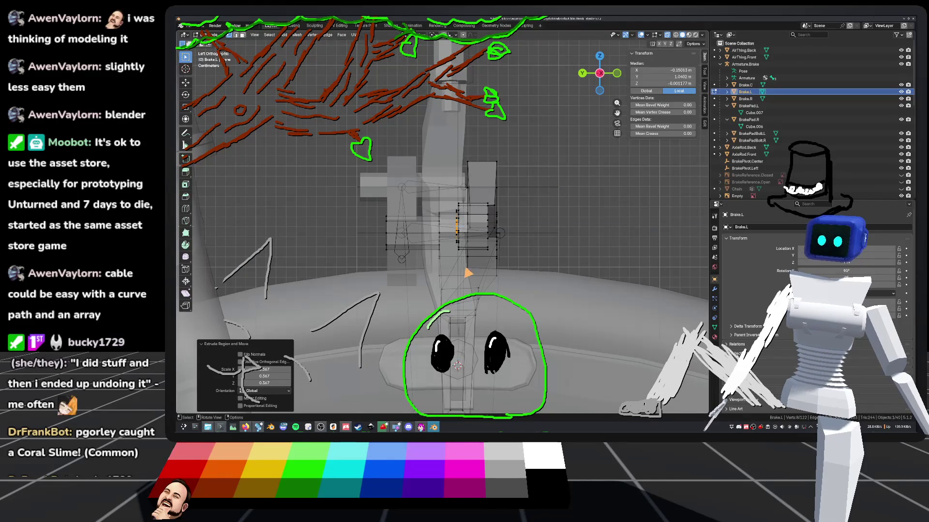
# Step: Extrude the inner face about 0.0043 m outward, redoing the extrusion once
pyautogui.press('e')
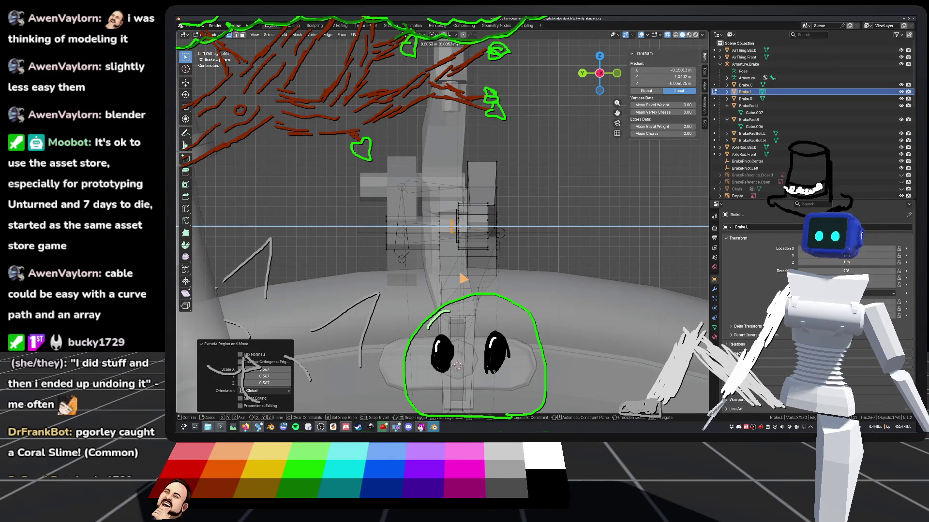
pyautogui.click(465, 279)
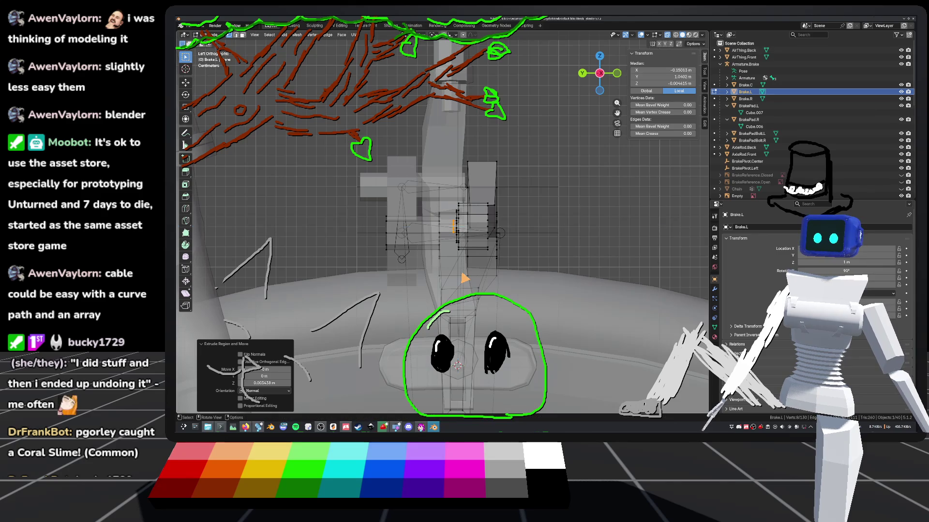
pyautogui.scroll(3)
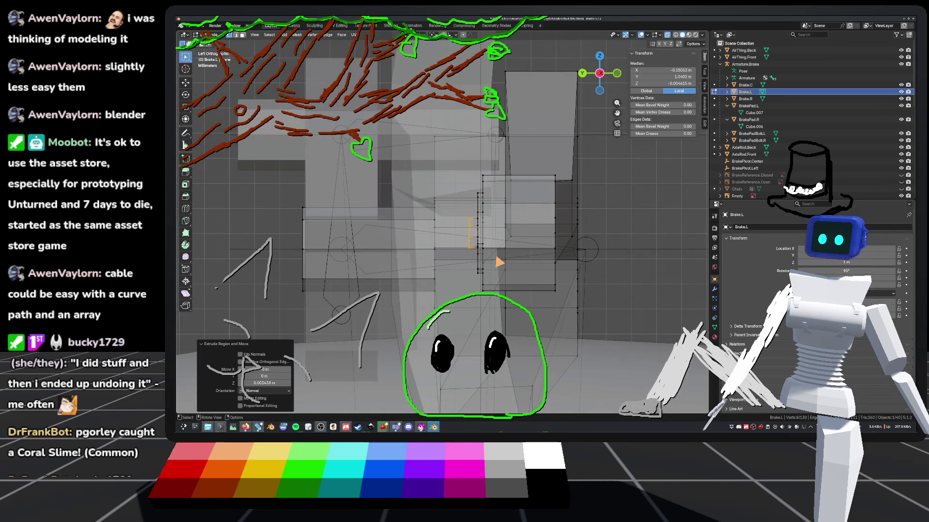
pyautogui.hotkey('ctrl', 'z')
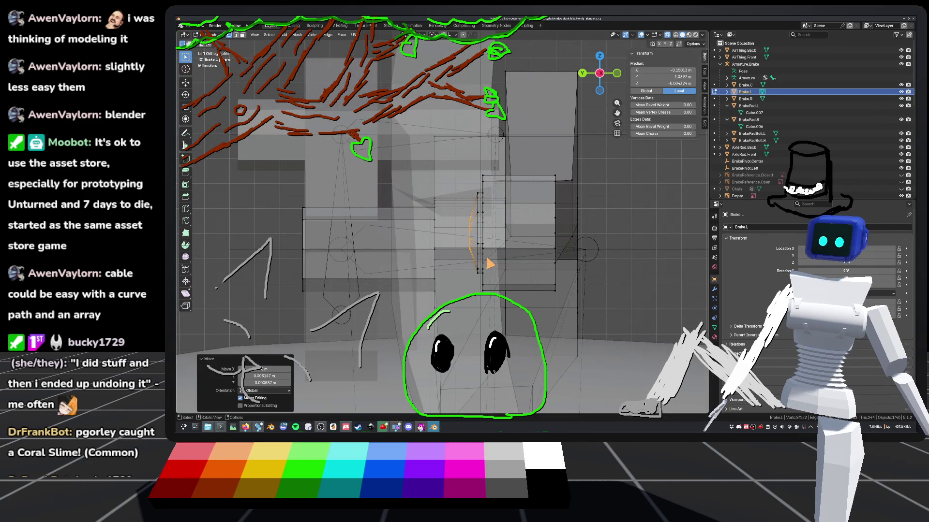
pyautogui.press('e')
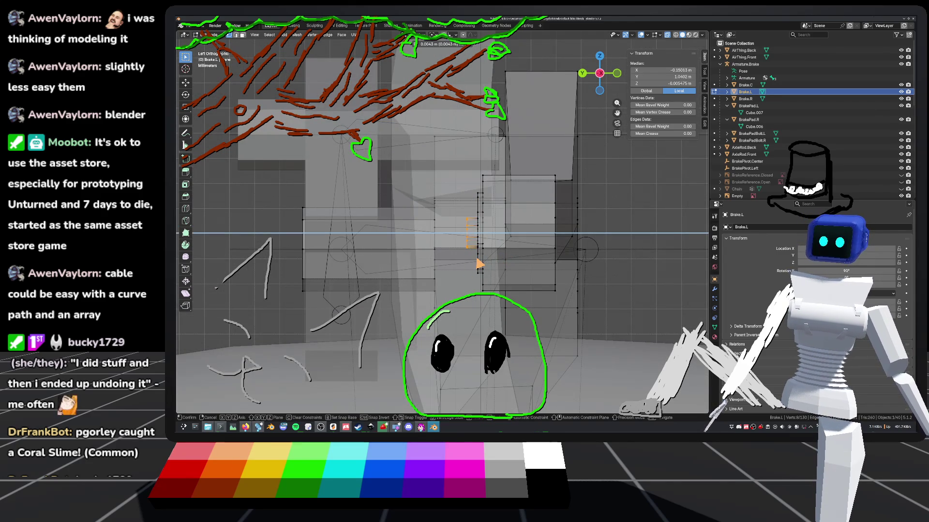
pyautogui.click(478, 263)
pyautogui.scroll(3)
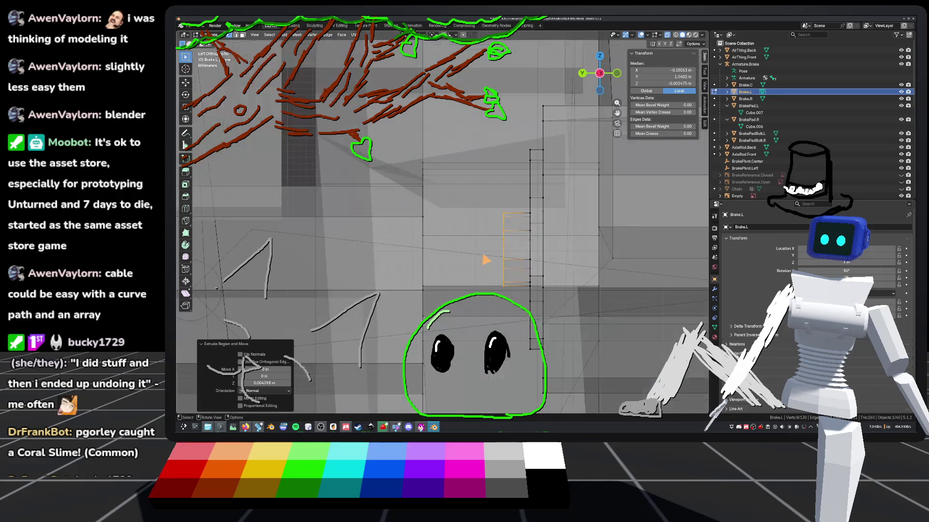
pyautogui.scroll(-3)
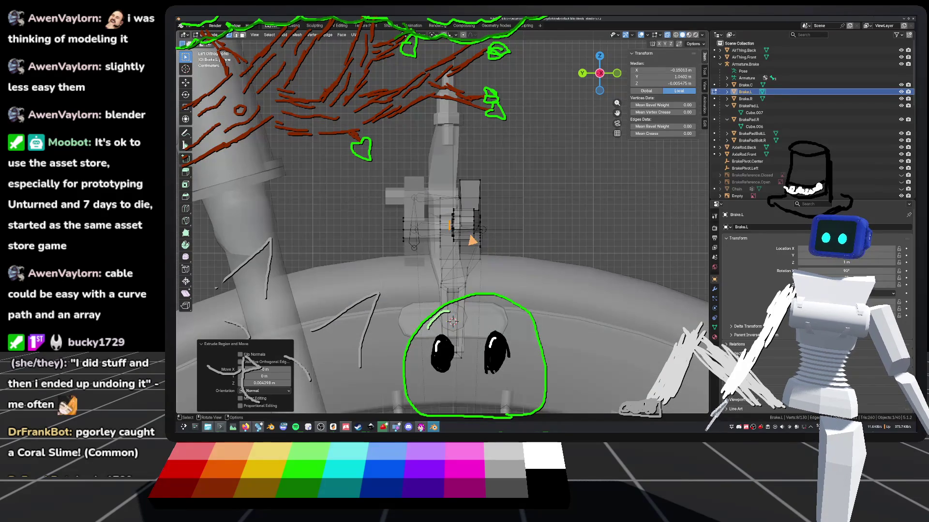
pyautogui.scroll(3)
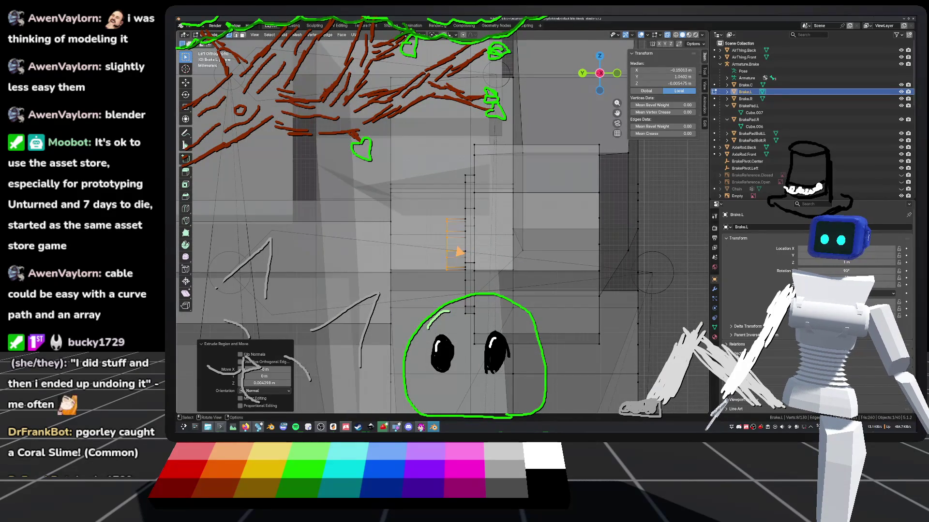
pyautogui.moveTo(459, 250); pyautogui.dragTo(487, 255)
# Step: Enlarge the face, then extrude a new edge loop and reposition it
pyautogui.press('s')
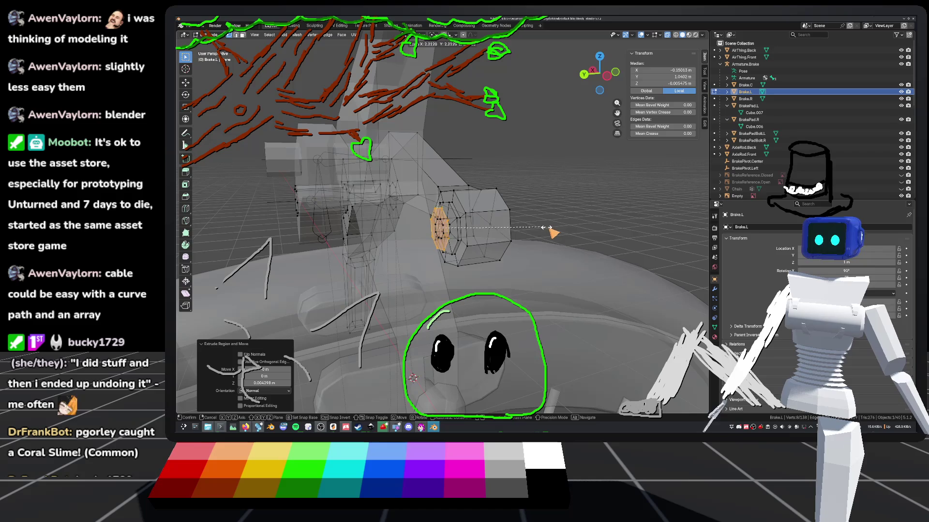
pyautogui.click(561, 237)
pyautogui.moveTo(561, 237); pyautogui.dragTo(535, 244)
pyautogui.press('e')
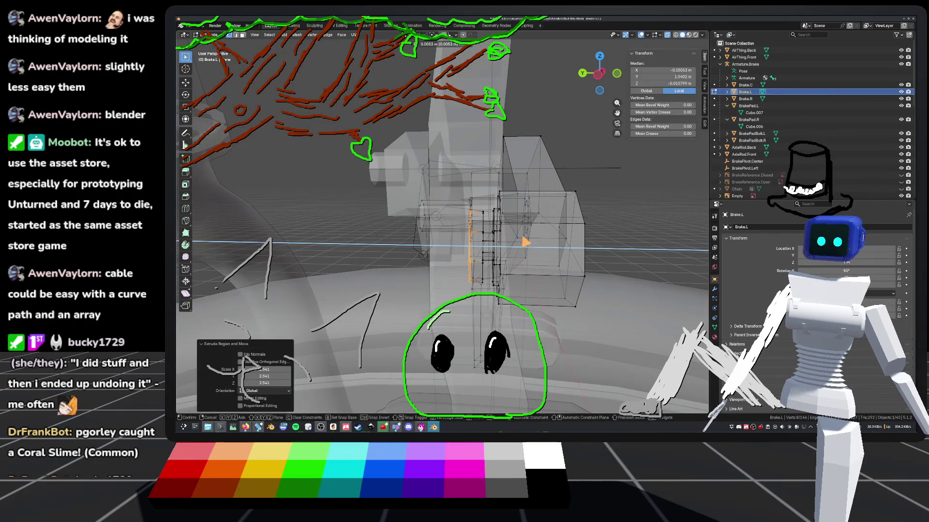
pyautogui.press('s')
pyautogui.press('Escape')
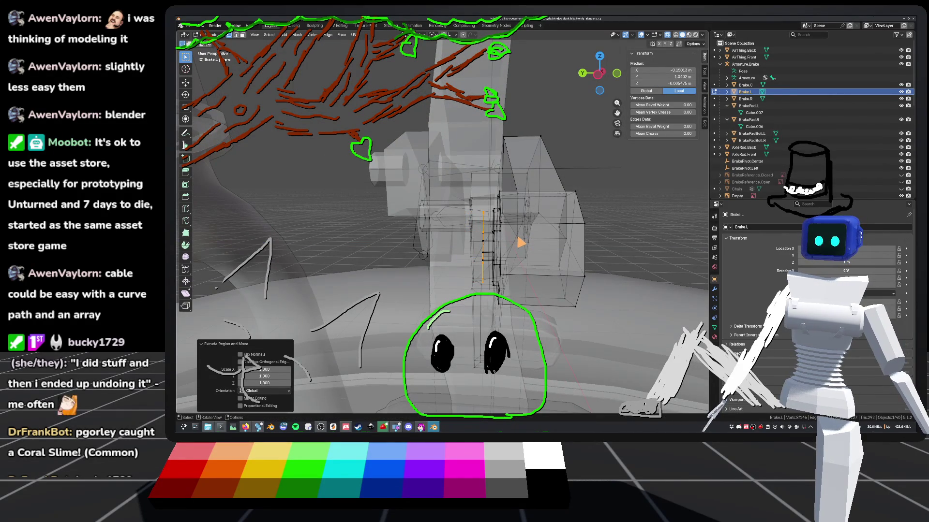
pyautogui.press('g')
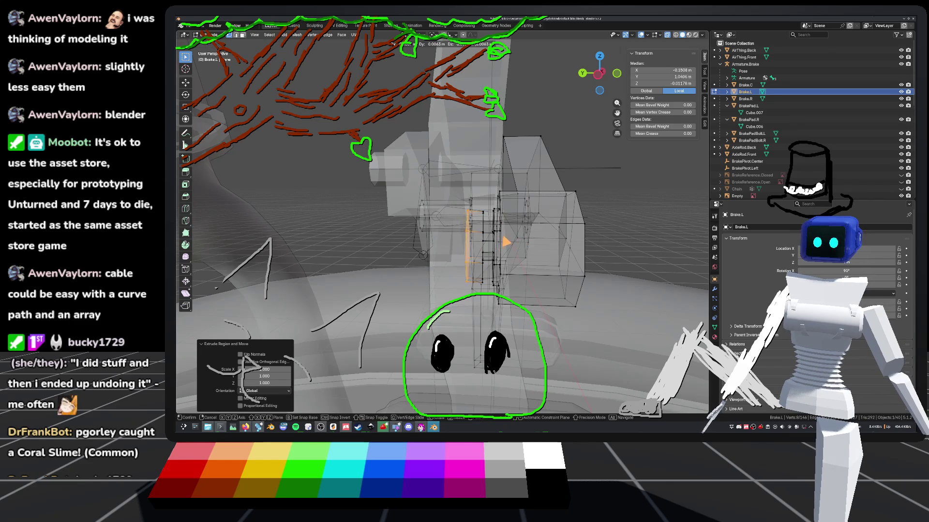
pyautogui.press('Return')
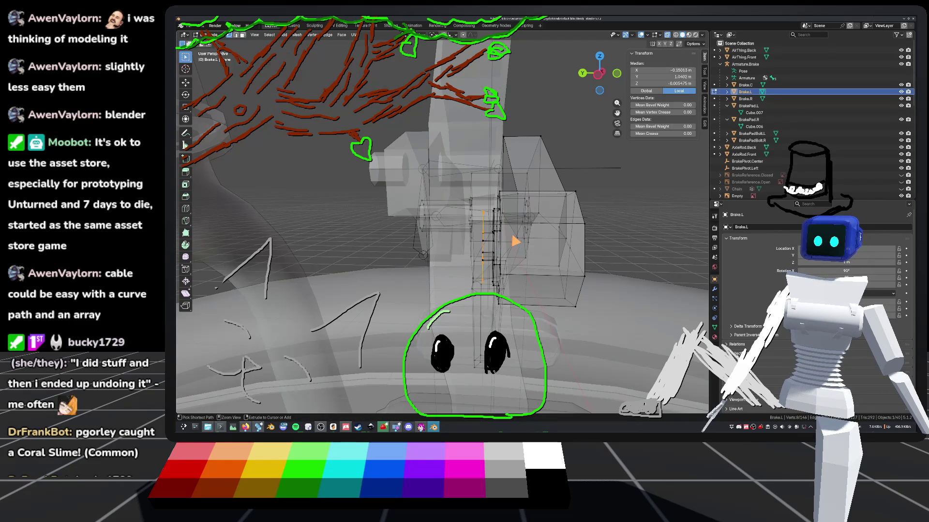
pyautogui.moveTo(423, 254); pyautogui.dragTo(396, 249)
# Step: Extrude the face again and scale it down to 0.544
pyautogui.press('e')
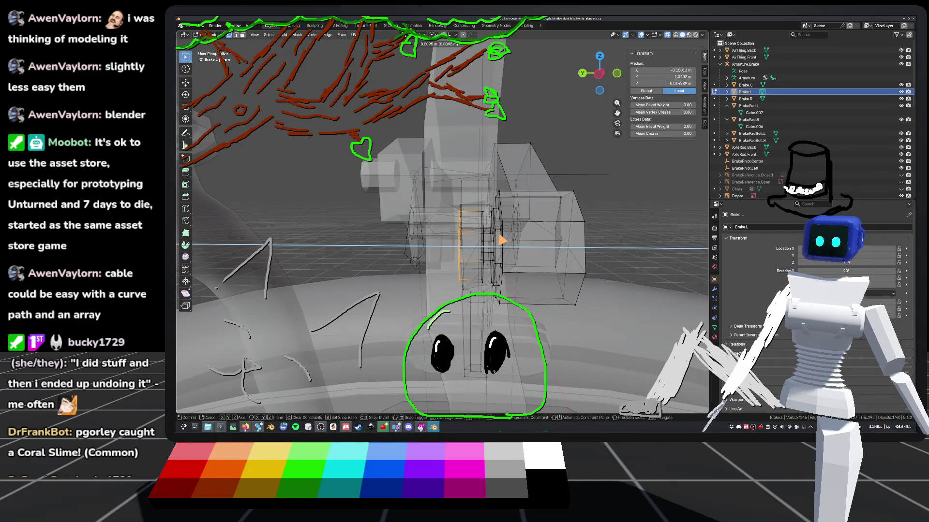
pyautogui.click(502, 240)
pyautogui.press('s')
pyautogui.click(493, 237)
pyautogui.moveTo(493, 237); pyautogui.dragTo(574, 204)
pyautogui.scroll(3)
# Step: Scale the inner octagonal face to 0.567 and extrude it inward as the bolt hole
pyautogui.moveTo(528, 235); pyautogui.dragTo(584, 221)
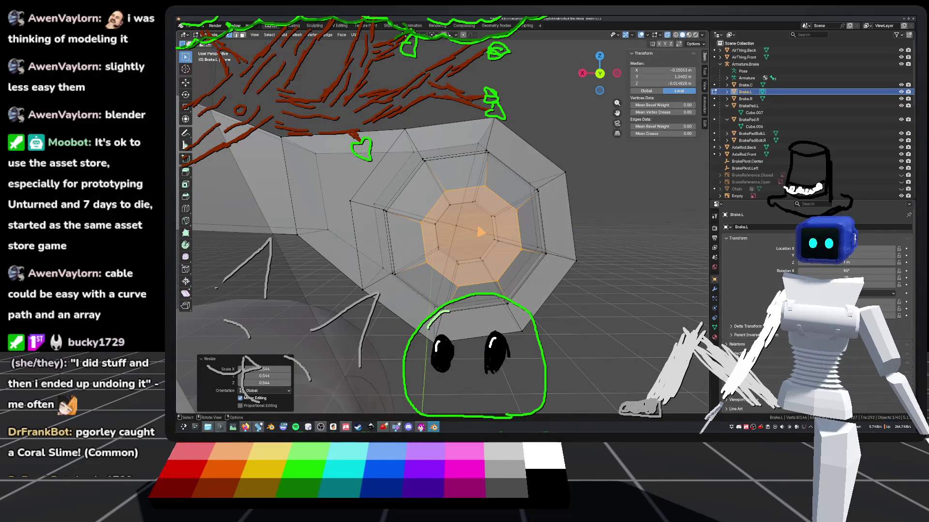
pyautogui.press('s')
pyautogui.rightClick(579, 239)
pyautogui.press('s')
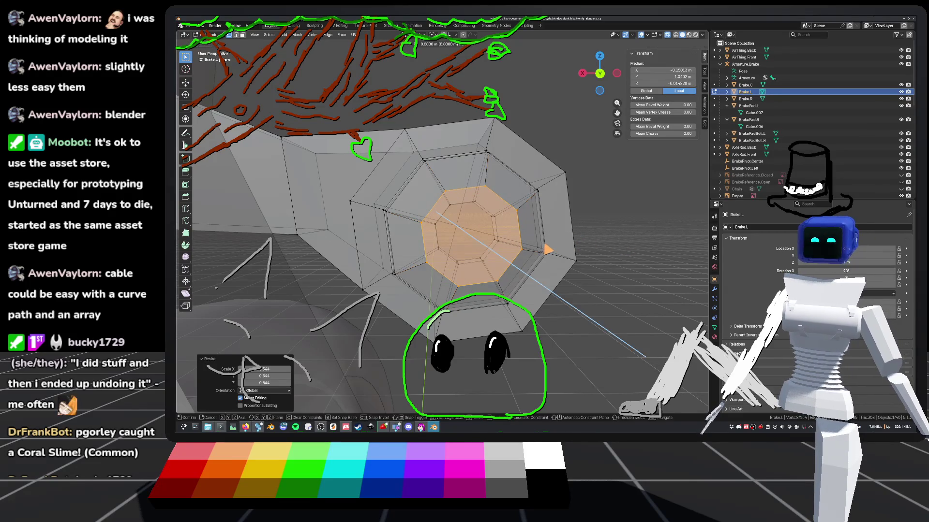
pyautogui.click(515, 249)
pyautogui.moveTo(514, 249); pyautogui.dragTo(449, 255)
pyautogui.press('e')
pyautogui.click(464, 300)
pyautogui.moveTo(463, 300); pyautogui.dragTo(471, 371)
# Step: Save default_bike.blend from object mode and resume mesh editing on the pivot boss
pyautogui.press('Tab')
pyautogui.hotkey('ctrl', 's')
pyautogui.press('Tab')
pyautogui.click(503, 188)
pyautogui.moveTo(503, 189); pyautogui.dragTo(394, 261)
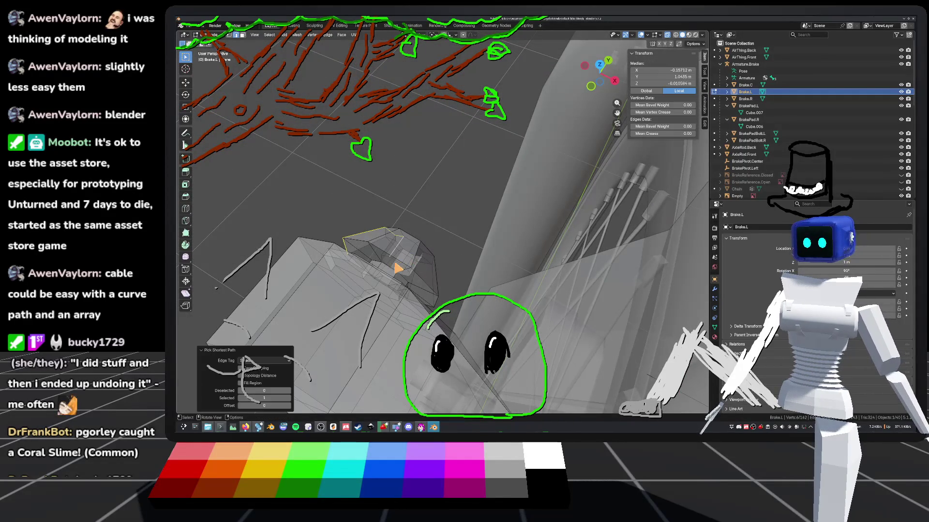
# Step: Turn off X-ray and begin shortest-path edge selection around the boss rims
pyautogui.click(668, 35)
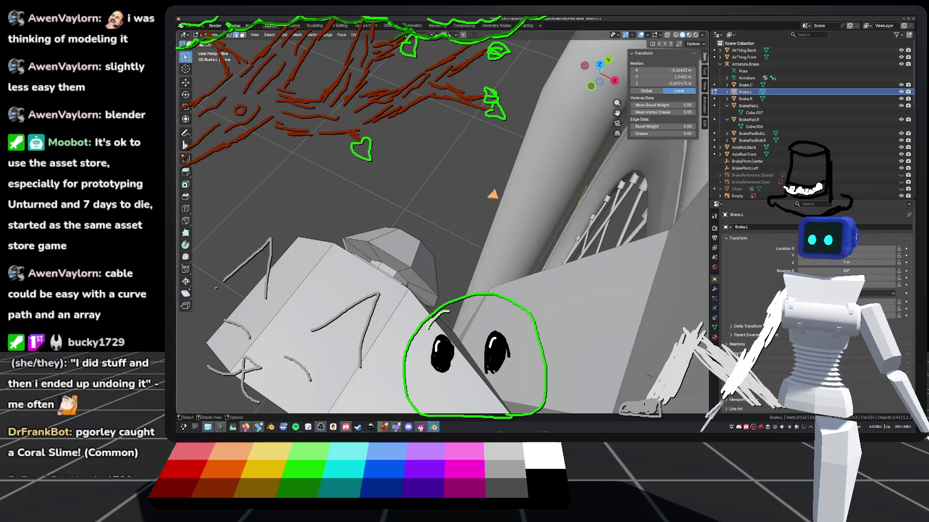
pyautogui.moveTo(388, 260); pyautogui.dragTo(482, 260)
pyautogui.click(382, 248)
pyautogui.moveTo(411, 262); pyautogui.dragTo(461, 192)
pyautogui.moveTo(418, 280); pyautogui.dragTo(570, 237)
pyautogui.scroll(3)
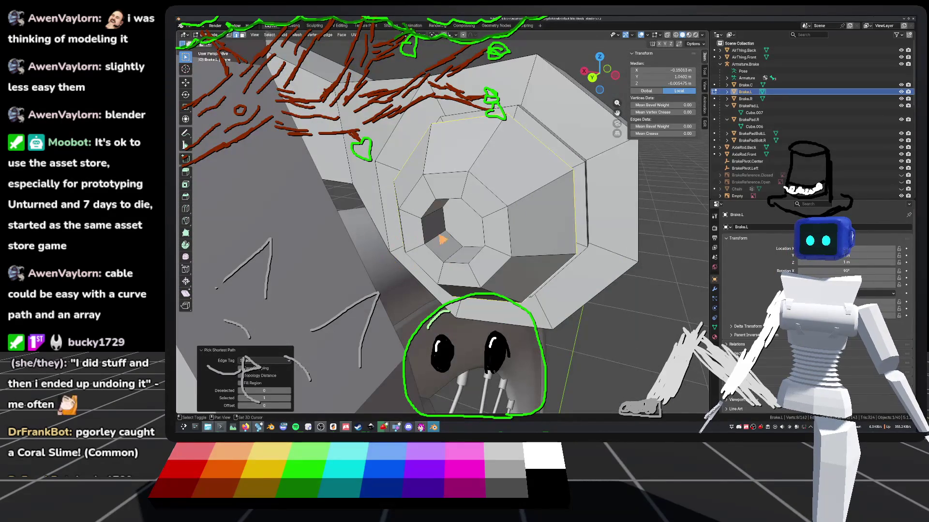
pyautogui.click(451, 178)
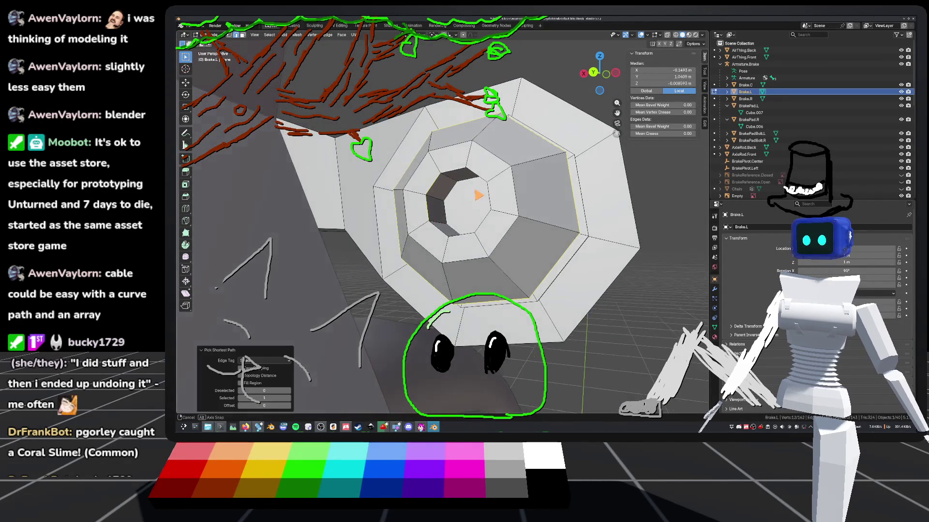
pyautogui.moveTo(450, 178); pyautogui.dragTo(529, 204)
pyautogui.moveTo(518, 242); pyautogui.dragTo(500, 193)
# Step: Extend the path selection around the inner octagon and bolt-hole edge loops
pyautogui.click(452, 244)
pyautogui.moveTo(503, 232); pyautogui.dragTo(375, 186)
pyautogui.click(499, 227)
pyautogui.click(424, 221)
pyautogui.moveTo(449, 227); pyautogui.dragTo(575, 149)
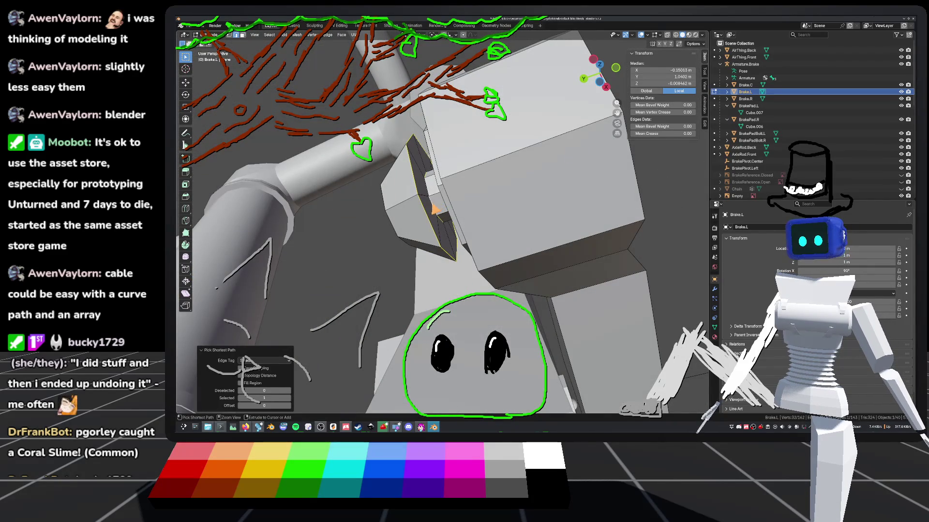
pyautogui.moveTo(430, 190); pyautogui.dragTo(510, 265)
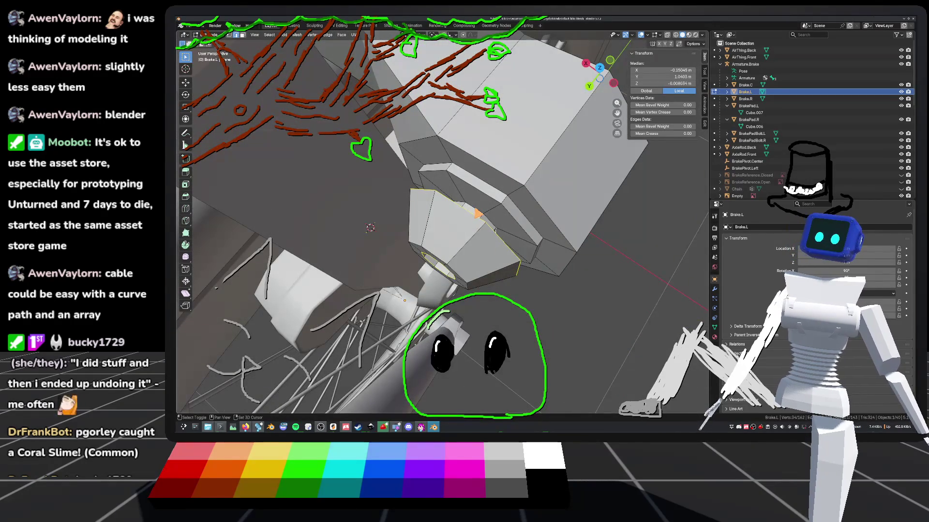
pyautogui.click(476, 214)
pyautogui.moveTo(477, 214); pyautogui.dragTo(404, 182)
pyautogui.moveTo(401, 217); pyautogui.dragTo(296, 121)
pyautogui.moveTo(523, 256); pyautogui.dragTo(477, 294)
pyautogui.scroll(-3)
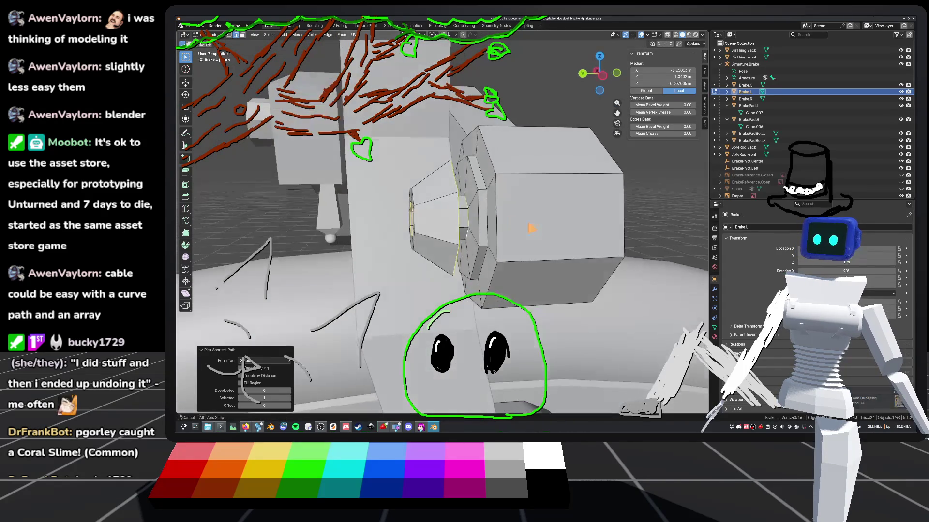
pyautogui.moveTo(482, 217); pyautogui.dragTo(505, 293)
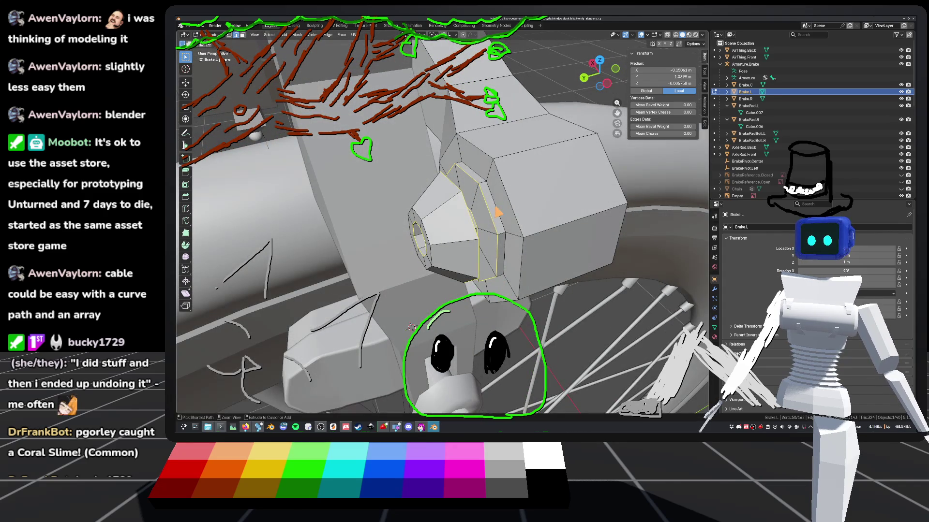
pyautogui.click(484, 221)
pyautogui.moveTo(535, 194); pyautogui.dragTo(491, 264)
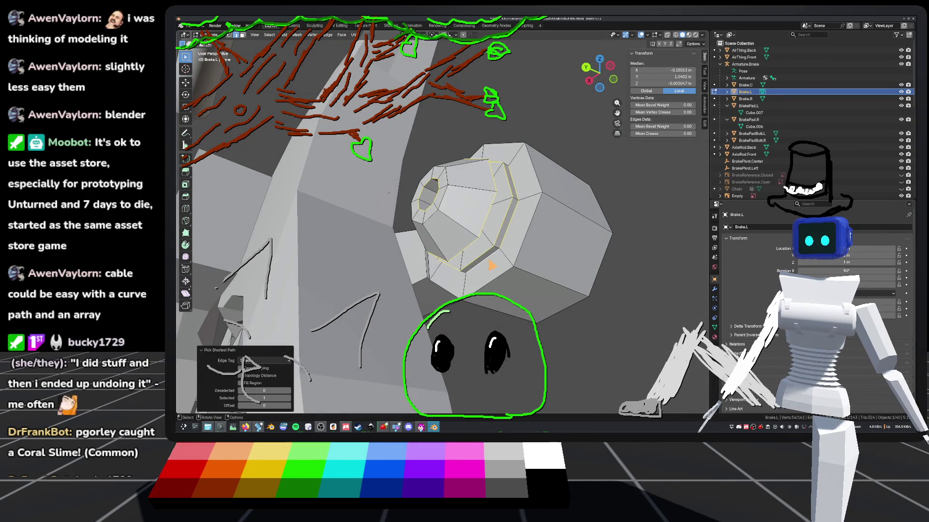
# Step: Mark the selected rim and bolt-hole loops as sharp, deselect, and save
pyautogui.rightClick(489, 264)
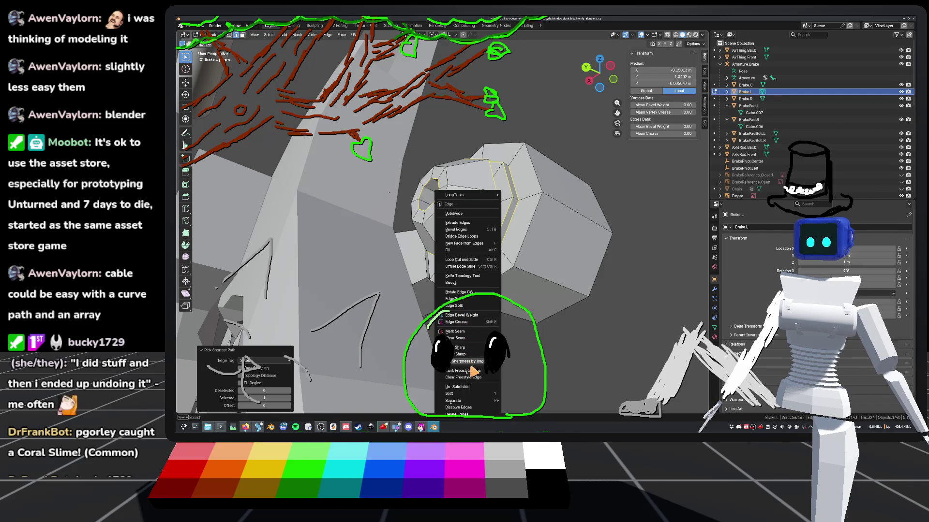
pyautogui.click(481, 355)
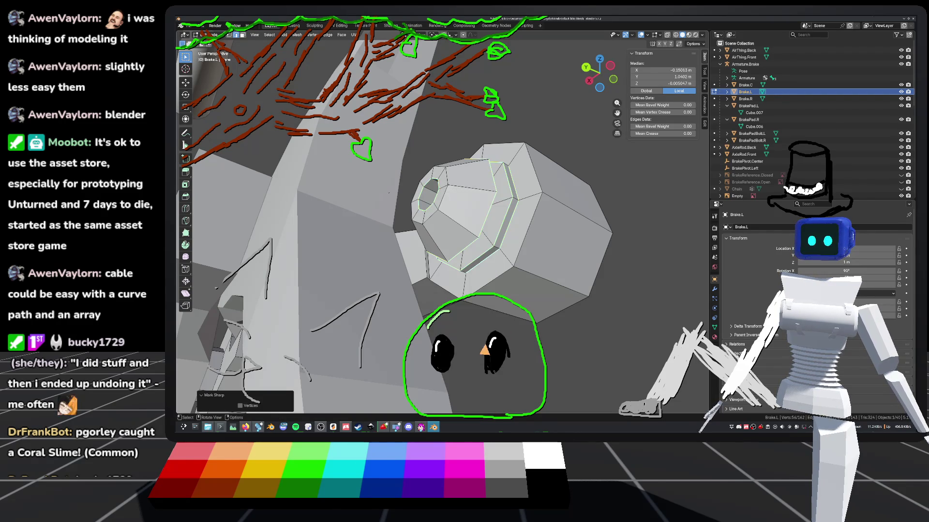
pyautogui.moveTo(494, 367); pyautogui.dragTo(556, 204)
pyautogui.hotkey('alt', 'a')
pyautogui.scroll(-3)
pyautogui.hotkey('ctrl', 's')
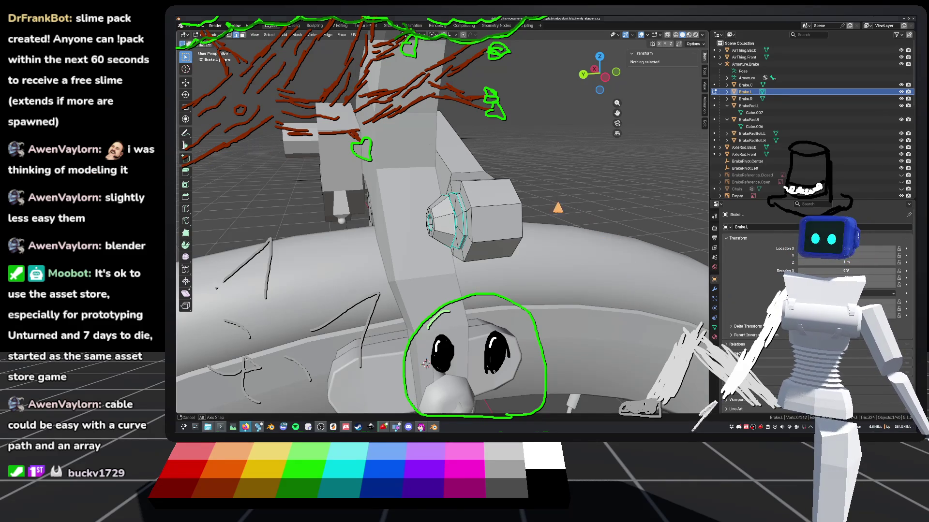
pyautogui.moveTo(556, 208); pyautogui.dragTo(556, 220)
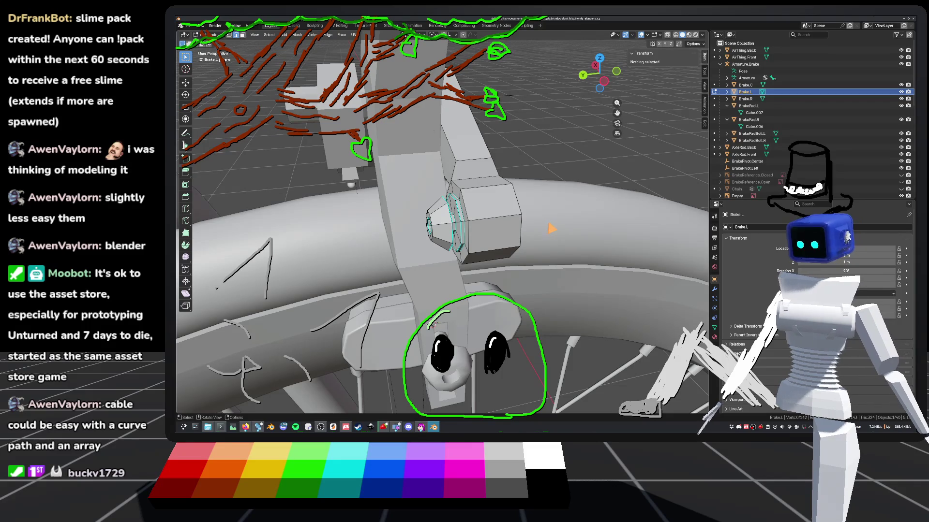
pyautogui.press('Tab')
pyautogui.scroll(3)
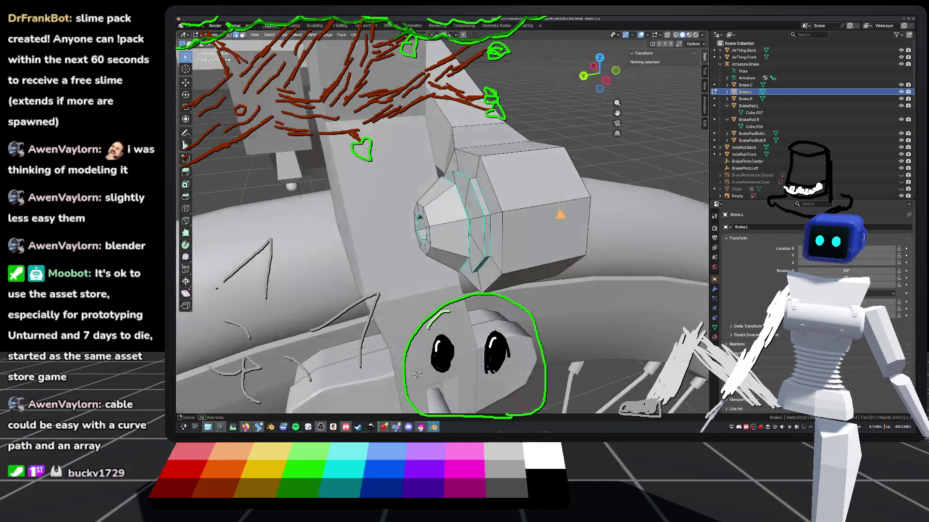
pyautogui.moveTo(488, 172); pyautogui.dragTo(452, 173)
pyautogui.hotkey('ctrl', 's')
pyautogui.press('Tab')
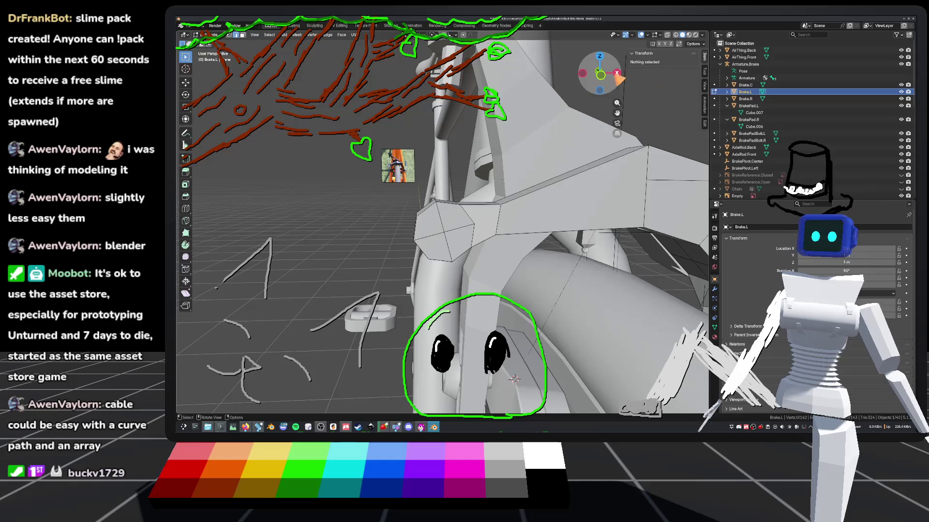
pyautogui.press('KP_1')
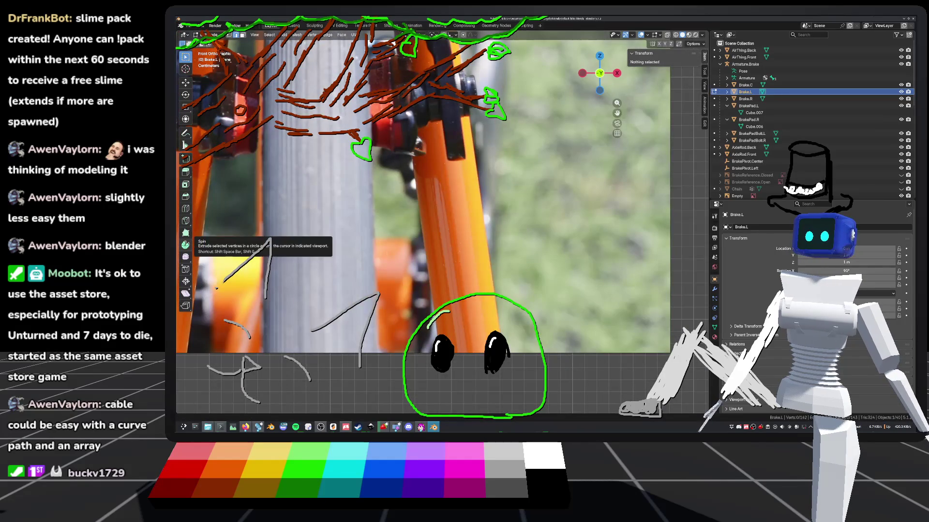
pyautogui.scroll(-3)
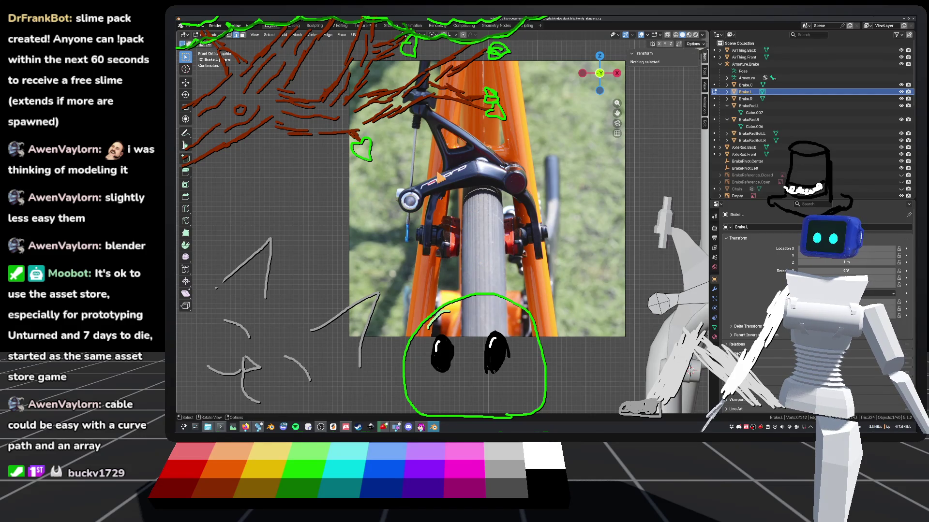
pyautogui.moveTo(508, 227); pyautogui.dragTo(339, 252)
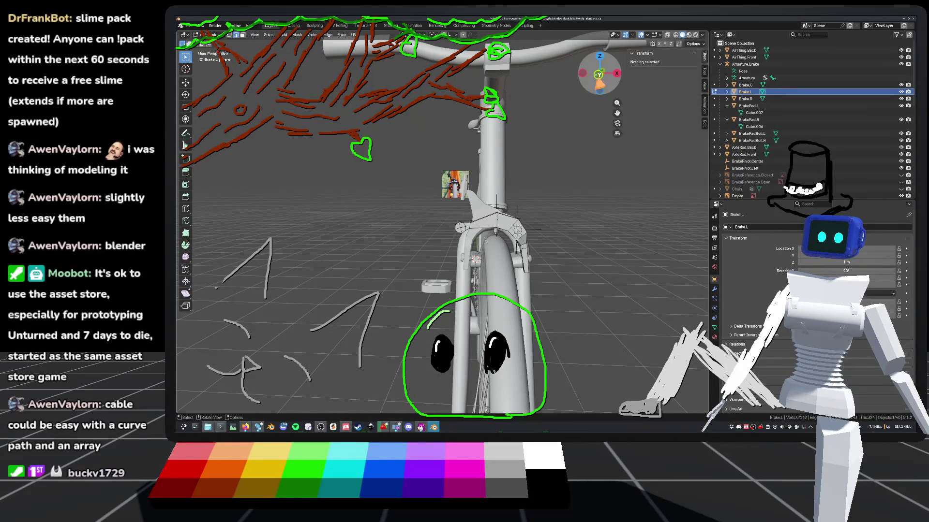
pyautogui.click(597, 89)
pyautogui.moveTo(596, 88); pyautogui.dragTo(692, 125)
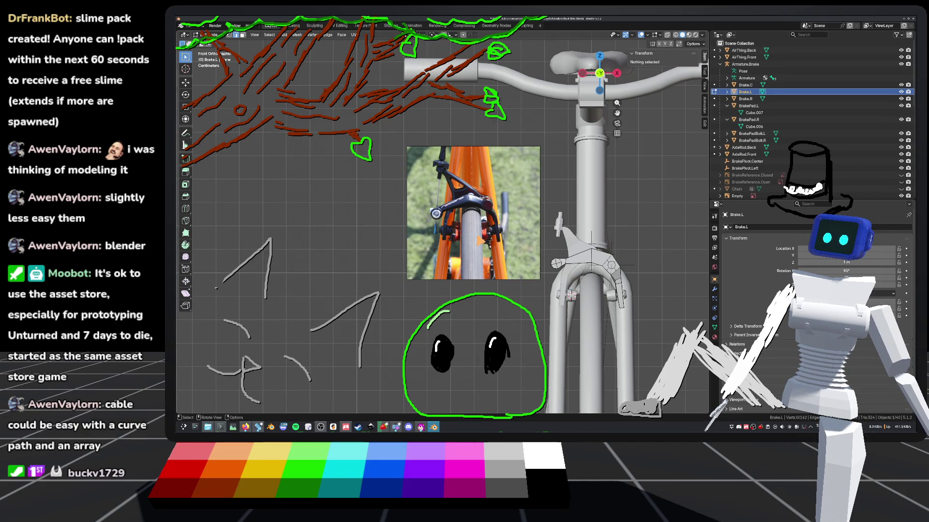
pyautogui.scroll(3)
pyautogui.hscroll(3)
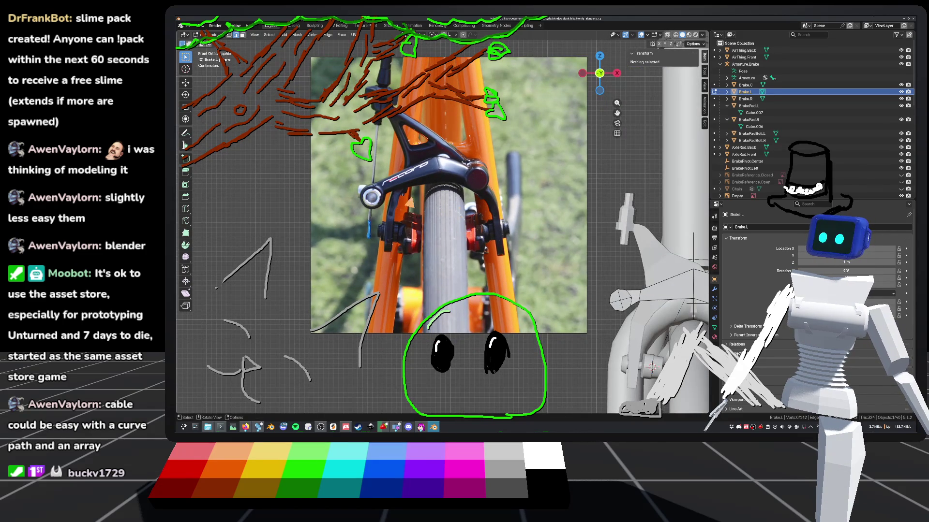
pyautogui.moveTo(680, 320); pyautogui.dragTo(488, 290)
pyautogui.scroll(-3)
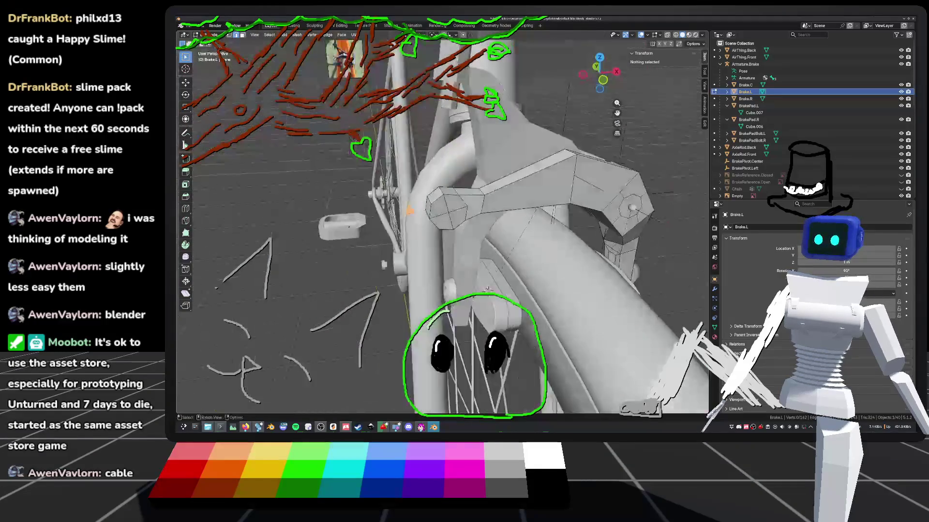
# Step: Bevel the pivot face's centre vertex to a 0.01 m width in front wireframe view
pyautogui.hotkey('ctrl', 's')
pyautogui.scroll(3)
pyautogui.click(454, 197)
pyautogui.rightClick(453, 197)
pyautogui.moveTo(457, 193)
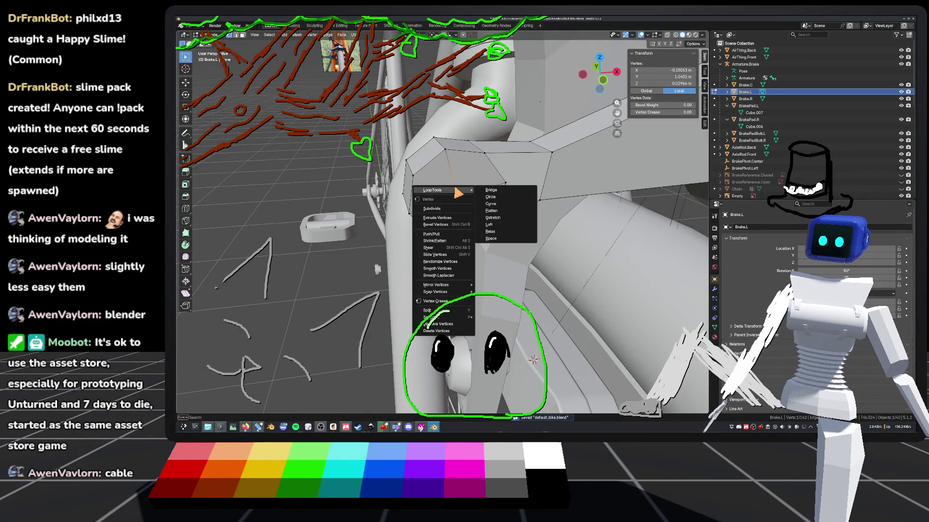
pyautogui.click(455, 225)
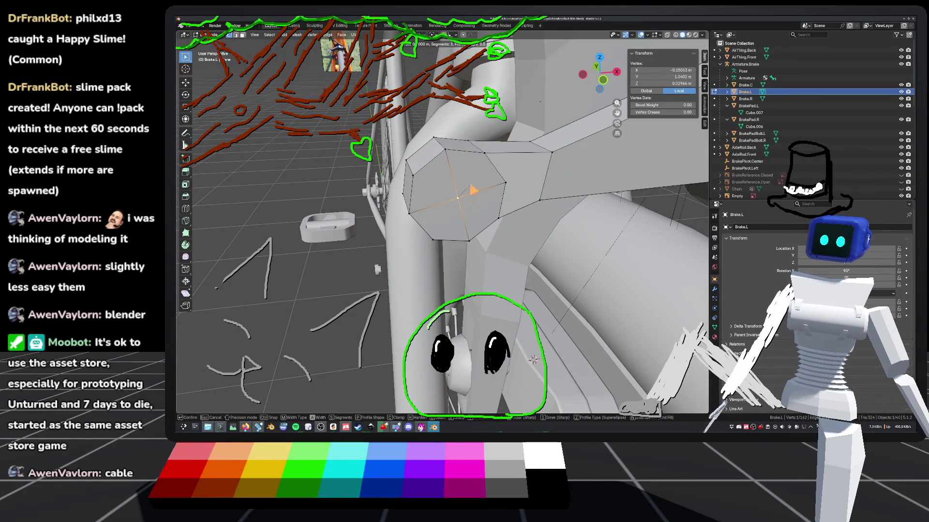
pyautogui.click(486, 168)
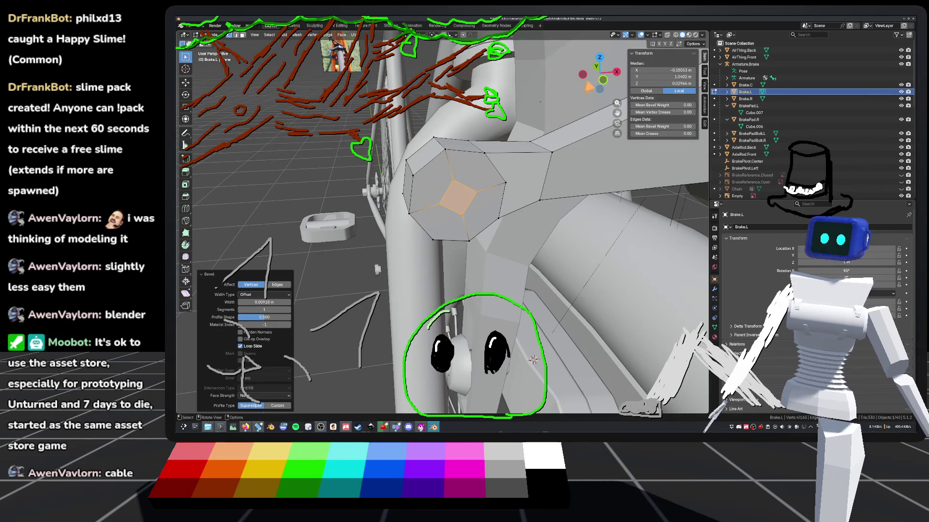
pyautogui.click(603, 80)
pyautogui.click(668, 35)
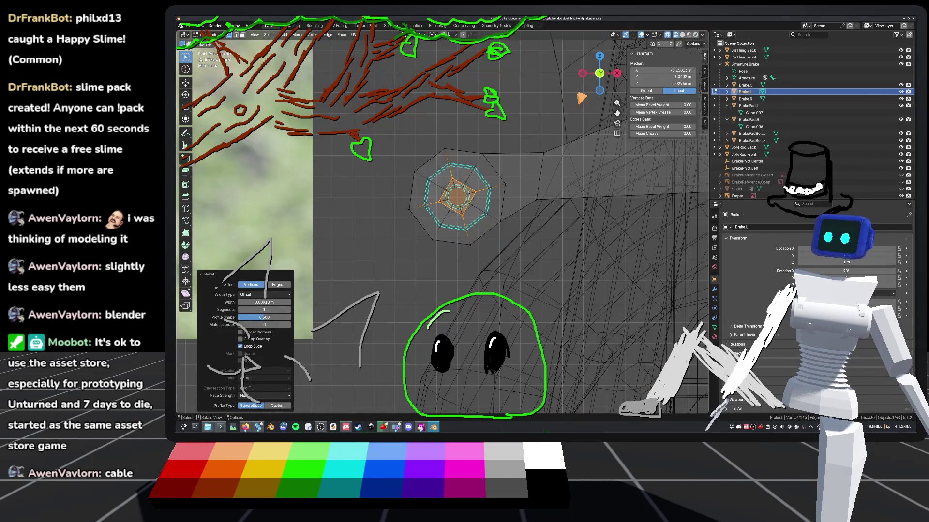
pyautogui.click(676, 35)
pyautogui.scroll(3)
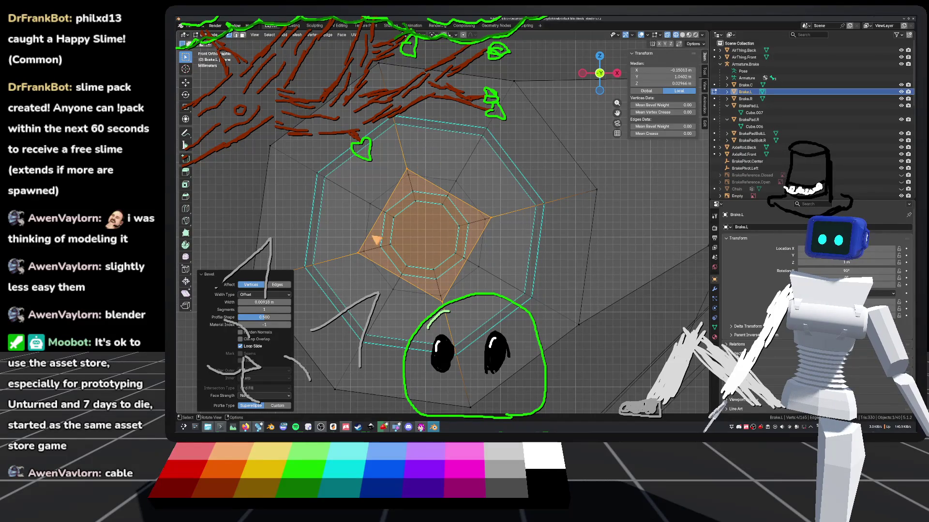
pyautogui.click(264, 302)
pyautogui.write('0')
pyautogui.press('Return')
pyautogui.click(289, 303)
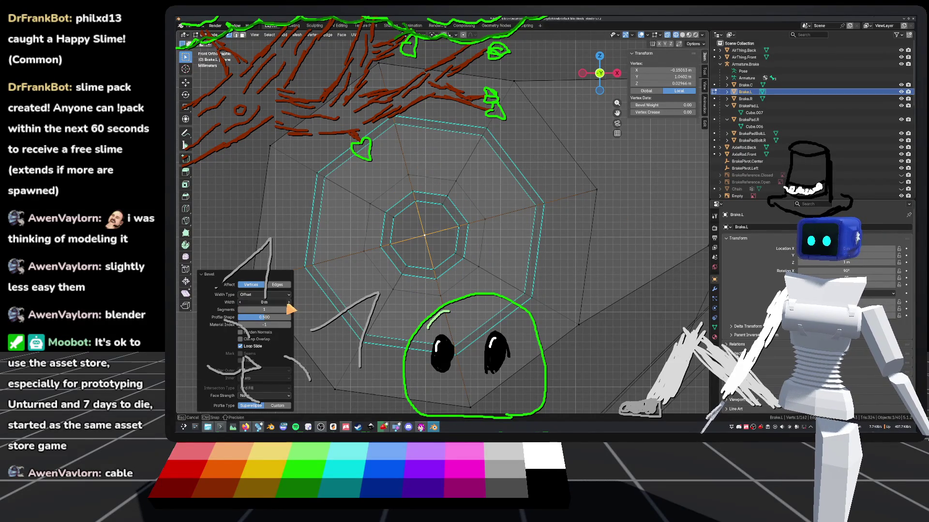
# Step: Scale the bevelled ring to 0.751, subdivide it, and dissolve the centre vertex
pyautogui.moveTo(531, 244); pyautogui.dragTo(540, 240)
pyautogui.press('s')
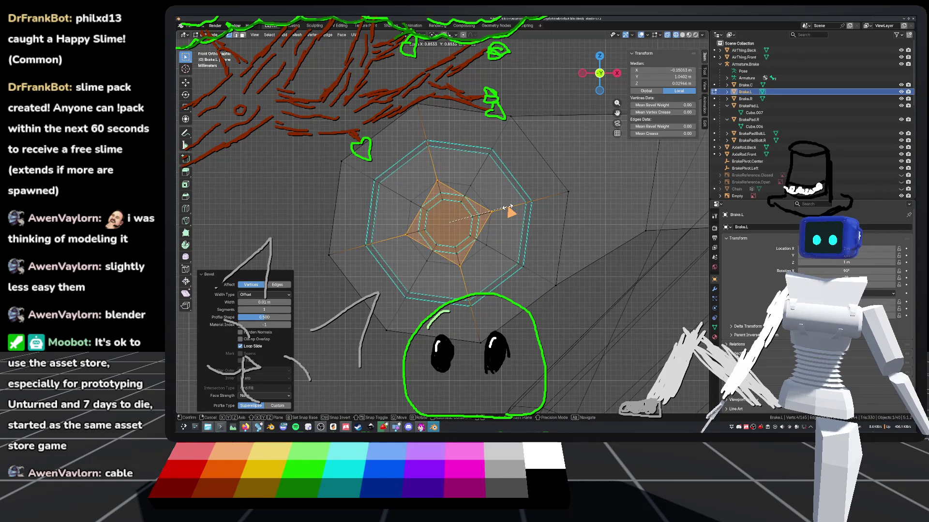
pyautogui.click(503, 212)
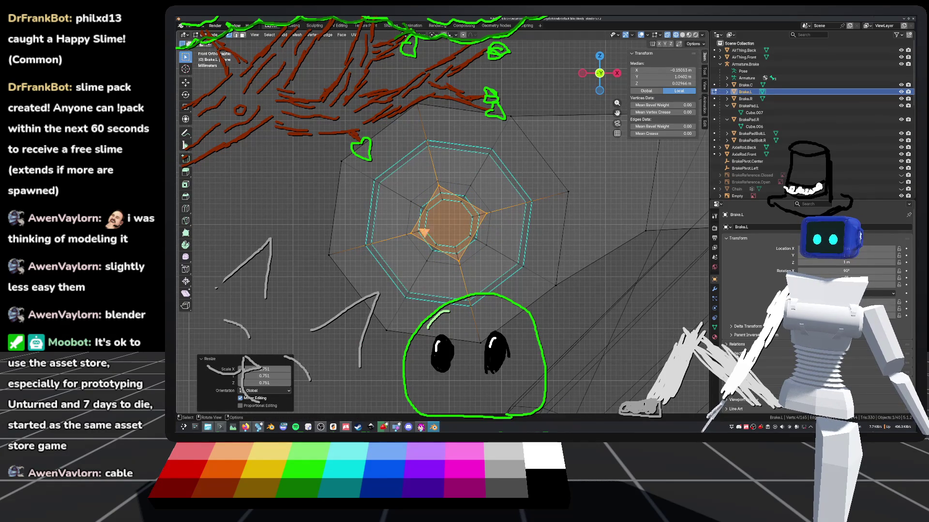
pyautogui.rightClick(441, 221)
pyautogui.click(405, 201)
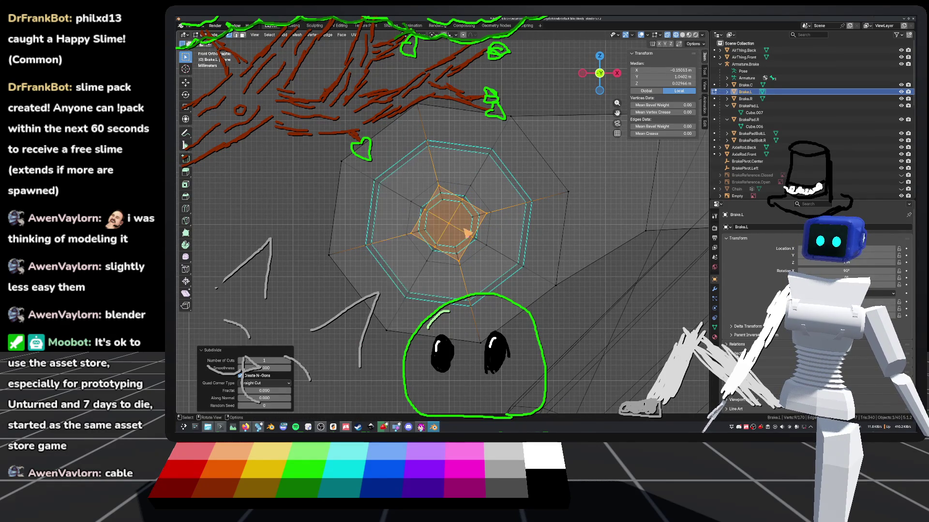
pyautogui.click(449, 225)
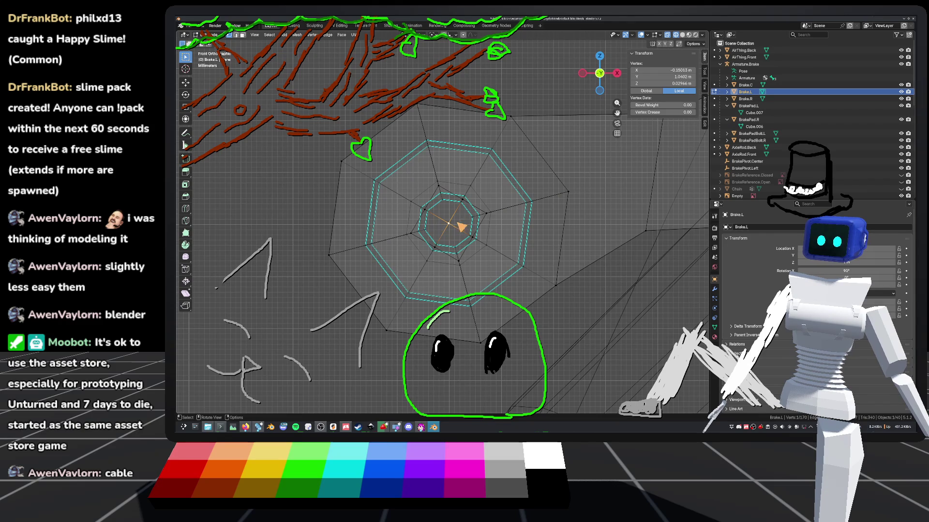
pyautogui.press('x')
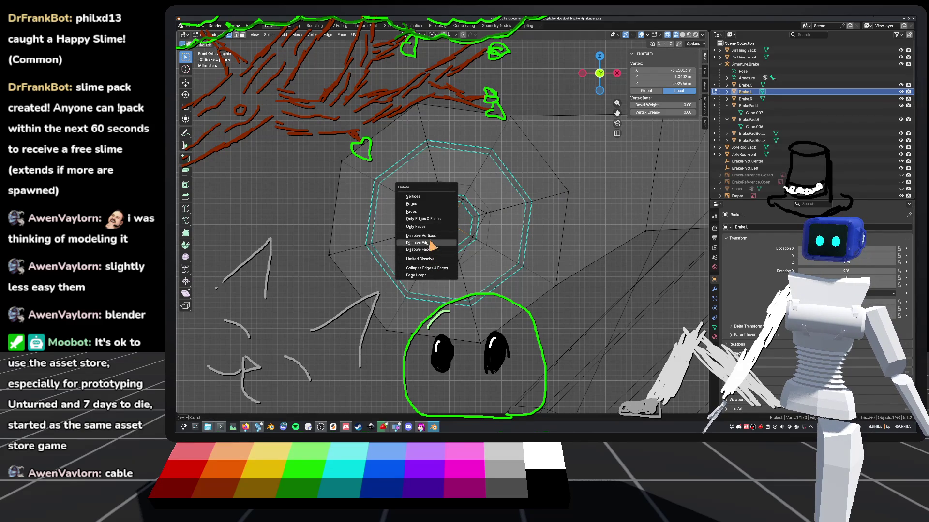
pyautogui.click(431, 237)
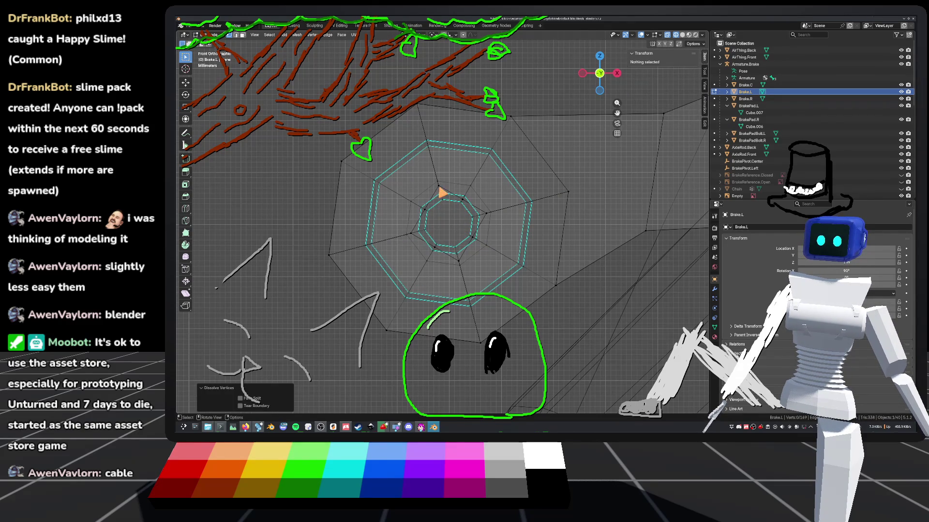
# Step: Select the inner vertex ring, make it round with LoopTools Circle, and save
pyautogui.click(439, 186)
pyautogui.click(486, 213)
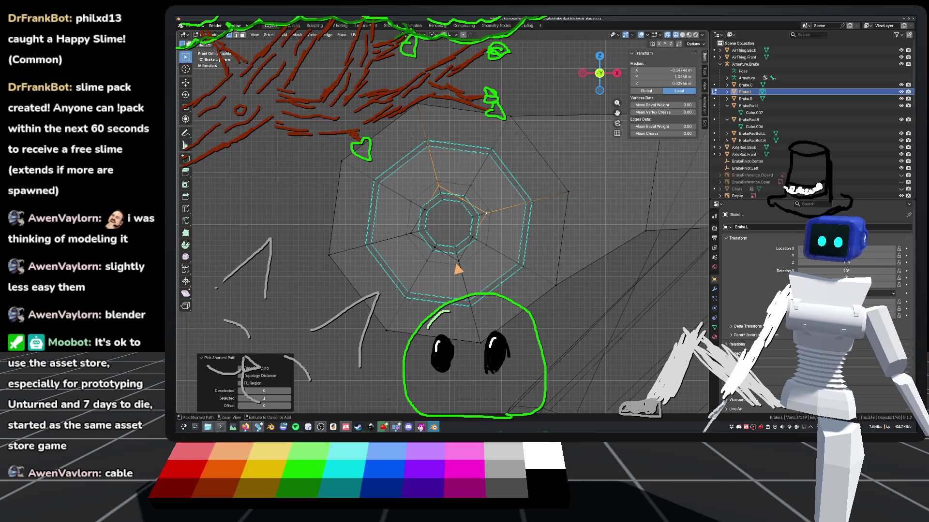
pyautogui.click(412, 234)
pyautogui.click(426, 213)
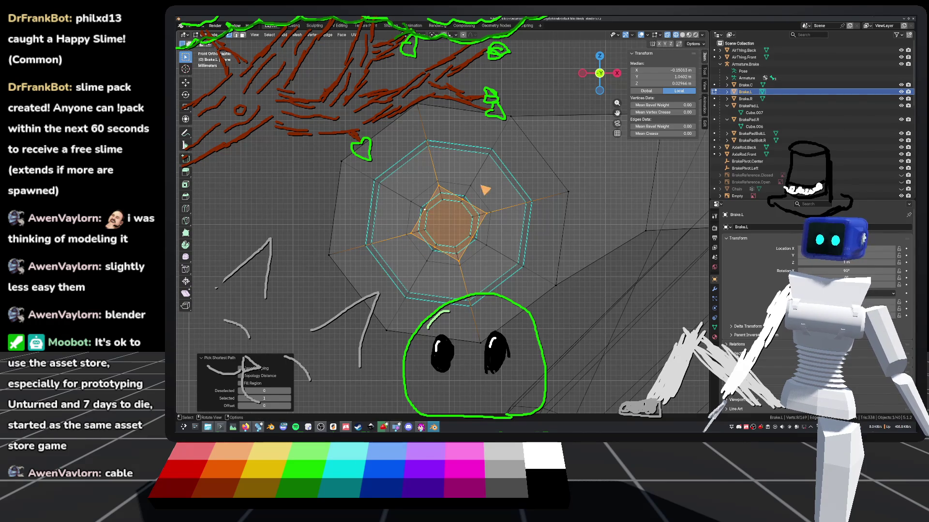
pyautogui.rightClick(455, 201)
pyautogui.moveTo(457, 180)
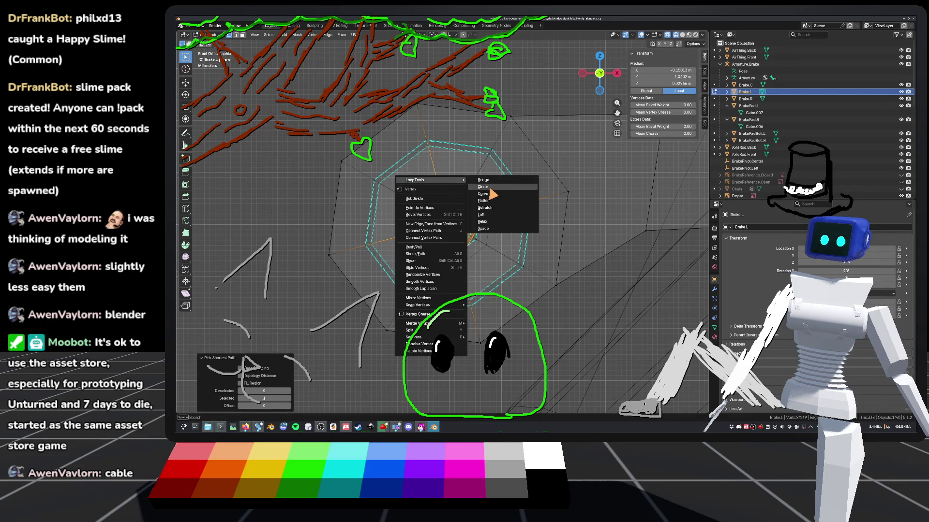
pyautogui.click(491, 189)
pyautogui.hotkey('alt', 'a')
pyautogui.hotkey('ctrl', 's')
pyautogui.moveTo(459, 246); pyautogui.dragTo(516, 244)
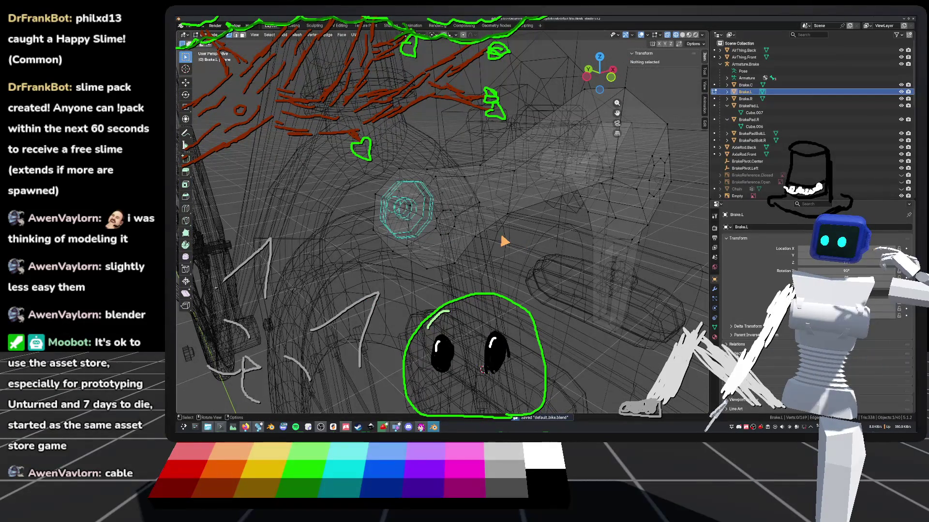
# Step: Select the inner octagon ring and view it head-on in wireframe
pyautogui.moveTo(600, 73); pyautogui.dragTo(424, 217)
pyautogui.click(421, 218)
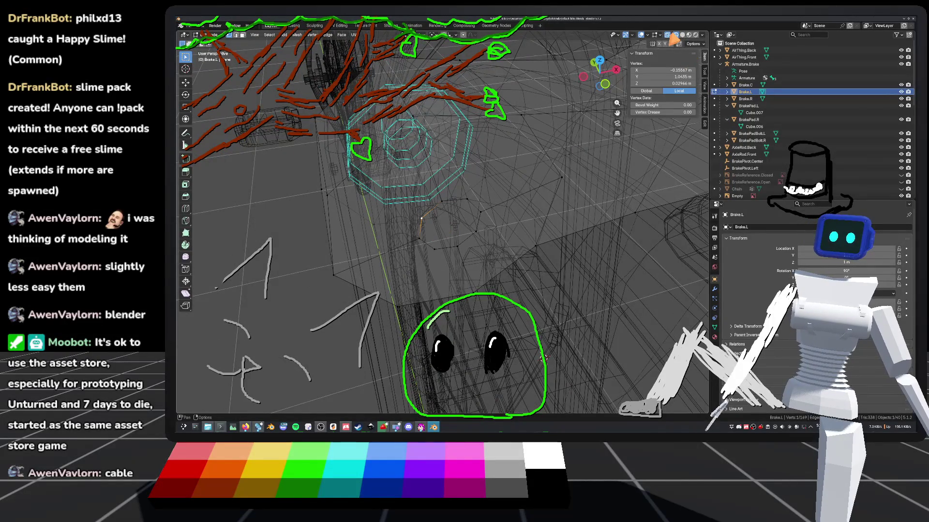
pyautogui.click(682, 35)
pyautogui.scroll(3)
pyautogui.click(465, 197)
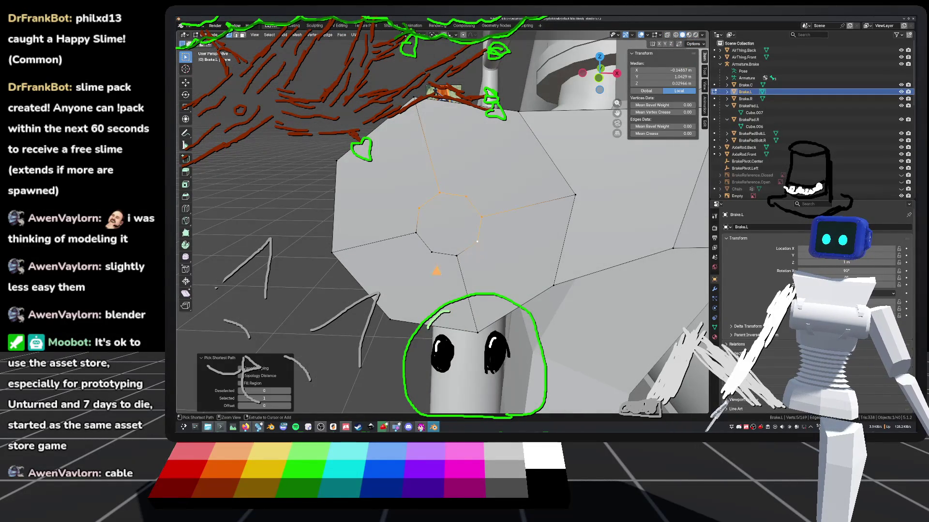
pyautogui.click(416, 234)
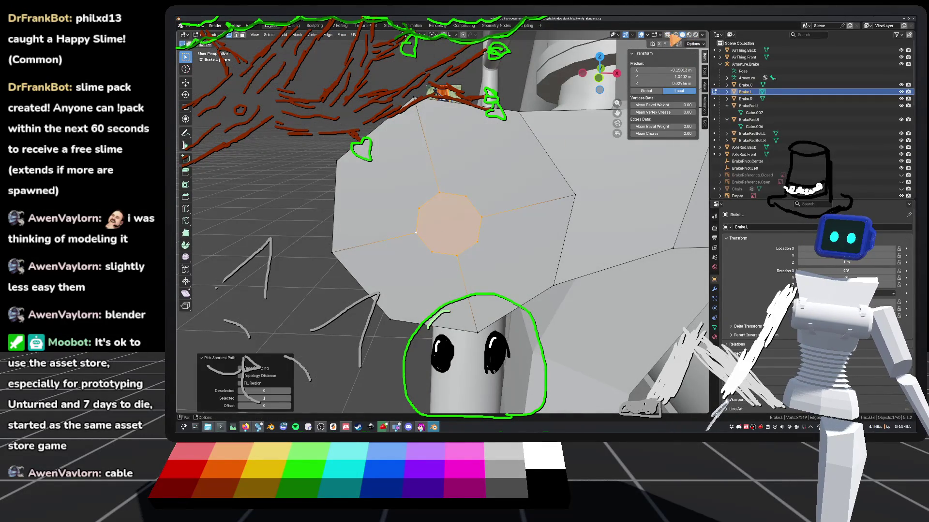
pyautogui.click(675, 34)
pyautogui.click(599, 78)
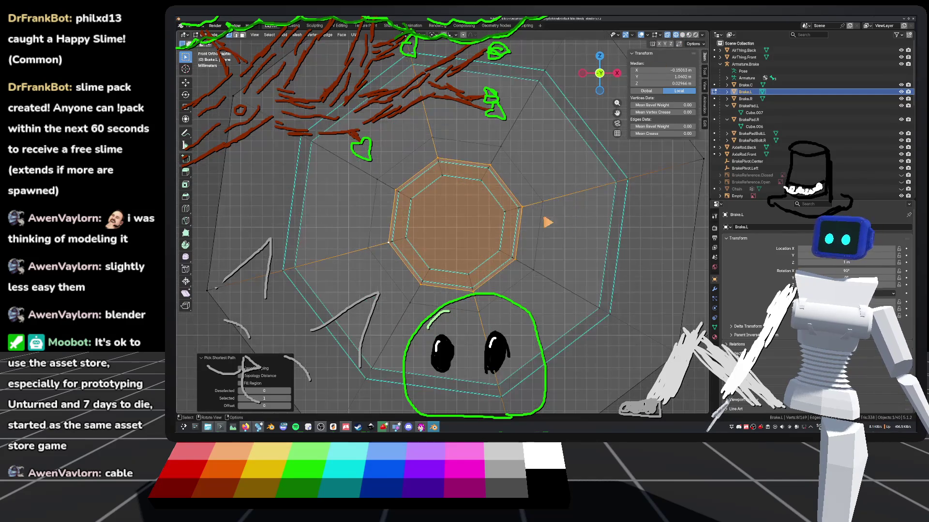
# Step: Scale the octagon face to 0.952, extrude it inward as a recess, and save
pyautogui.press('s')
pyautogui.click(559, 209)
pyautogui.moveTo(558, 209); pyautogui.dragTo(603, 252)
pyautogui.press('e')
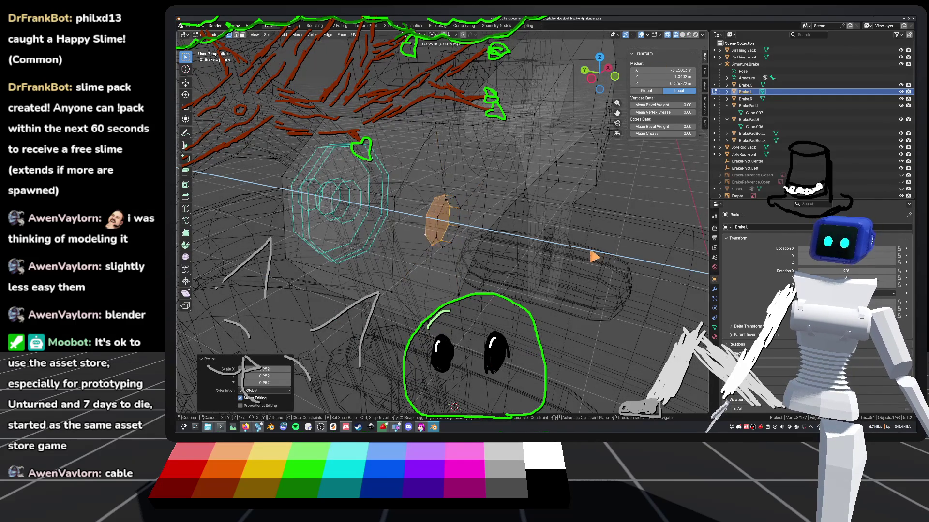
pyautogui.click(597, 257)
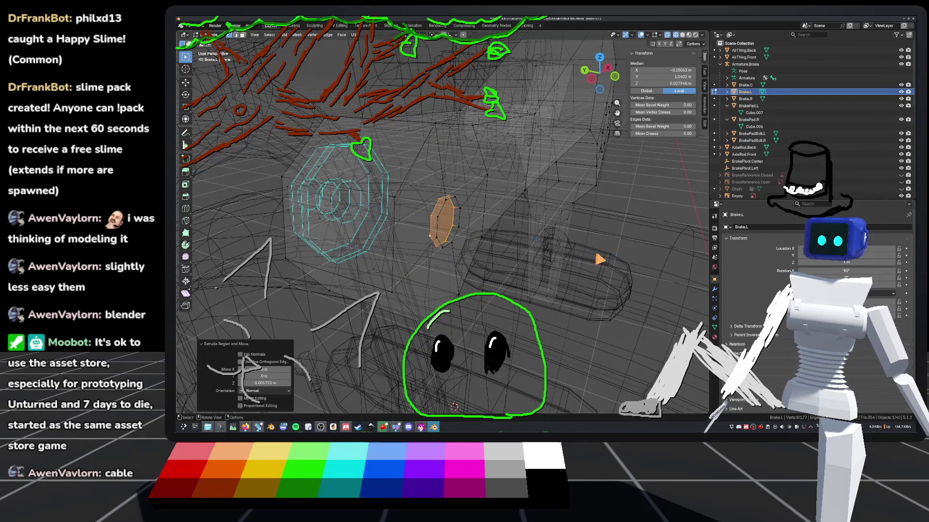
pyautogui.scroll(-3)
pyautogui.press('Tab')
pyautogui.hotkey('ctrl', 's')
pyautogui.moveTo(612, 211); pyautogui.dragTo(547, 249)
pyautogui.press('Tab')
pyautogui.moveTo(459, 195); pyautogui.dragTo(537, 286)
# Step: Switch to solid shading, zoom in on the hex bolt recess, then close the browser page and return to Blender
pyautogui.click(682, 35)
pyautogui.scroll(3)
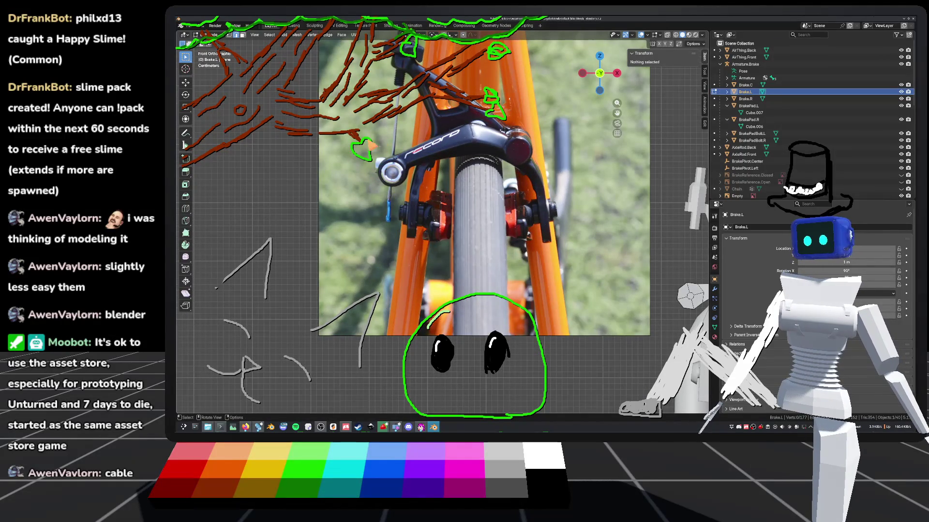
pyautogui.moveTo(653, 310); pyautogui.dragTo(516, 237)
pyautogui.scroll(3)
pyautogui.scroll(3)
pyautogui.moveTo(450, 232); pyautogui.dragTo(387, 218)
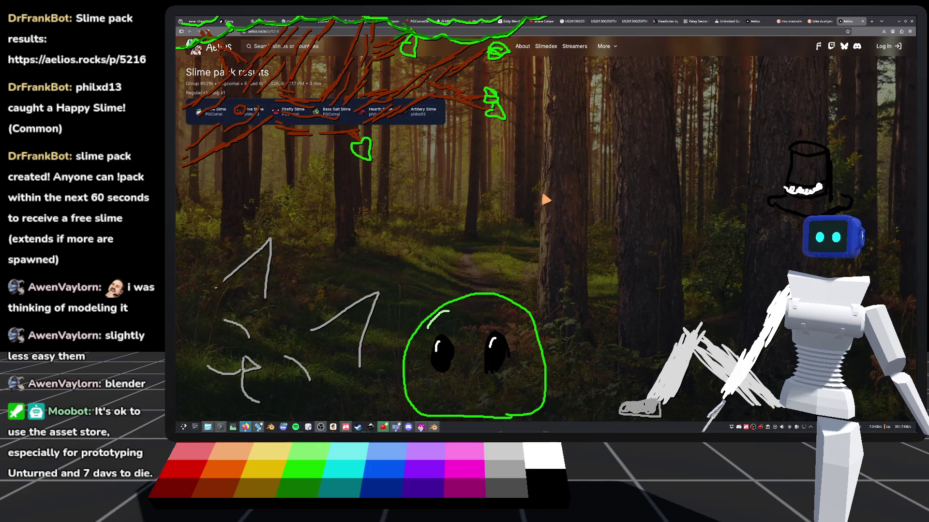
pyautogui.click(862, 21)
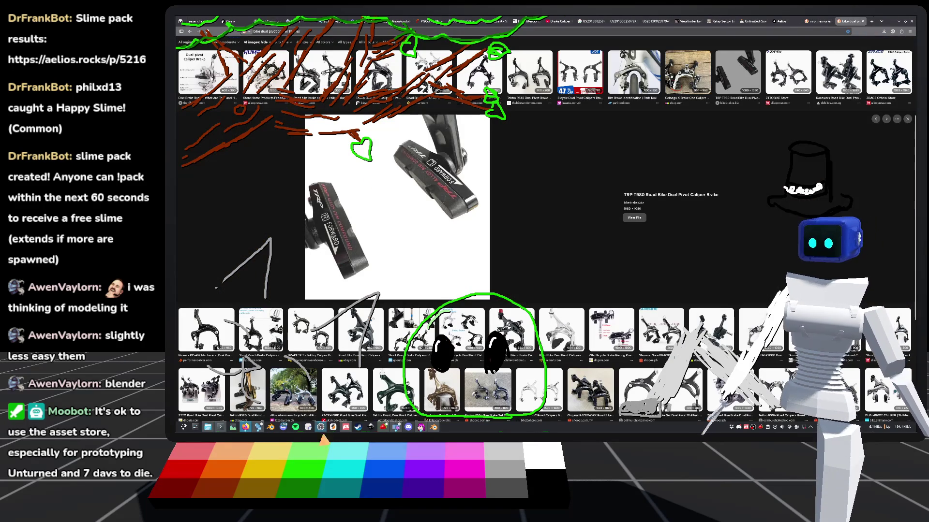
pyautogui.click(433, 428)
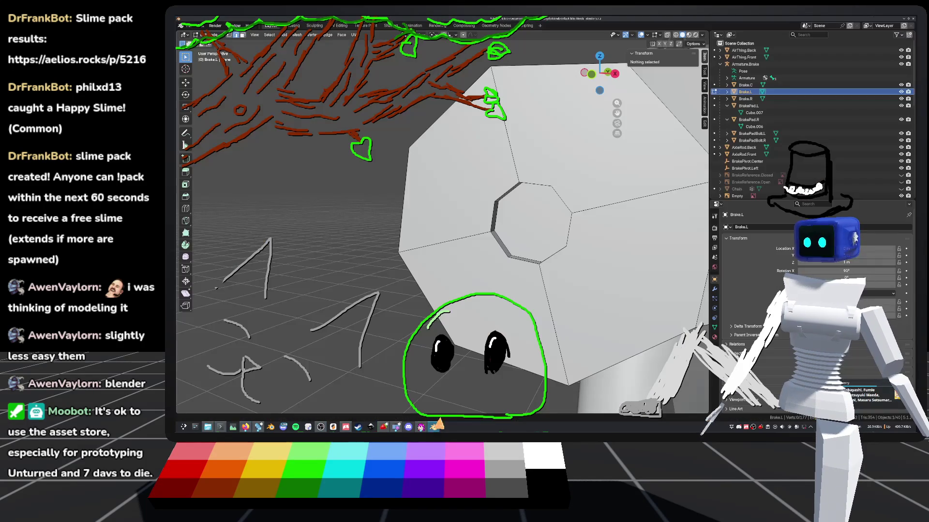
# Step: Save, then select all the edges around the octagonal bolt opening's rim
pyautogui.hotkey('ctrl', 's')
pyautogui.moveTo(435, 242); pyautogui.dragTo(397, 248)
pyautogui.click(424, 187)
pyautogui.moveTo(510, 227); pyautogui.dragTo(532, 233)
pyautogui.moveTo(532, 233); pyautogui.dragTo(442, 205)
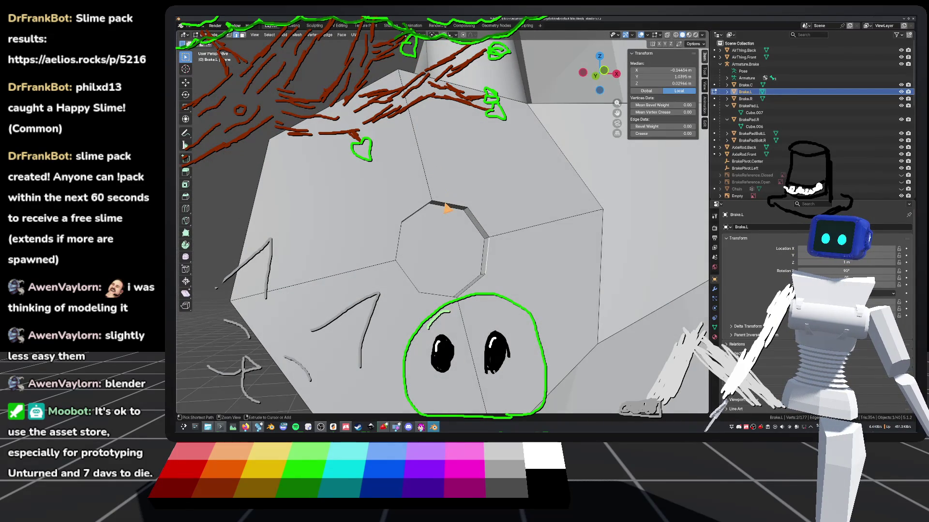
pyautogui.click(442, 204)
pyautogui.click(479, 290)
pyautogui.click(479, 234)
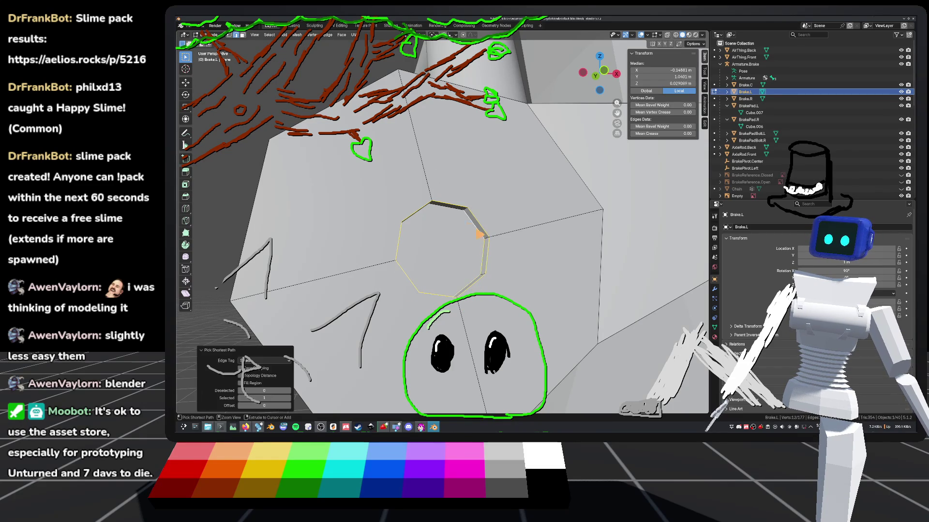
pyautogui.moveTo(438, 215); pyautogui.dragTo(421, 225)
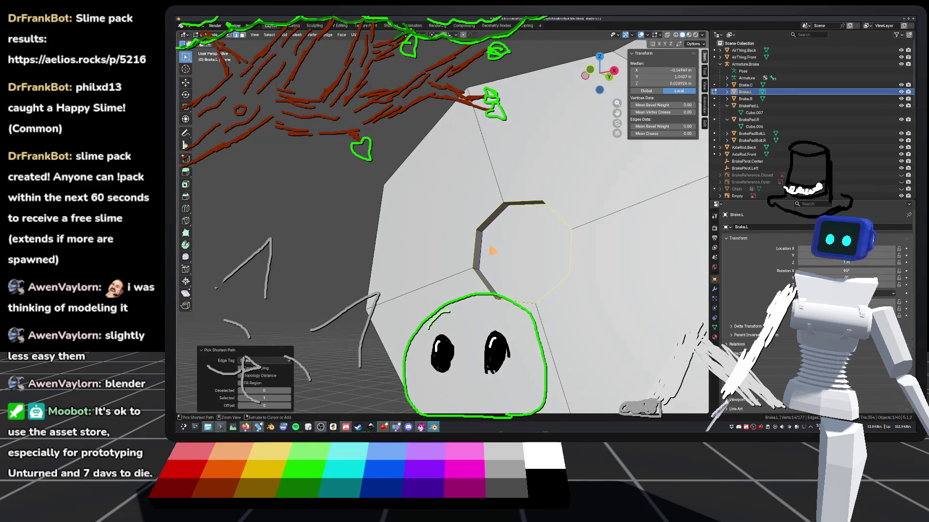
pyautogui.click(493, 295)
pyautogui.moveTo(498, 276); pyautogui.dragTo(462, 237)
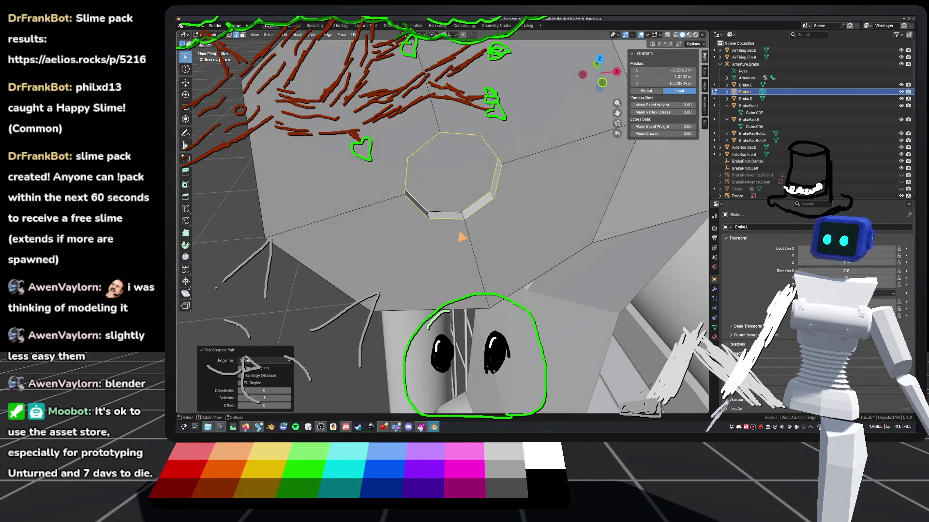
# Step: Fill the octagon edge loop with a face, deselect, and inspect the brake on the wheel
pyautogui.press('f')
pyautogui.rightClick(454, 218)
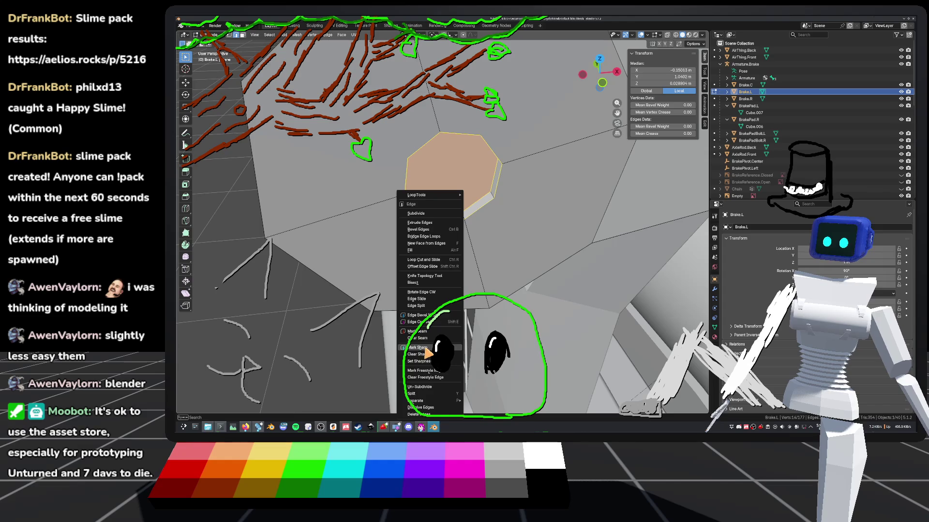
pyautogui.scroll(-3)
pyautogui.hotkey('alt', 'a')
pyautogui.moveTo(431, 344); pyautogui.dragTo(508, 236)
pyautogui.moveTo(439, 222); pyautogui.dragTo(247, 227)
pyautogui.moveTo(314, 360); pyautogui.dragTo(270, 373)
pyautogui.moveTo(435, 223); pyautogui.dragTo(441, 220)
pyautogui.moveTo(216, 408); pyautogui.dragTo(510, 268)
pyautogui.moveTo(536, 314); pyautogui.dragTo(539, 293)
pyautogui.moveTo(513, 249); pyautogui.dragTo(534, 237)
pyautogui.moveTo(560, 326); pyautogui.dragTo(522, 287)
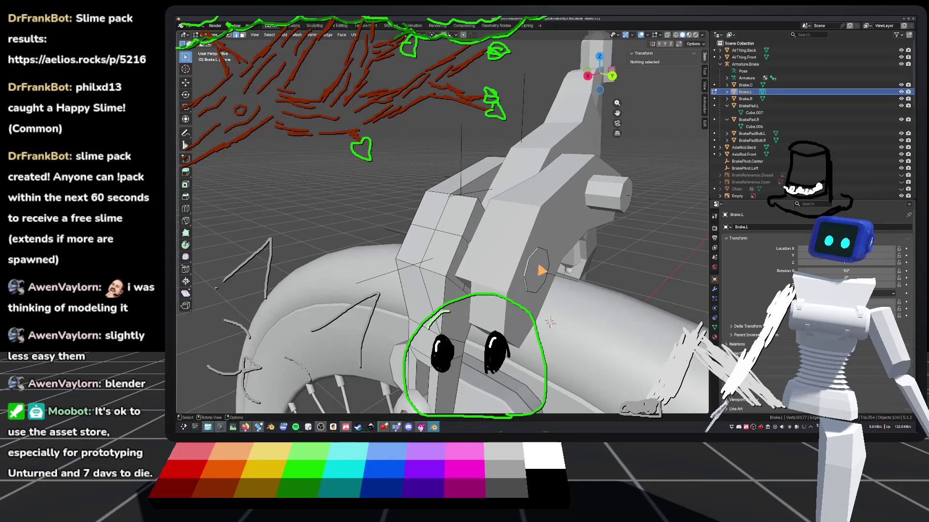
pyautogui.moveTo(541, 271); pyautogui.dragTo(535, 269)
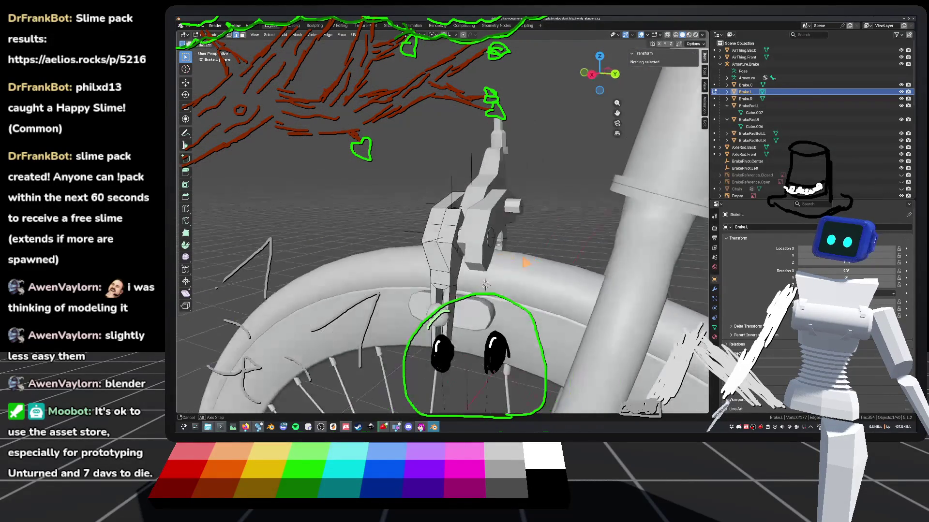
pyautogui.moveTo(556, 262); pyautogui.dragTo(614, 263)
pyautogui.moveTo(619, 260); pyautogui.dragTo(499, 262)
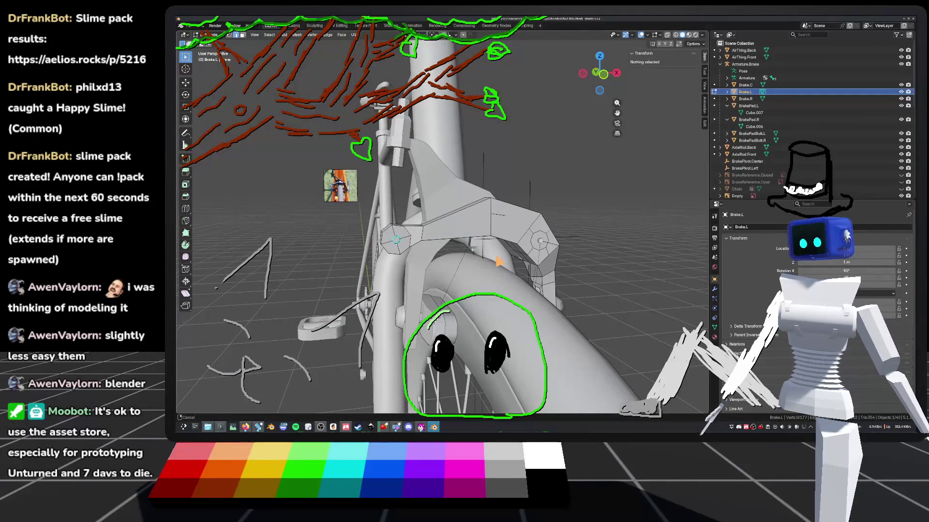
pyautogui.press('KP_1')
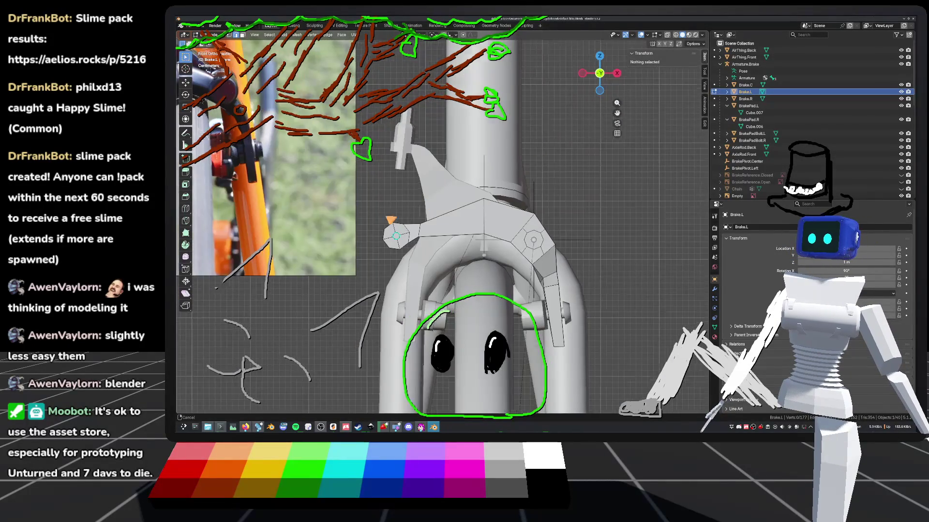
pyautogui.moveTo(339, 310); pyautogui.dragTo(352, 201)
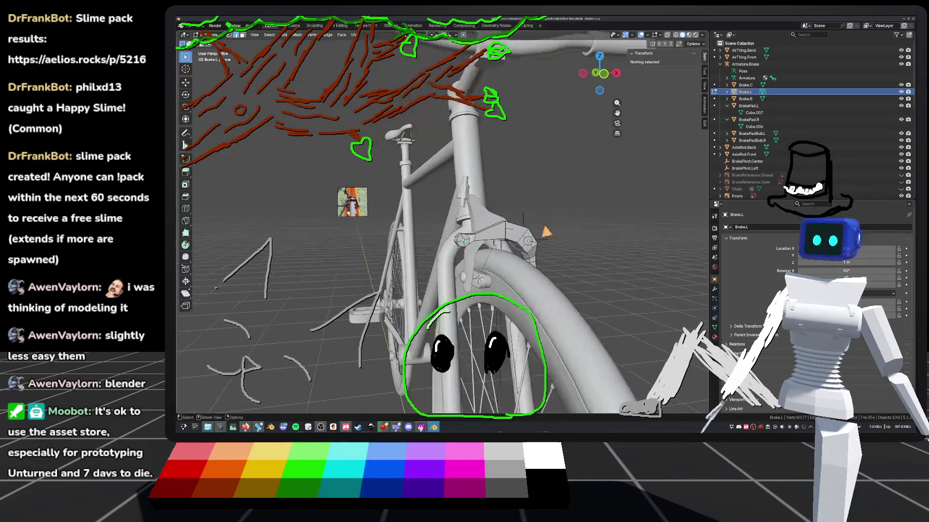
pyautogui.press('KP_1')
pyautogui.scroll(3)
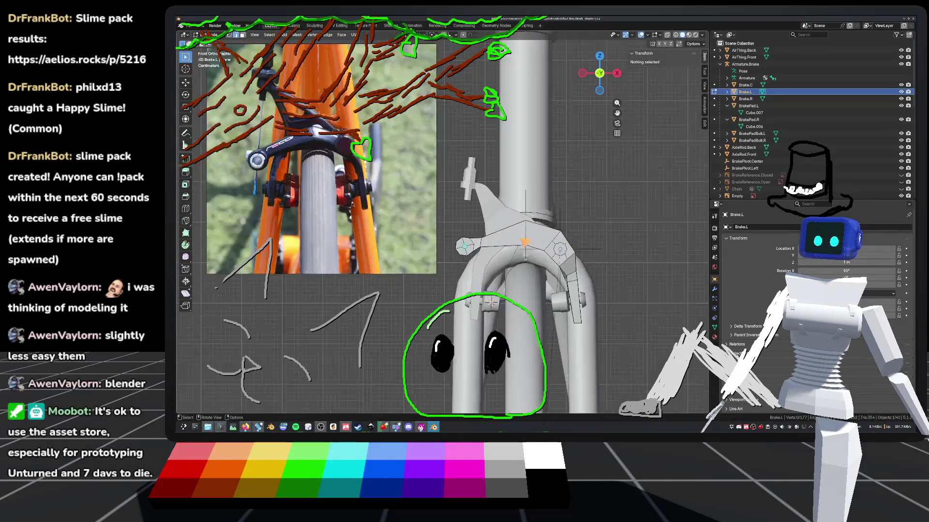
pyautogui.moveTo(520, 284); pyautogui.dragTo(486, 264)
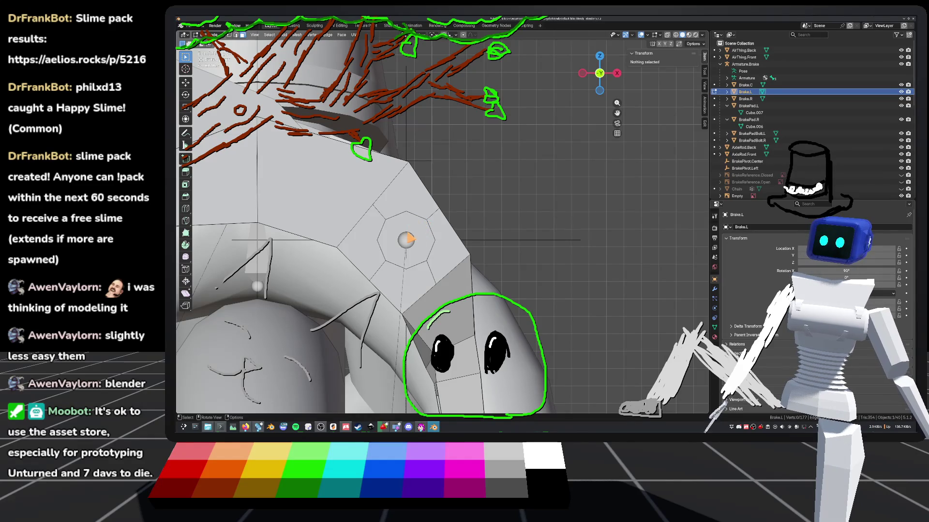
# Step: Dissolve the extra faces and edges on the octagon face, then save
pyautogui.click(408, 239)
pyautogui.moveTo(410, 238); pyautogui.dragTo(483, 204)
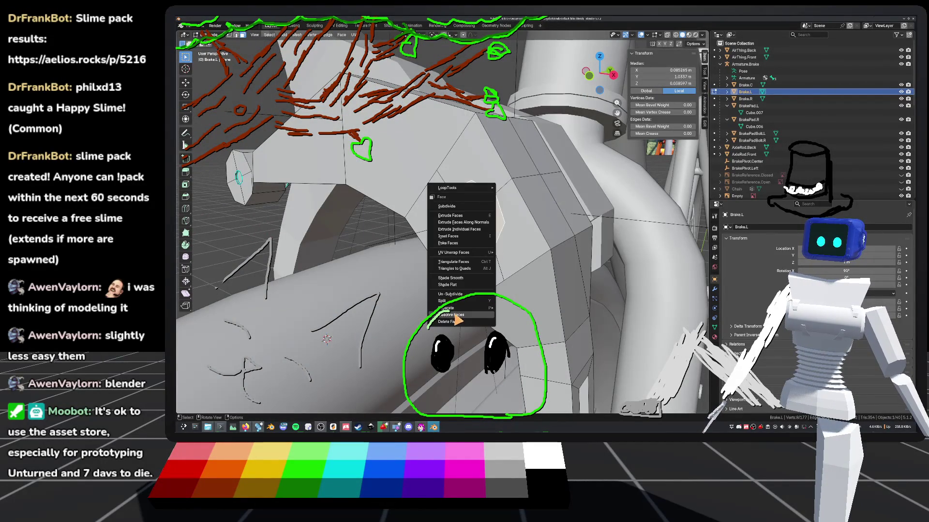
pyautogui.click(456, 317)
pyautogui.moveTo(465, 309); pyautogui.dragTo(524, 266)
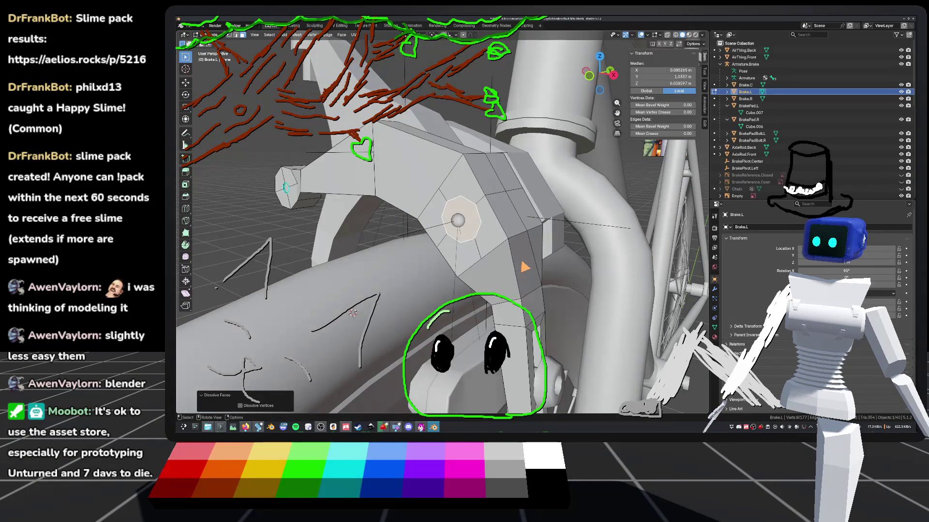
pyautogui.press('2')
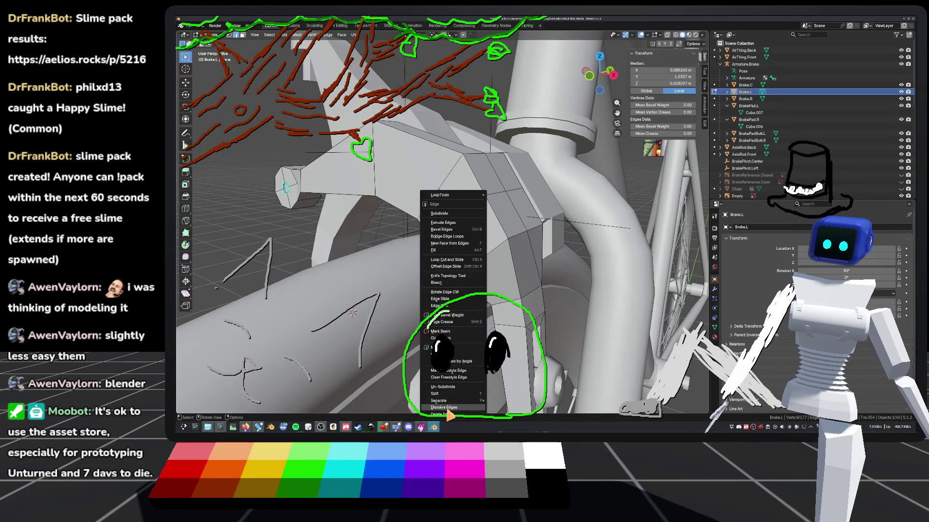
pyautogui.click(447, 408)
pyautogui.moveTo(450, 378); pyautogui.dragTo(491, 253)
pyautogui.hotkey('ctrl', 's')
# Step: Mark the slot's selected edges as sharp, deselect, and save default_bike.blend
pyautogui.scroll(3)
pyautogui.hotkey('ctrl', 's')
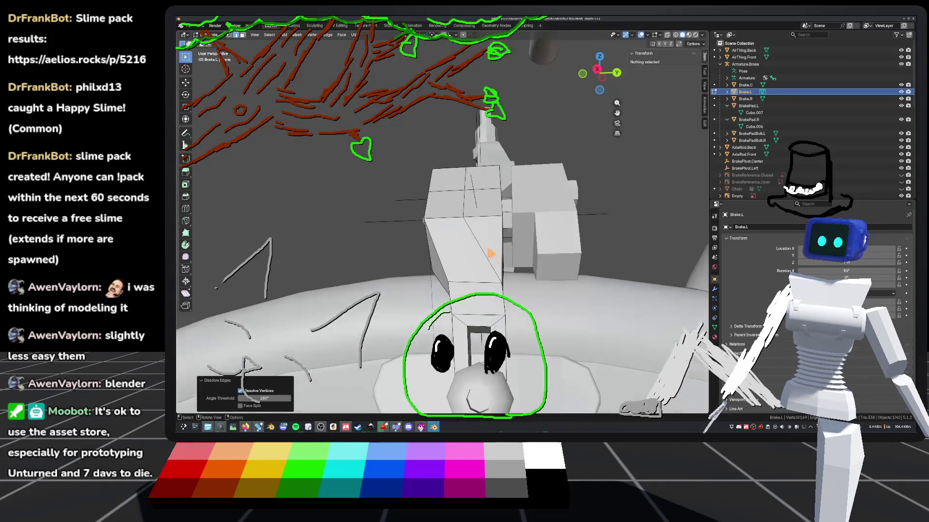
pyautogui.scroll(3)
pyautogui.click(446, 198)
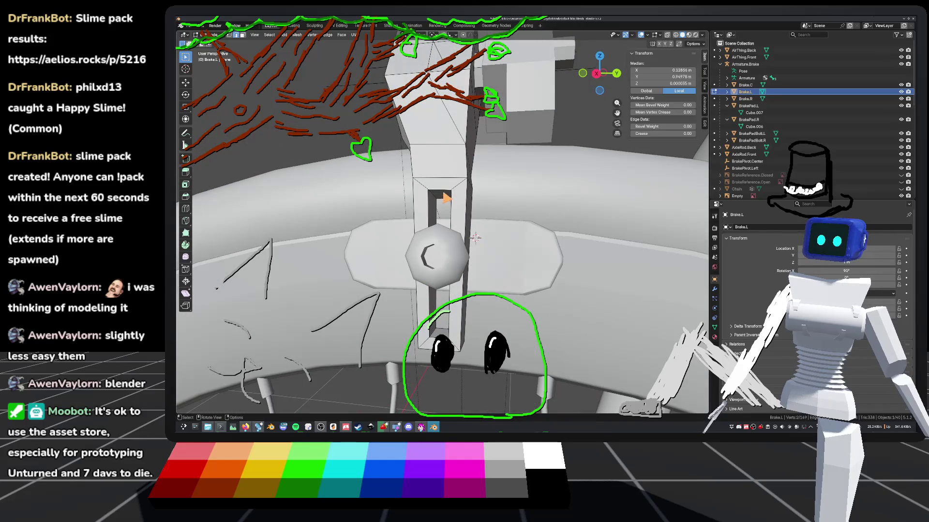
pyautogui.moveTo(476, 238); pyautogui.dragTo(471, 233)
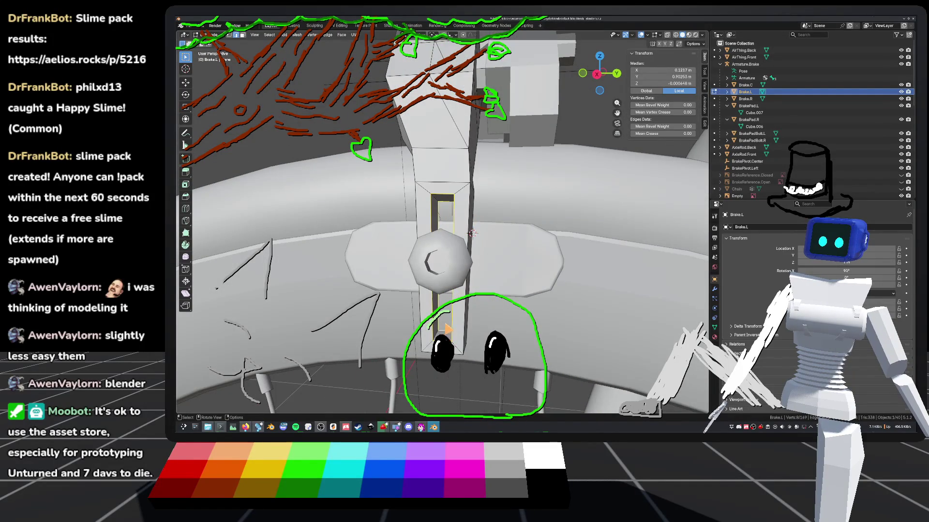
pyautogui.rightClick(447, 334)
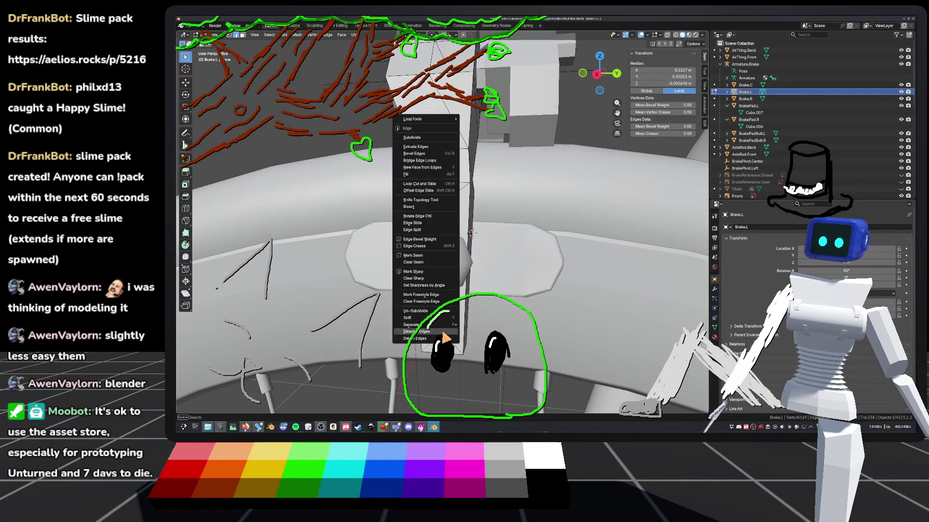
pyautogui.click(414, 272)
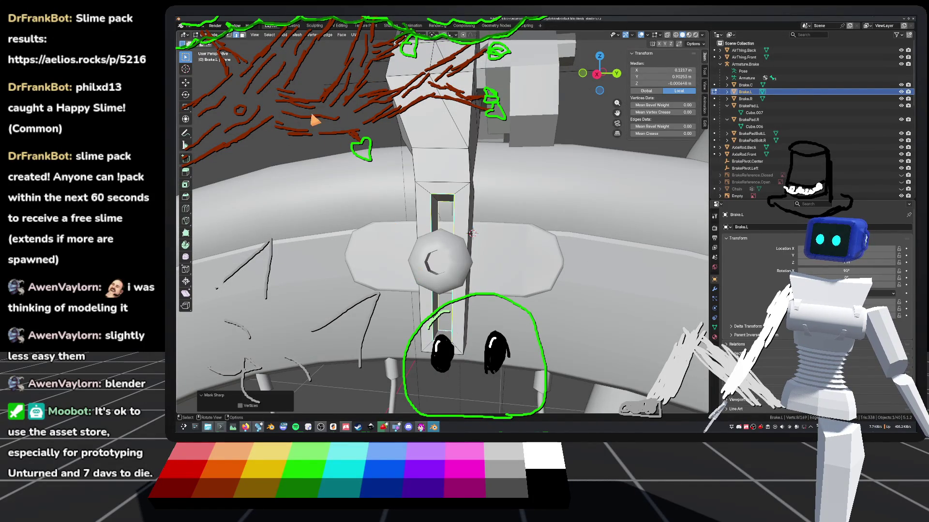
pyautogui.click(315, 121)
pyautogui.scroll(3)
pyautogui.hotkey('ctrl', 's')
pyautogui.scroll(3)
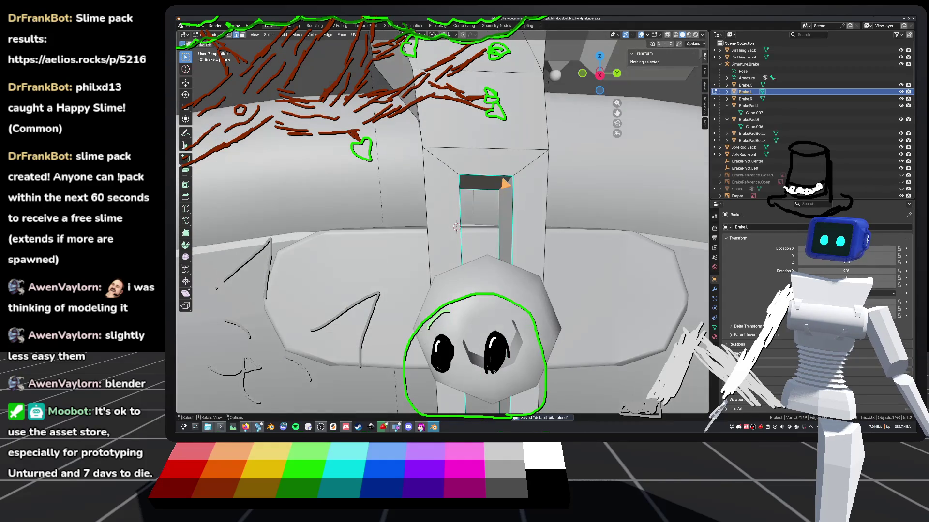
# Step: Bevel the selected edges around the Brake.L pivot slot, deselect, and save
pyautogui.click(456, 226)
pyautogui.scroll(-3)
pyautogui.moveTo(465, 241); pyautogui.dragTo(475, 234)
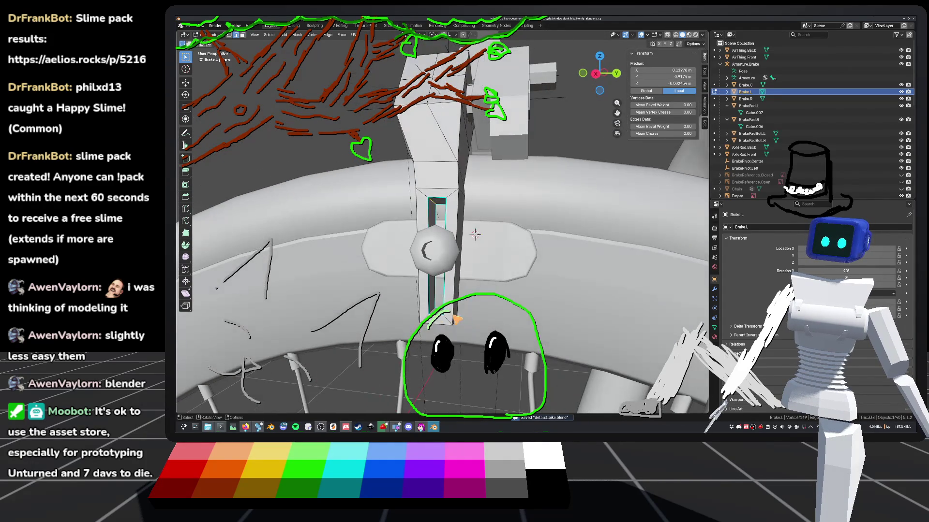
pyautogui.click(435, 316)
pyautogui.scroll(3)
pyautogui.moveTo(435, 315); pyautogui.dragTo(289, 312)
pyautogui.rightClick(429, 314)
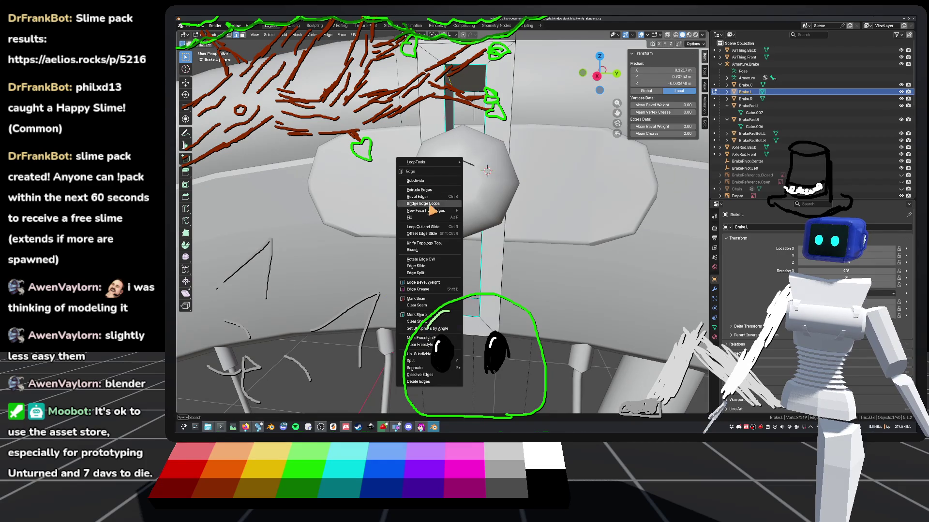
pyautogui.click(417, 198)
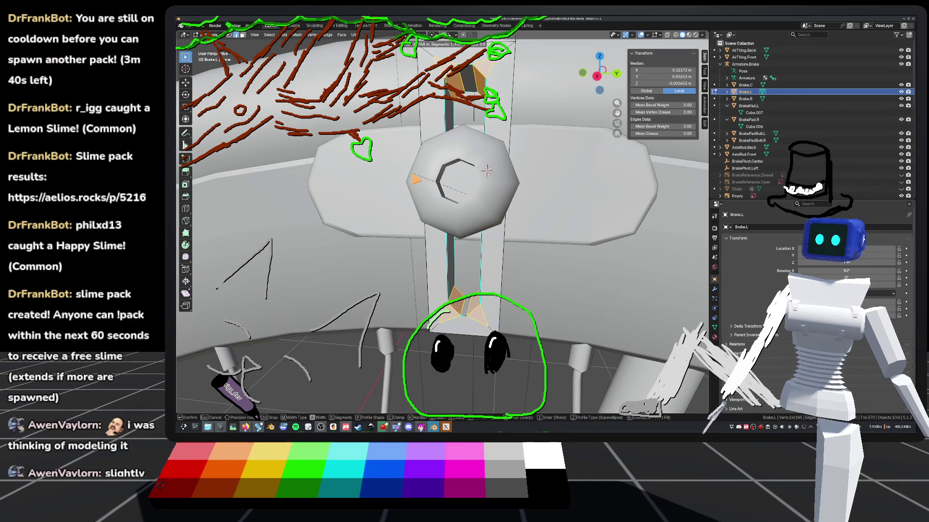
pyautogui.press('Return')
pyautogui.scroll(-3)
pyautogui.hotkey('alt', 'a')
pyautogui.moveTo(436, 242); pyautogui.dragTo(464, 232)
pyautogui.scroll(3)
pyautogui.hotkey('ctrl', 's')
# Step: Select additional slot edges, bring up the edge menu, and save default_bike.blend
pyautogui.moveTo(459, 193); pyautogui.dragTo(455, 184)
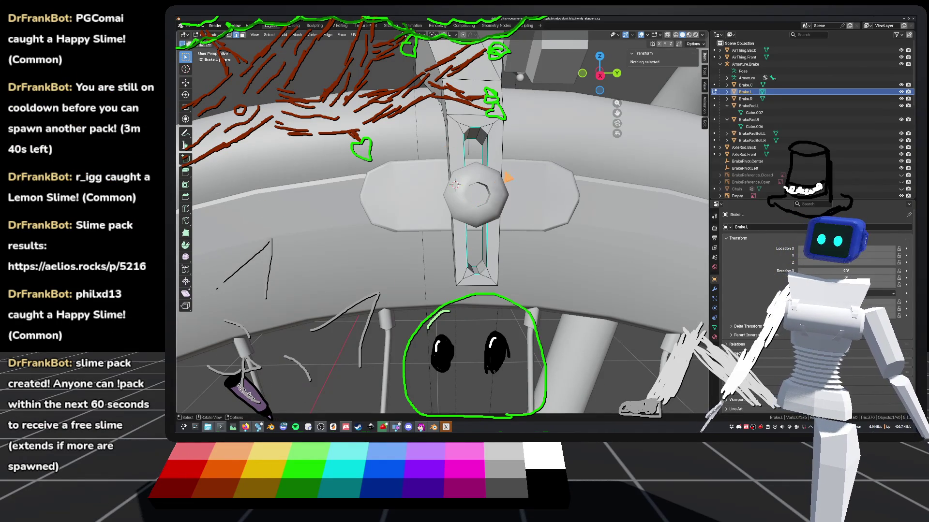
pyautogui.moveTo(519, 130); pyautogui.dragTo(509, 153)
pyautogui.scroll(3)
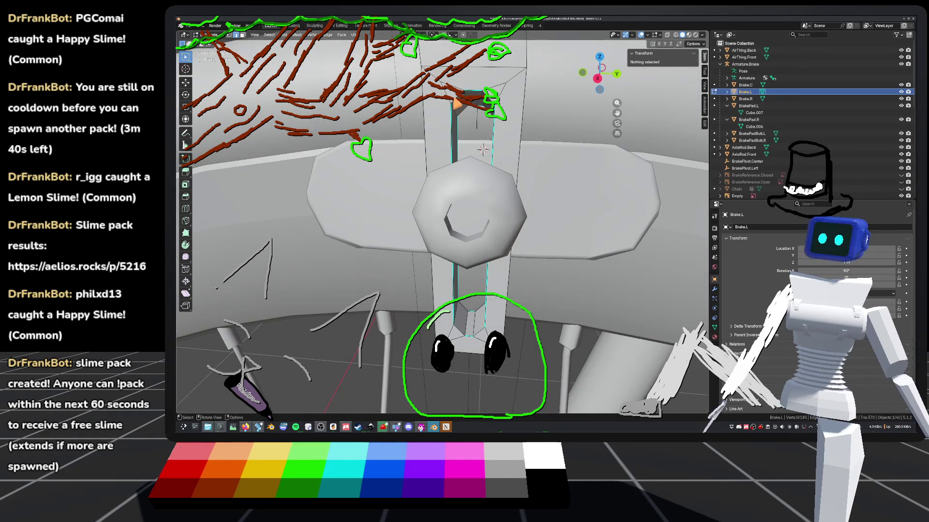
pyautogui.click(482, 149)
pyautogui.press('KP_Decimal')
pyautogui.click(494, 184)
pyautogui.moveTo(493, 184); pyautogui.dragTo(510, 216)
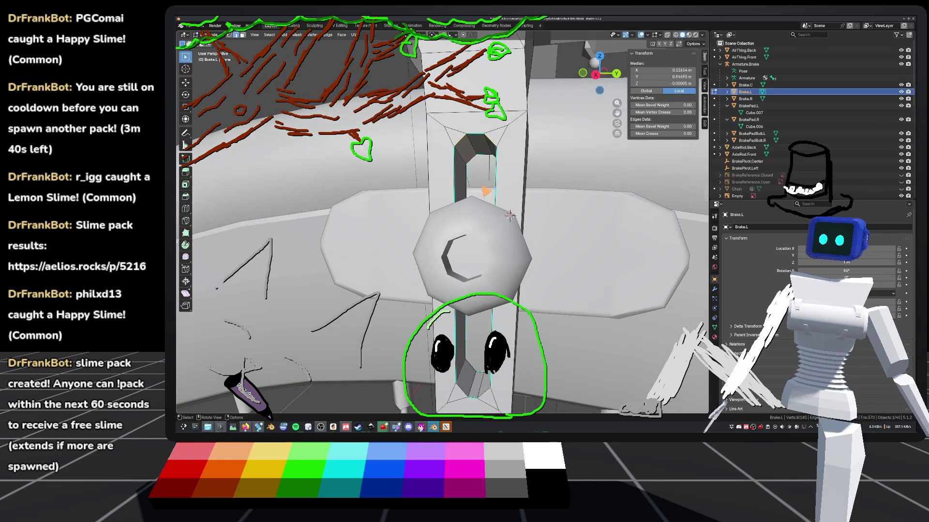
pyautogui.scroll(-3)
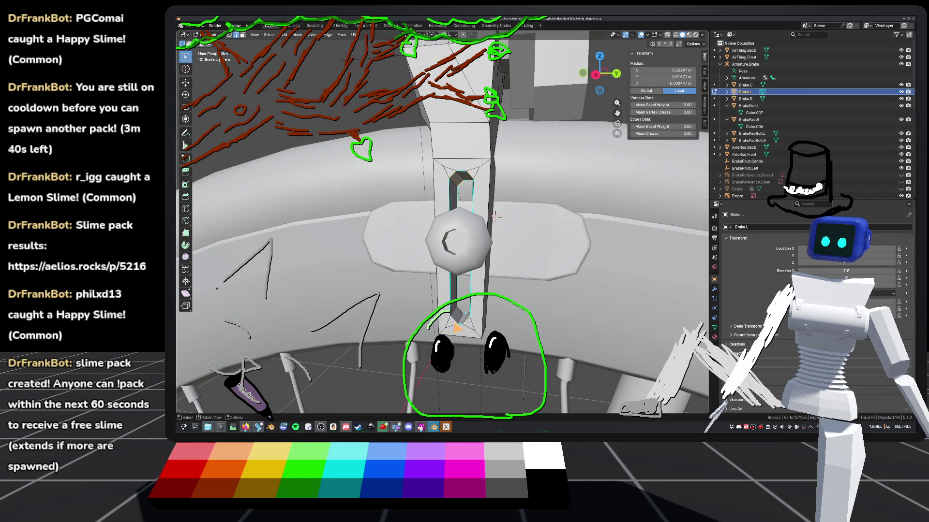
pyautogui.moveTo(495, 217); pyautogui.dragTo(454, 222)
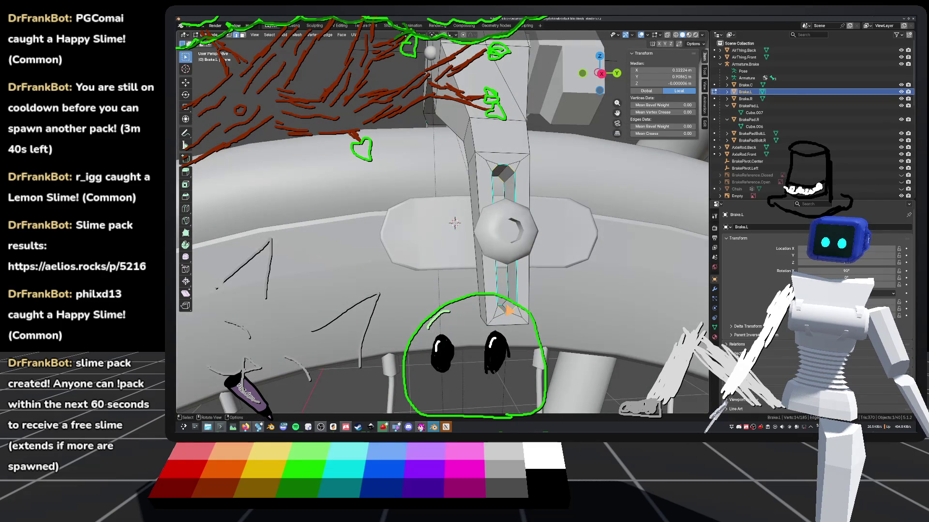
pyautogui.moveTo(508, 310); pyautogui.dragTo(462, 353)
pyautogui.rightClick(462, 353)
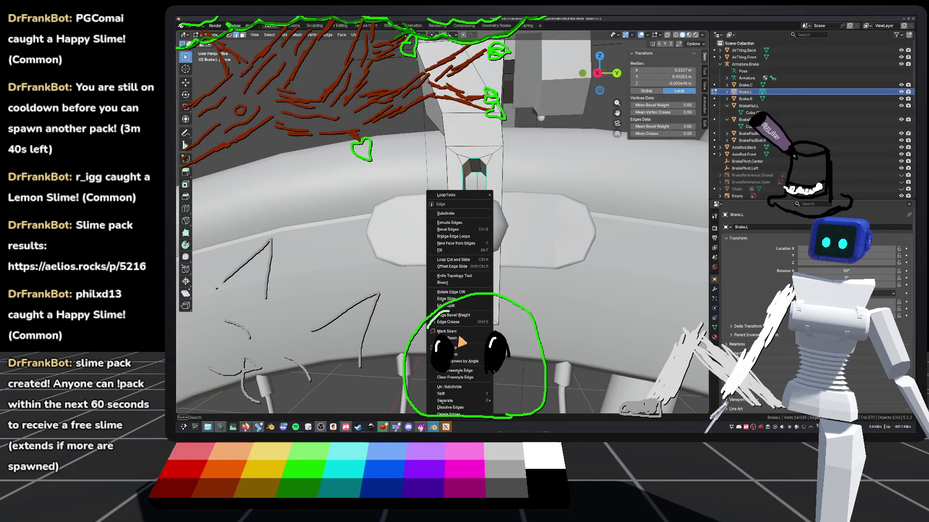
pyautogui.scroll(3)
pyautogui.moveTo(457, 271); pyautogui.dragTo(404, 198)
pyautogui.hotkey('ctrl', 's')
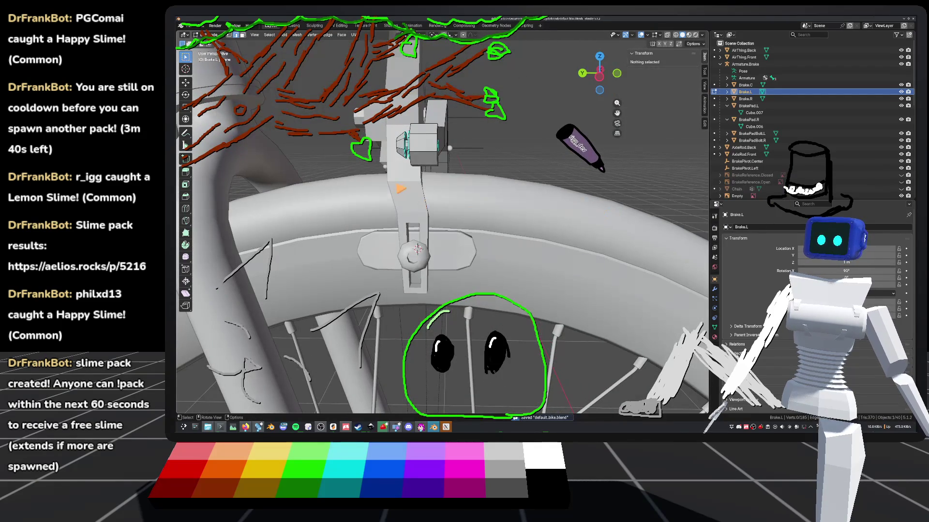
# Step: Leave the left brake arm and start editing the mesh of Brake.R
pyautogui.click(405, 199)
pyautogui.press('Tab')
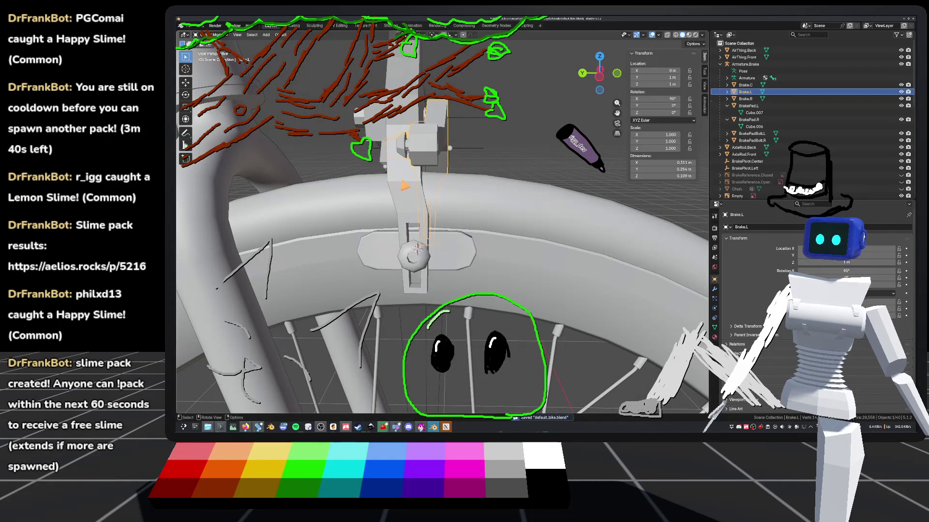
pyautogui.click(745, 98)
pyautogui.press('Tab')
# Step: Select the edges around Brake.R's bolt slot
pyautogui.scroll(3)
pyautogui.scroll(-3)
pyautogui.moveTo(550, 240); pyautogui.dragTo(507, 251)
pyautogui.click(456, 235)
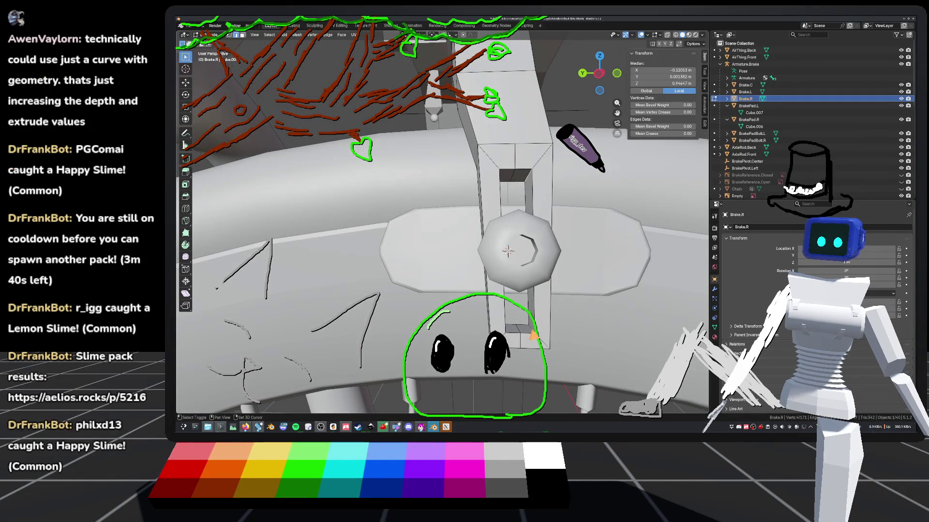
pyautogui.moveTo(517, 333); pyautogui.dragTo(516, 334)
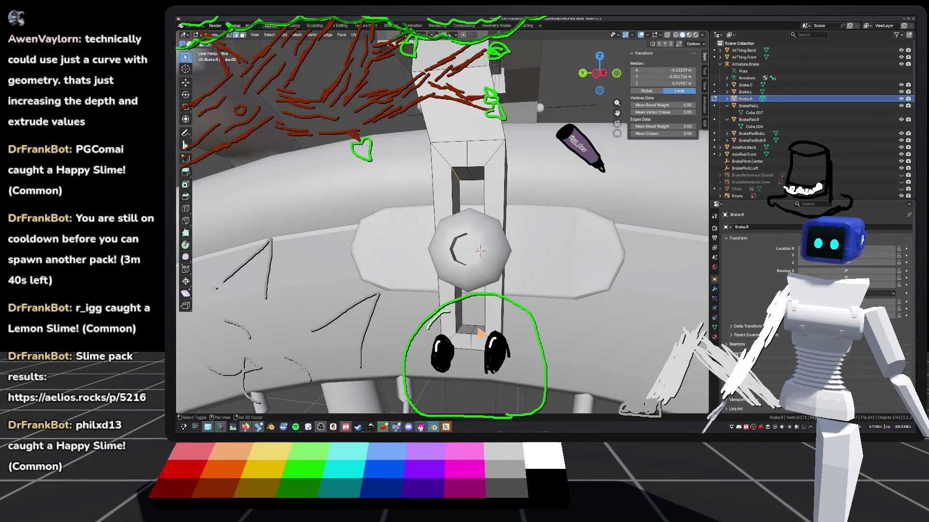
pyautogui.click(464, 336)
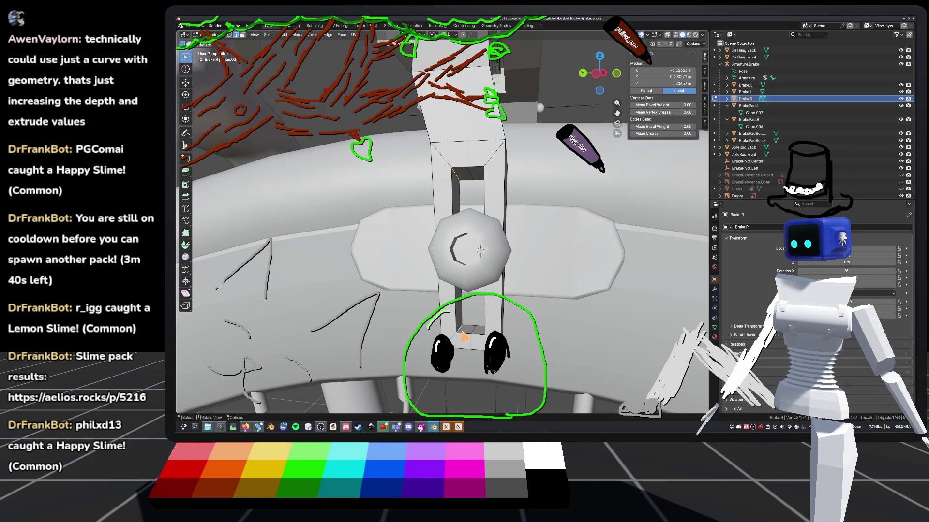
pyautogui.moveTo(534, 335); pyautogui.dragTo(493, 297)
pyautogui.scroll(3)
pyautogui.scroll(-3)
pyautogui.scroll(3)
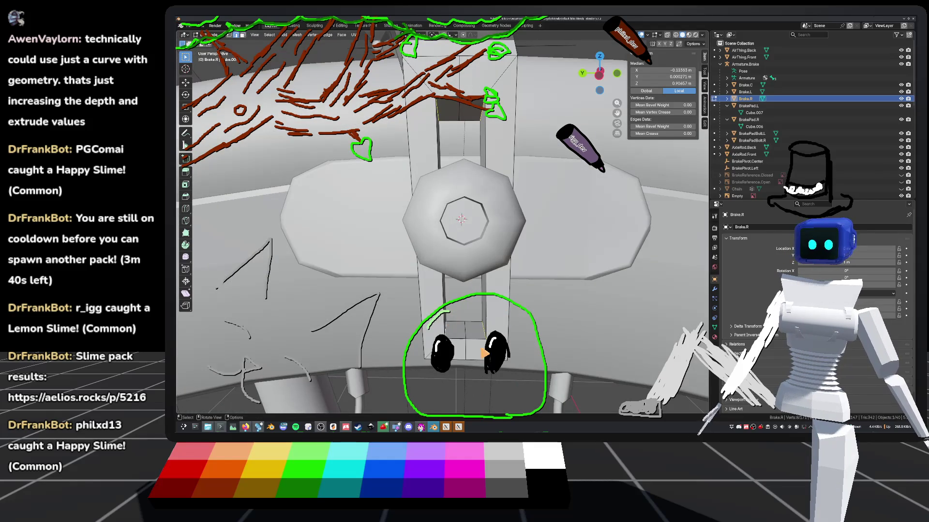
# Step: Bevel the slot edges, undo the bevel, then add a vertical slot edge to the selection
pyautogui.rightClick(485, 349)
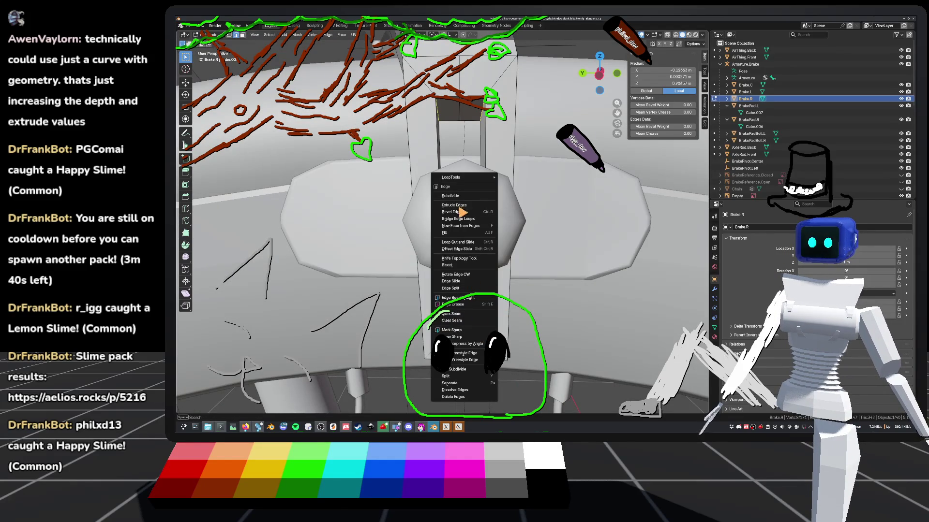
pyautogui.click(462, 212)
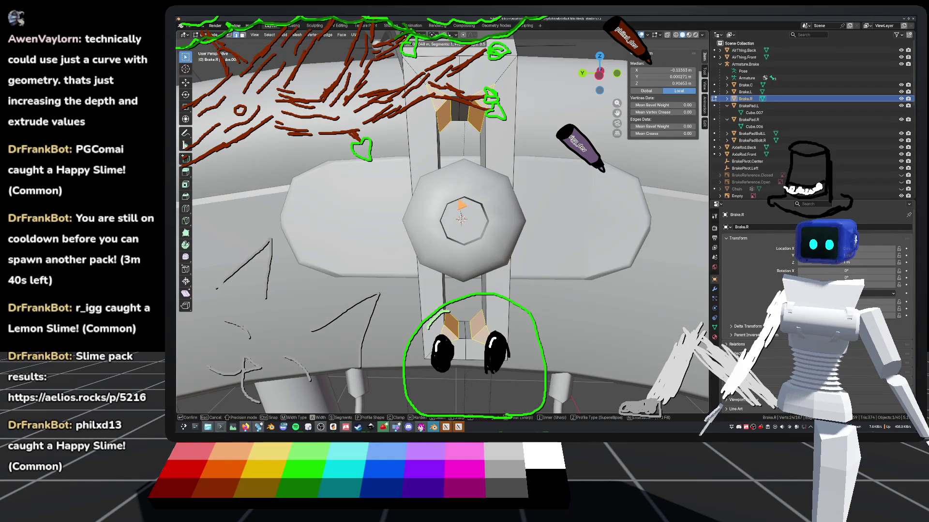
pyautogui.click(461, 206)
pyautogui.moveTo(461, 206); pyautogui.dragTo(491, 223)
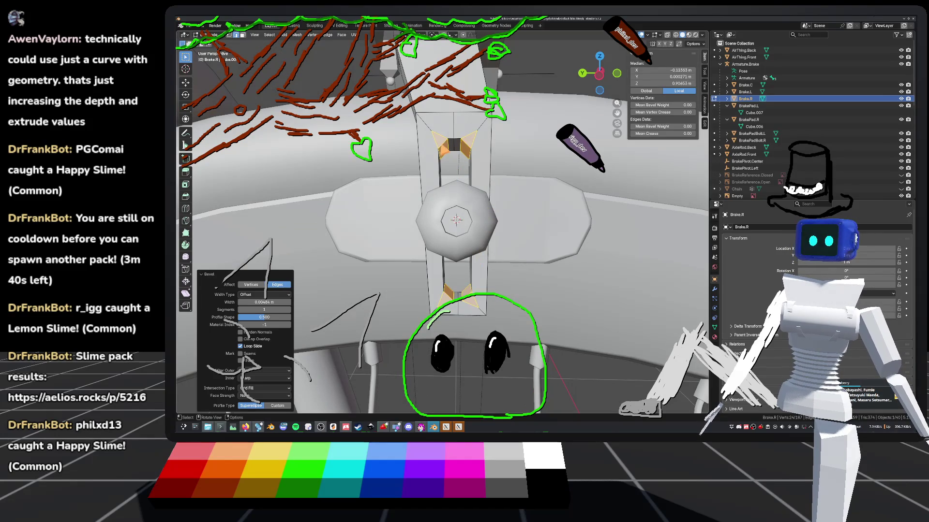
pyautogui.hotkey('ctrl', 'z')
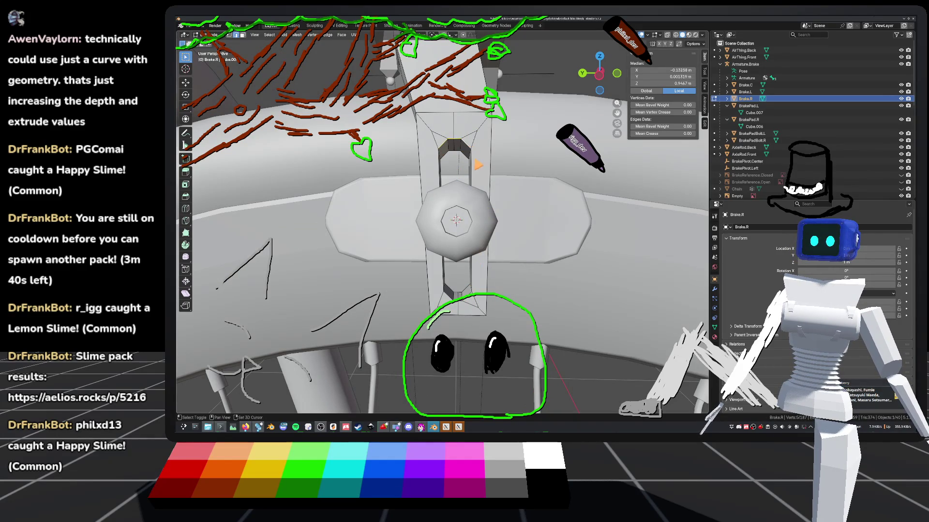
pyautogui.scroll(3)
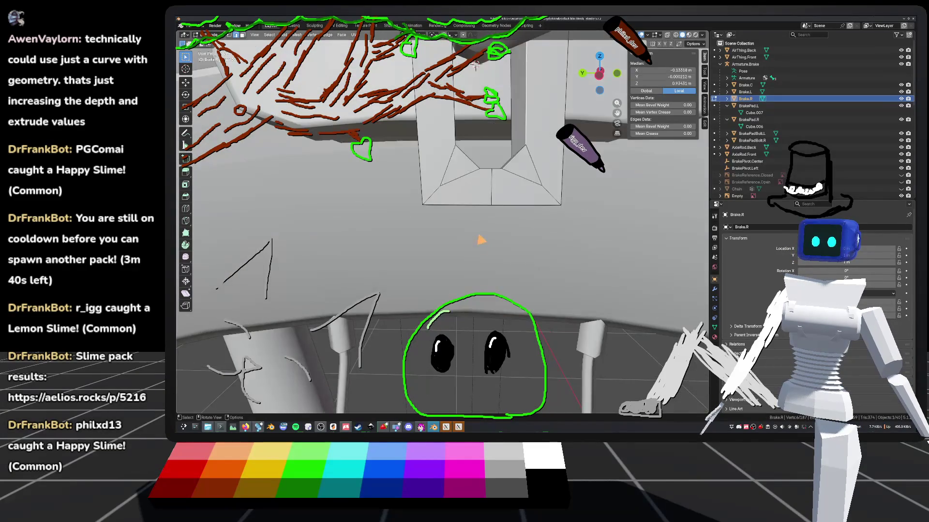
pyautogui.click(477, 316)
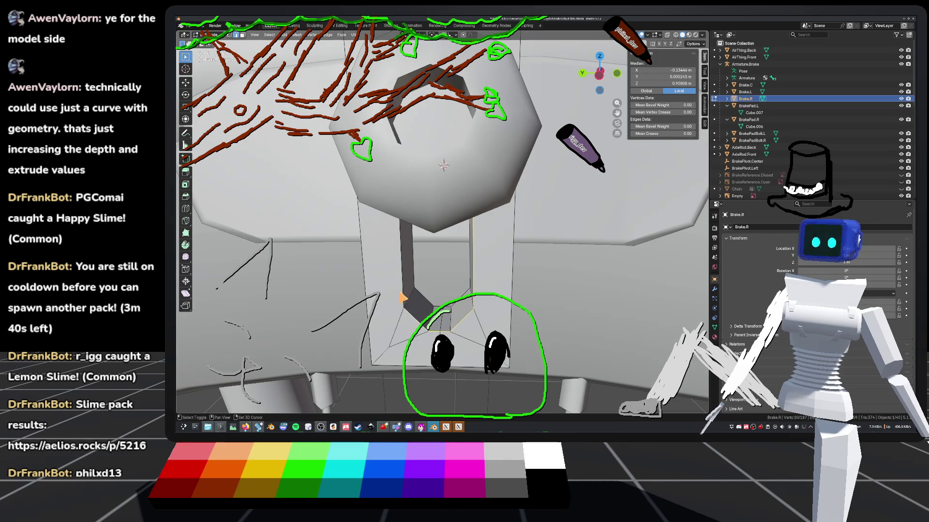
# Step: Mark the selected edges around Brake.R's bolt slot as sharp
pyautogui.moveTo(403, 299); pyautogui.dragTo(444, 224)
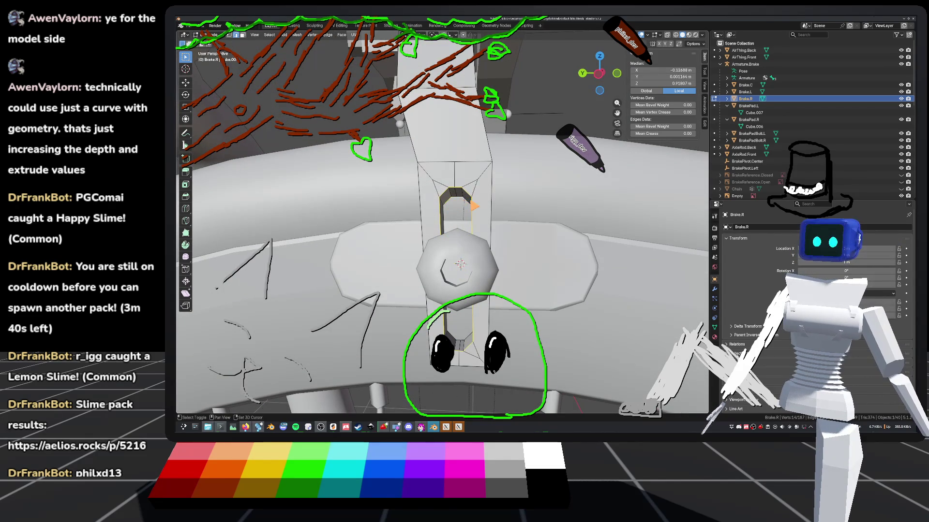
pyautogui.moveTo(486, 214); pyautogui.dragTo(498, 221)
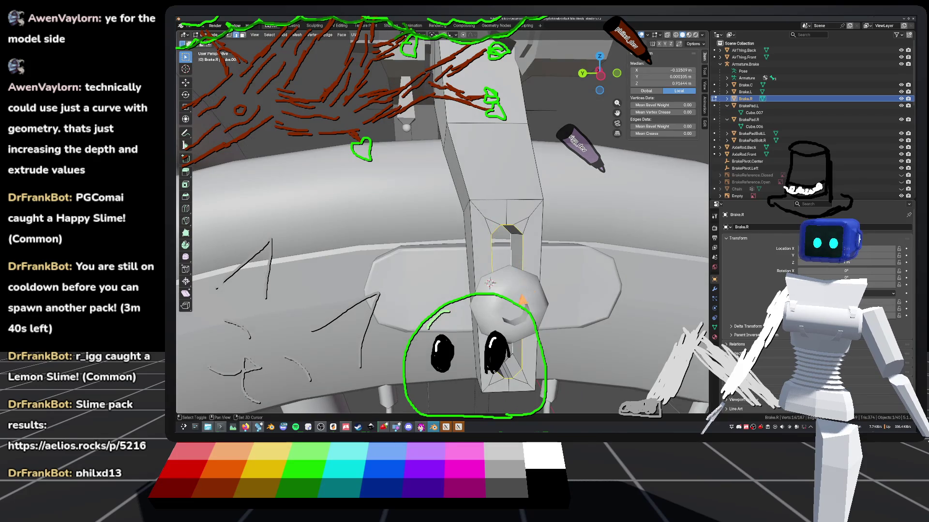
pyautogui.moveTo(508, 309); pyautogui.dragTo(490, 189)
pyautogui.scroll(3)
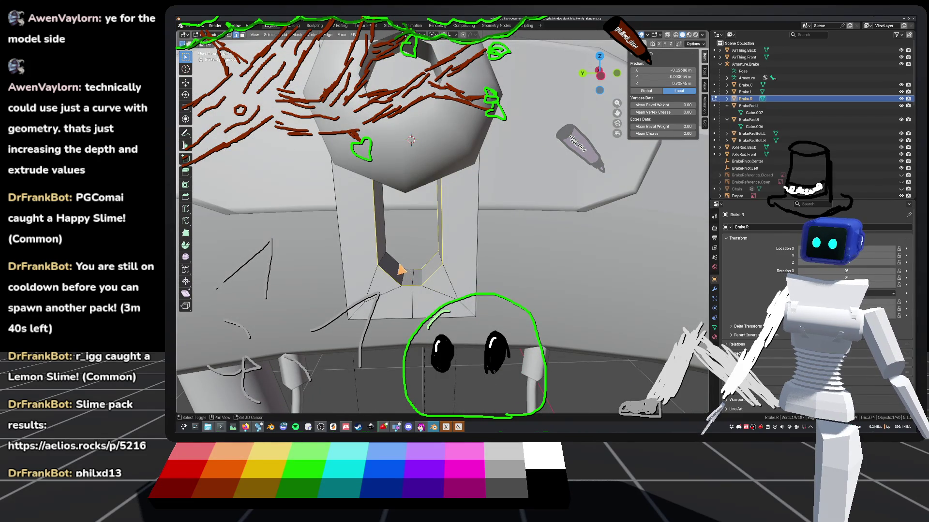
pyautogui.moveTo(387, 241); pyautogui.dragTo(451, 205)
pyautogui.moveTo(395, 167); pyautogui.dragTo(394, 175)
pyautogui.hotkey('ctrl', 'e')
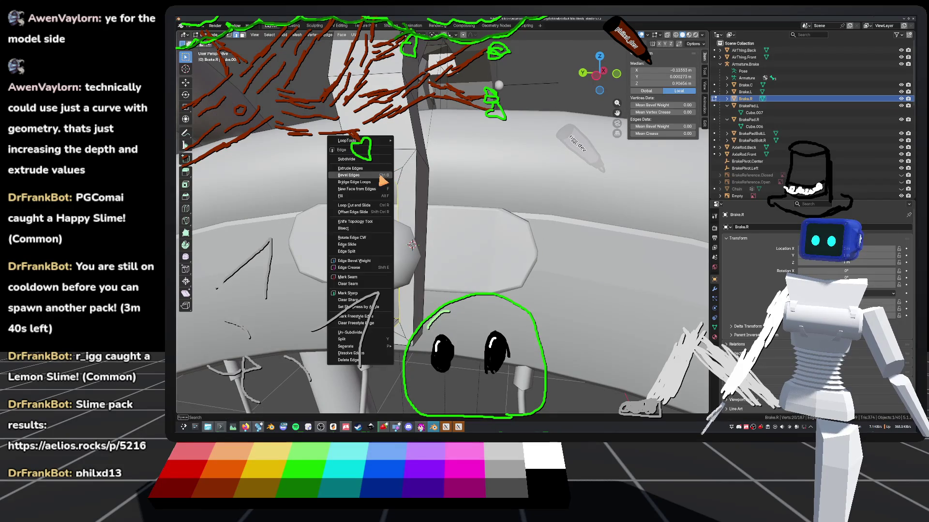
pyautogui.click(357, 297)
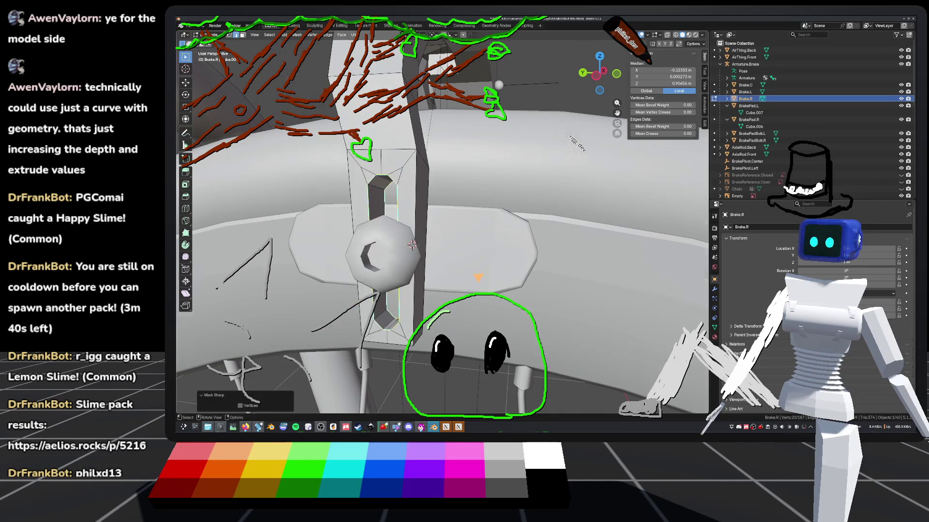
# Step: Deselect everything and save default_bike.blend
pyautogui.scroll(-3)
pyautogui.click(528, 186)
pyautogui.scroll(3)
pyautogui.hotkey('ctrl', 's')
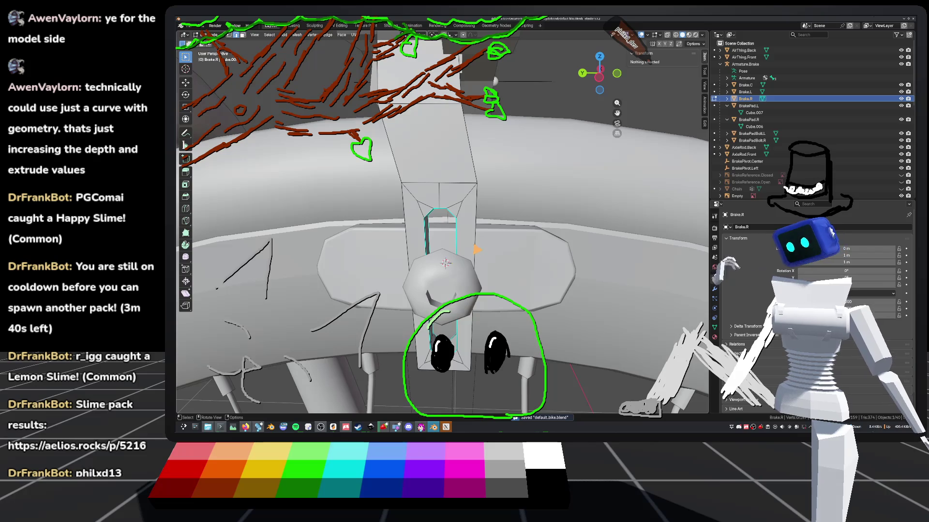
pyautogui.scroll(-3)
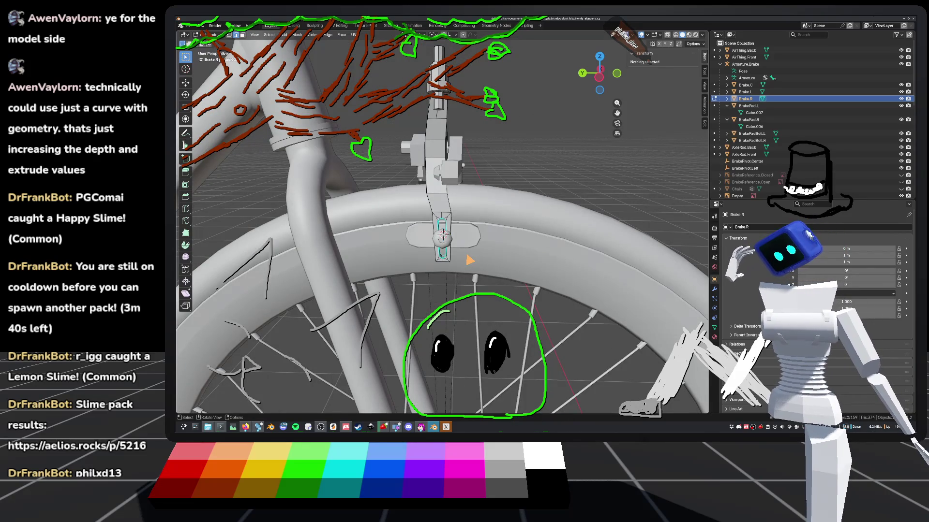
pyautogui.scroll(3)
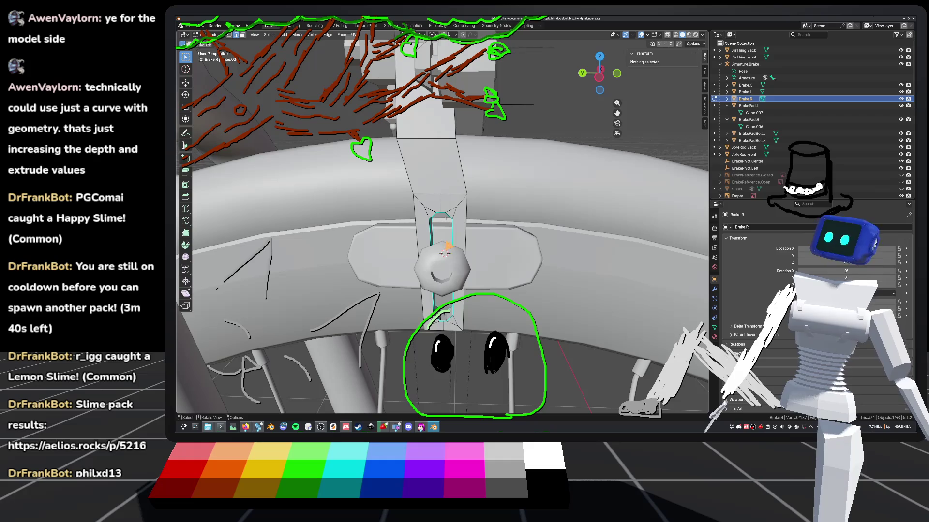
pyautogui.moveTo(478, 252); pyautogui.dragTo(475, 243)
pyautogui.scroll(3)
pyautogui.moveTo(478, 186); pyautogui.dragTo(481, 232)
pyautogui.scroll(3)
pyautogui.scroll(-3)
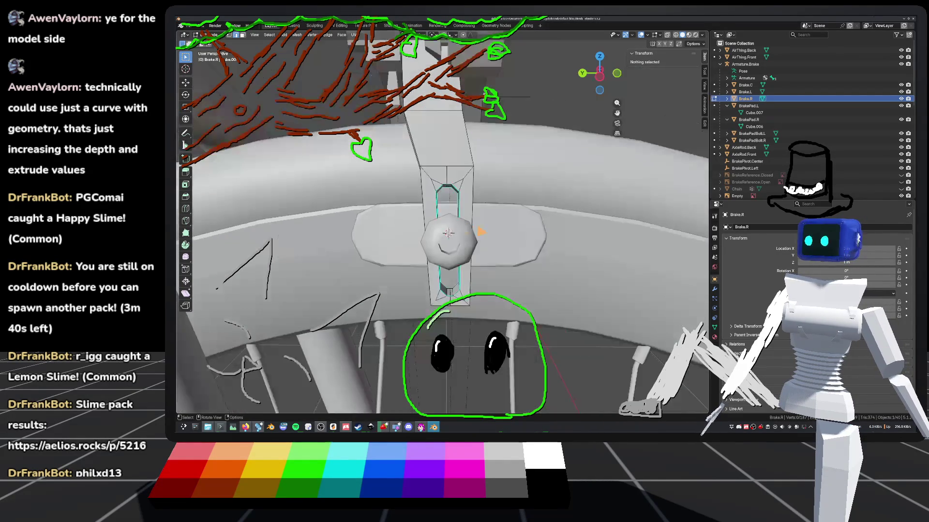
pyautogui.scroll(3)
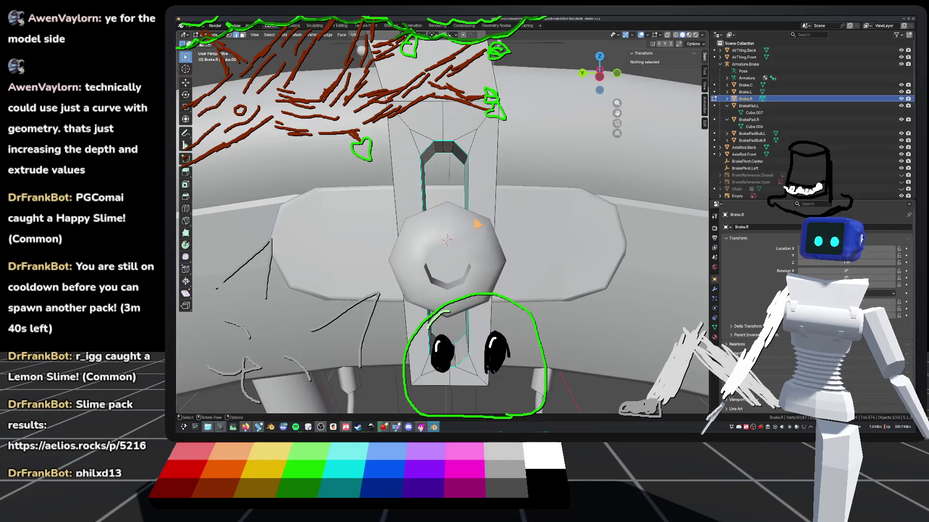
pyautogui.scroll(-3)
pyautogui.moveTo(478, 224); pyautogui.dragTo(406, 231)
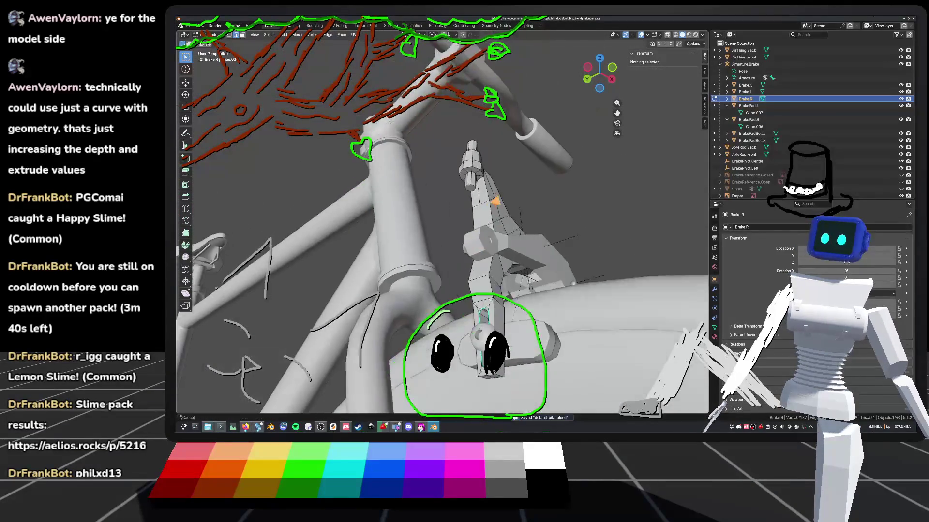
pyautogui.scroll(3)
pyautogui.moveTo(460, 212); pyautogui.dragTo(583, 245)
pyautogui.click(436, 245)
# Step: Mark the current selection and the next bolt-column edge ring as sharp, then deselect
pyautogui.moveTo(430, 149); pyautogui.dragTo(515, 156)
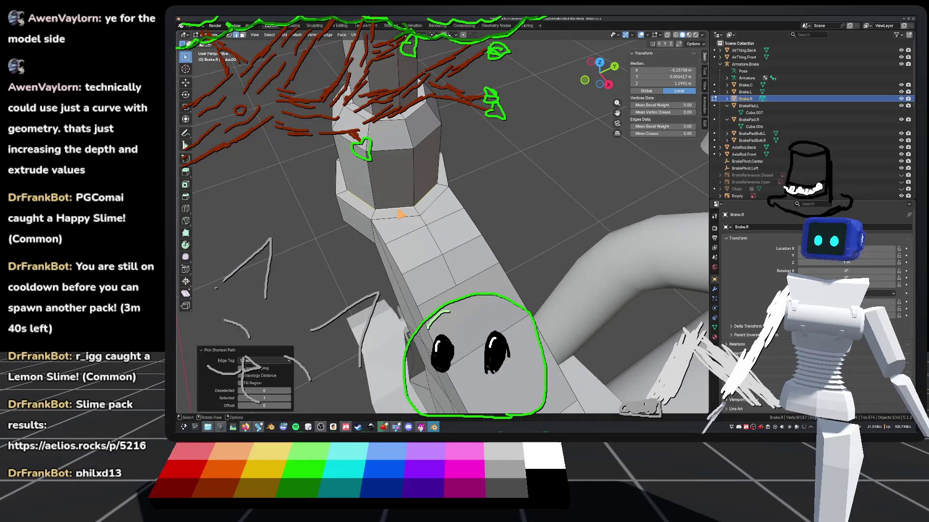
pyautogui.click(400, 214)
pyautogui.moveTo(425, 218); pyautogui.dragTo(463, 167)
pyautogui.click(438, 208)
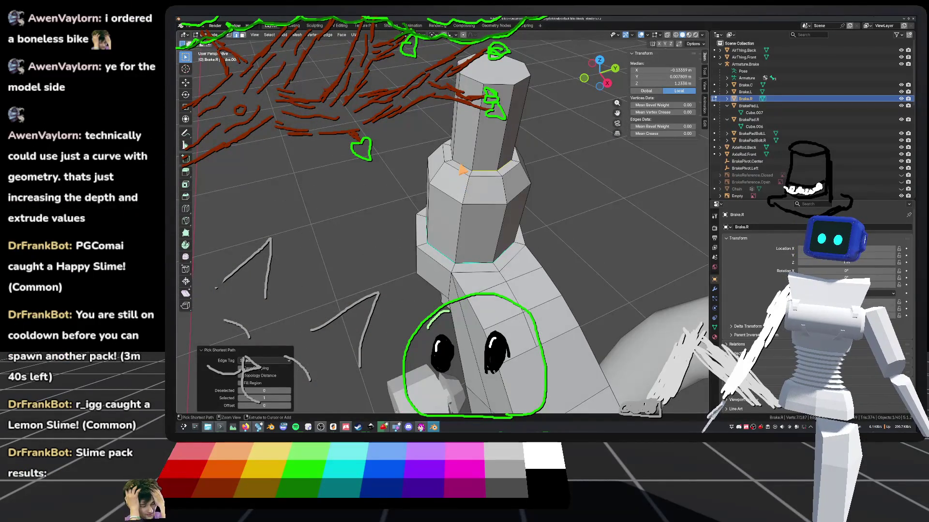
pyautogui.hotkey('ctrl', 'e')
pyautogui.click(536, 165)
pyautogui.hotkey('ctrl', 'e')
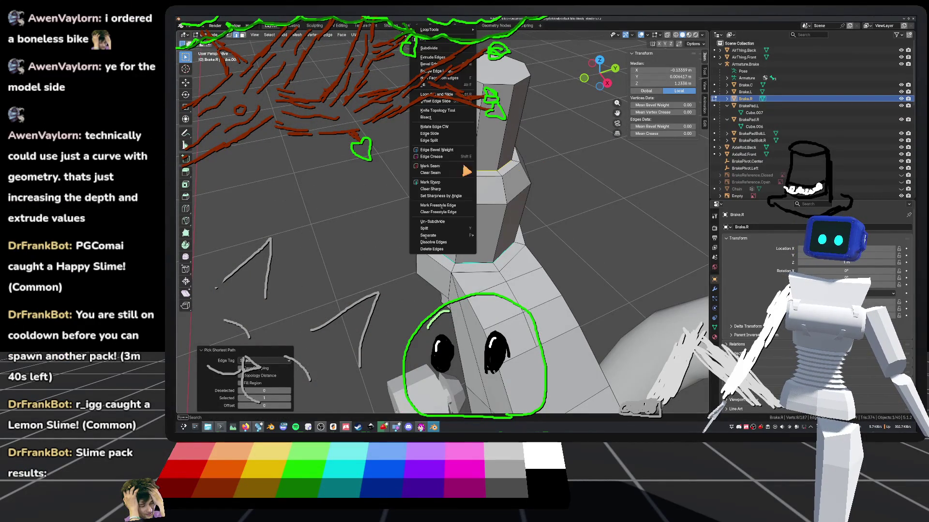
pyautogui.click(427, 185)
pyautogui.scroll(-3)
pyautogui.hotkey('alt', 'a')
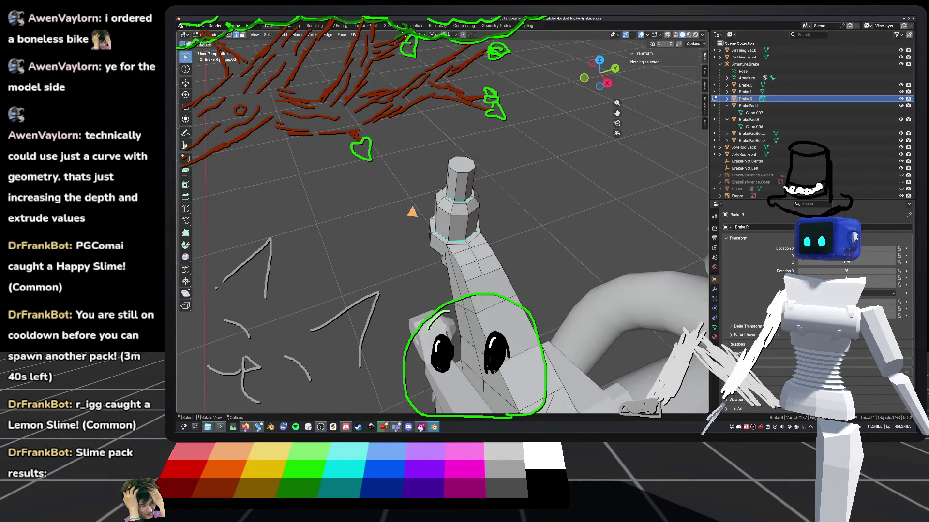
# Step: Select another edge ring path around the column and mark it sharp
pyautogui.moveTo(464, 194); pyautogui.dragTo(482, 203)
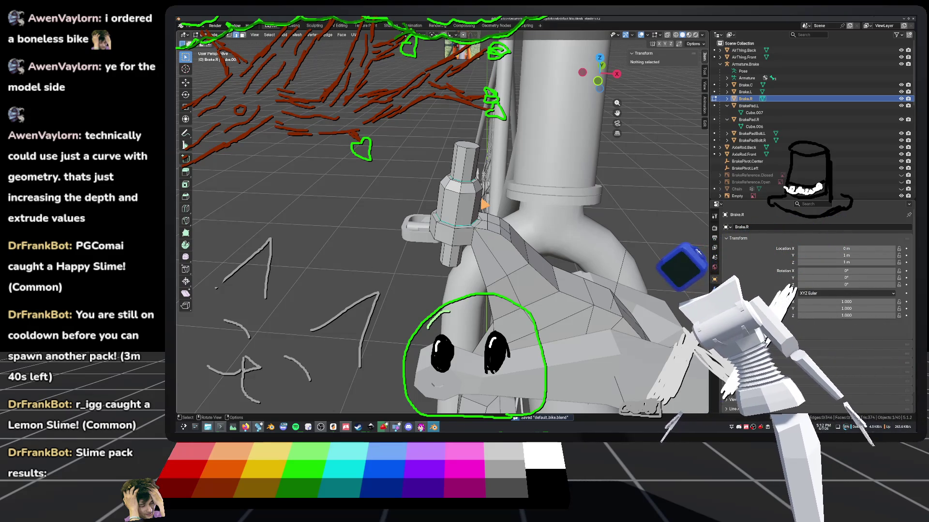
pyautogui.moveTo(552, 289); pyautogui.dragTo(566, 256)
pyautogui.click(433, 270)
pyautogui.moveTo(433, 269); pyautogui.dragTo(520, 198)
pyautogui.rightClick(512, 232)
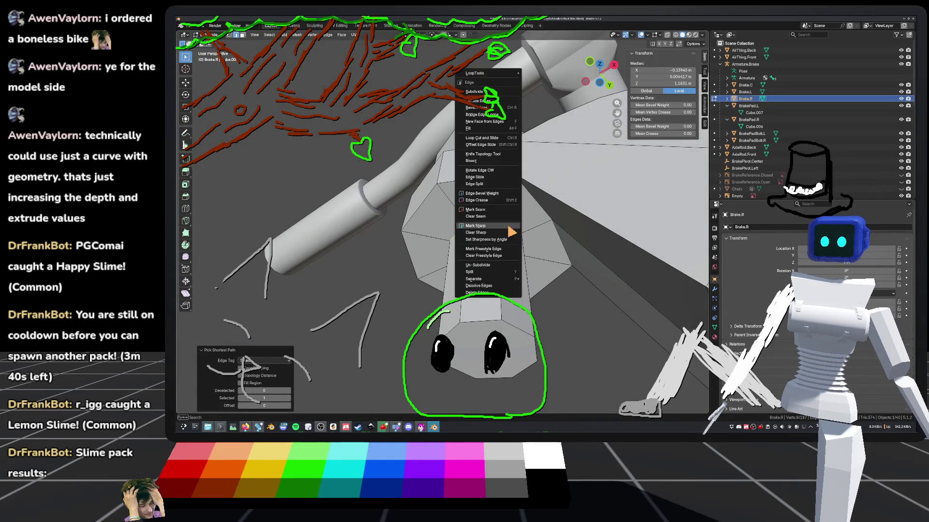
pyautogui.click(510, 233)
# Step: Mark the next edge ring around the bolt column as sharp
pyautogui.moveTo(509, 235); pyautogui.dragTo(587, 272)
pyautogui.click(505, 268)
pyautogui.moveTo(452, 302); pyautogui.dragTo(527, 238)
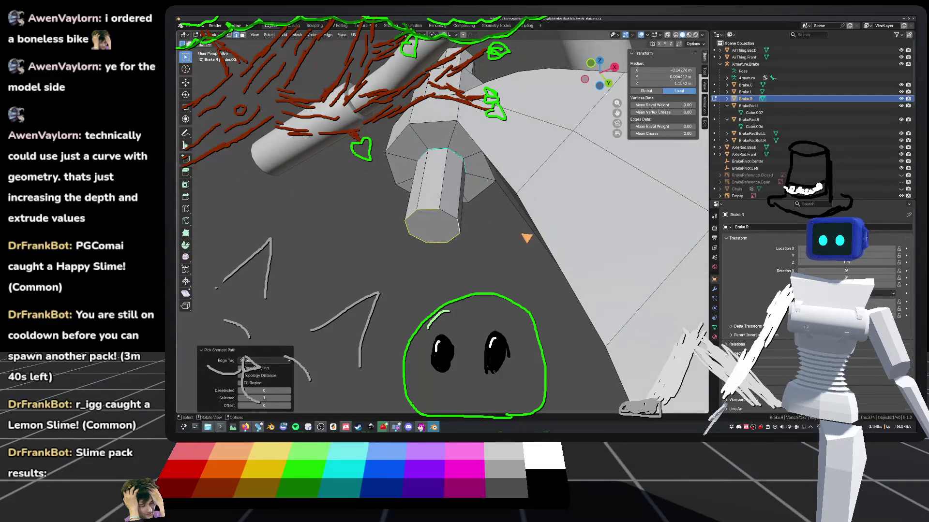
pyautogui.hotkey('ctrl', 'e')
pyautogui.click(432, 222)
# Step: Mark the top ring of the bolt column sharp and save default_bike.blend
pyautogui.moveTo(431, 222); pyautogui.dragTo(395, 247)
pyautogui.click(417, 248)
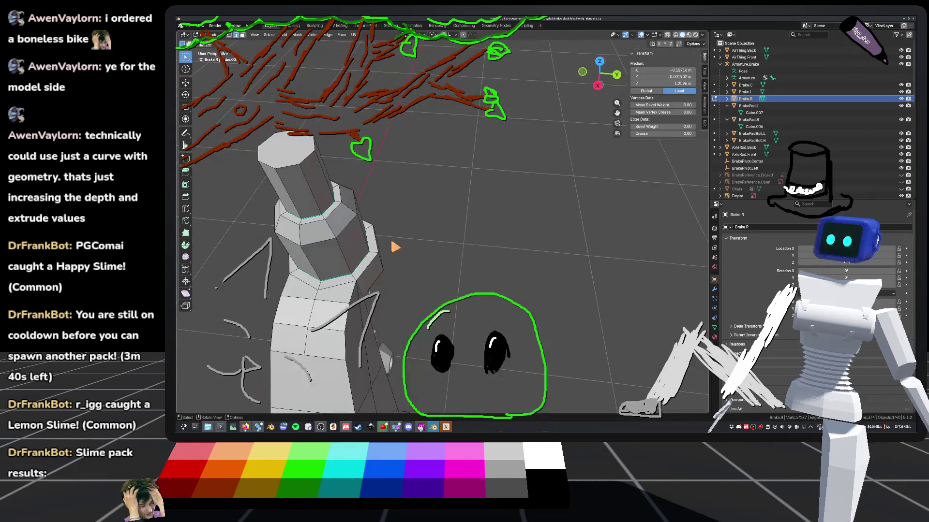
pyautogui.click(304, 169)
pyautogui.moveTo(304, 169); pyautogui.dragTo(422, 224)
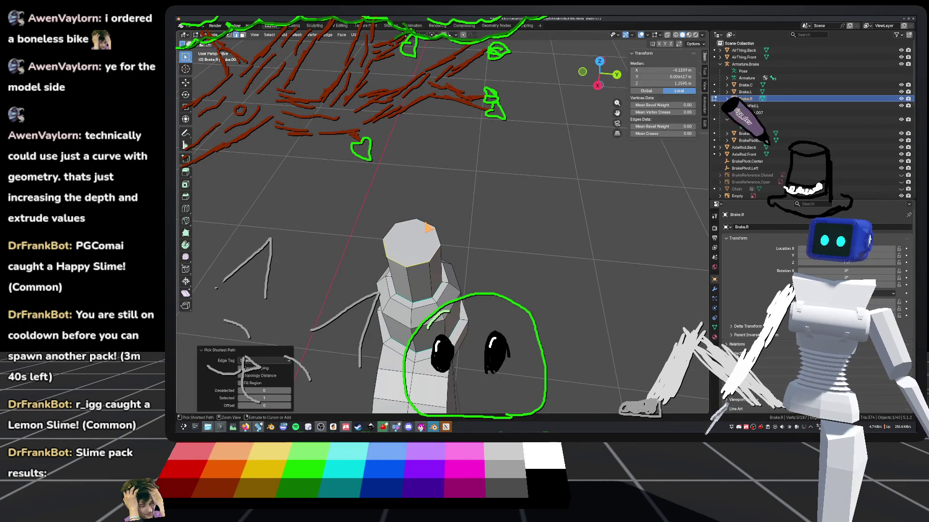
pyautogui.click(388, 236)
pyautogui.hotkey('ctrl', 'e')
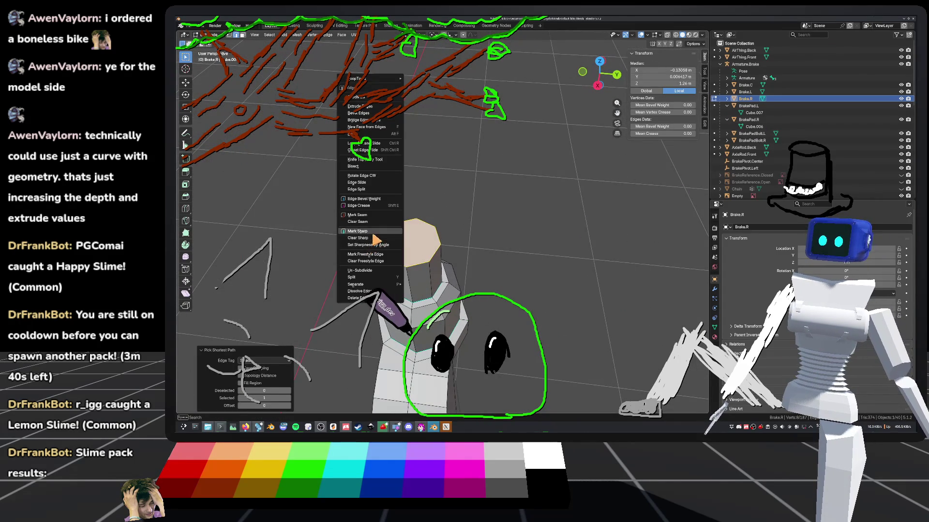
pyautogui.click(373, 232)
pyautogui.moveTo(435, 241); pyautogui.dragTo(471, 198)
pyautogui.hotkey('ctrl', 's')
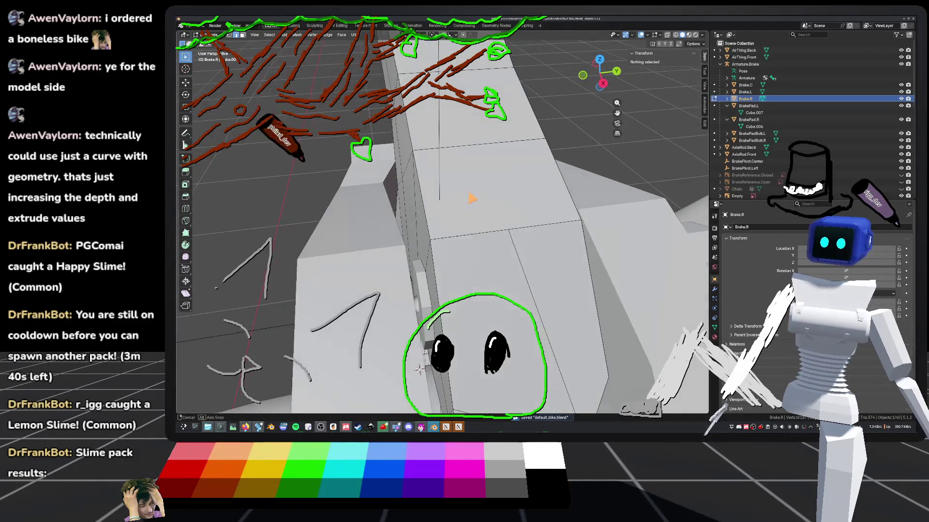
# Step: Switch from Brake.R to editing the mesh of the centre brake arm Brake.C
pyautogui.click(438, 281)
pyautogui.moveTo(446, 284); pyautogui.dragTo(472, 210)
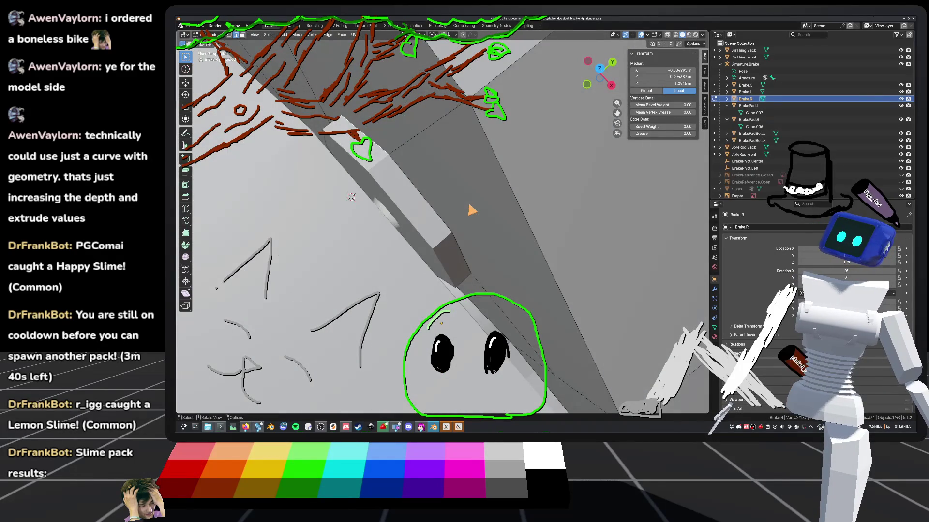
pyautogui.press('Tab')
pyautogui.click(369, 202)
pyautogui.moveTo(369, 202); pyautogui.dragTo(333, 227)
pyautogui.press('Tab')
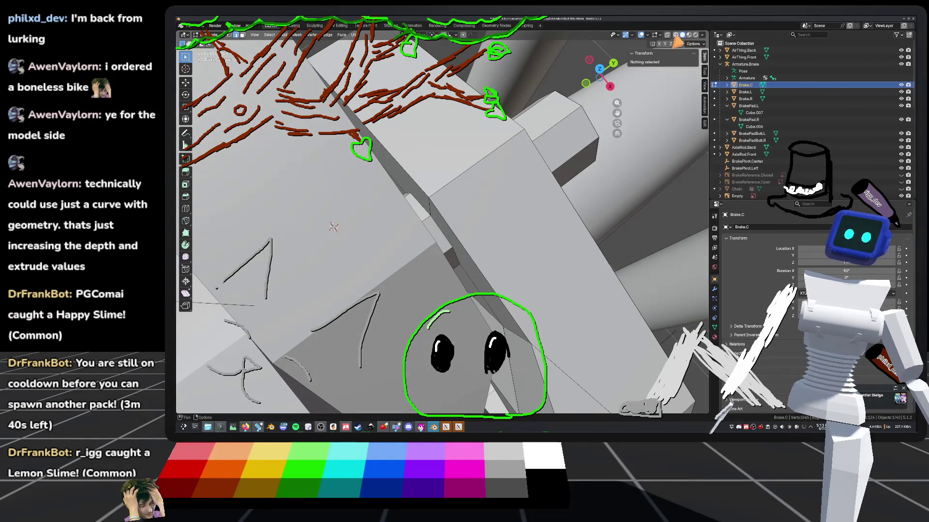
# Step: Turn on X-ray and select the first octagonal edge loop of a bolt cylinder
pyautogui.click(672, 37)
pyautogui.moveTo(513, 194); pyautogui.dragTo(532, 180)
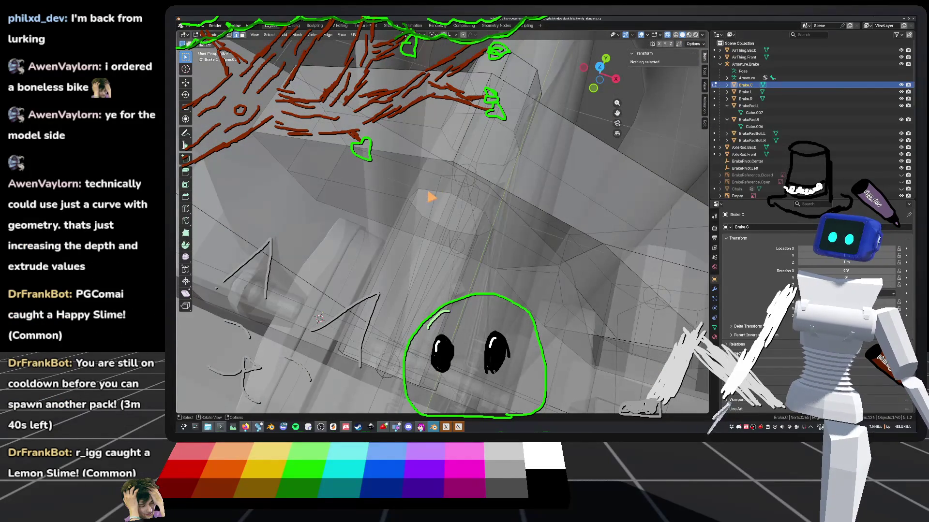
pyautogui.click(424, 213)
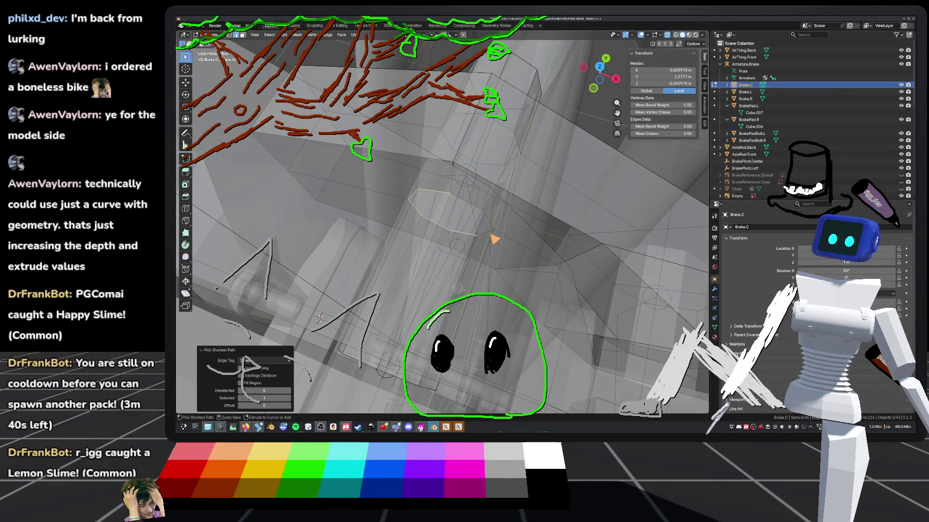
pyautogui.moveTo(506, 226); pyautogui.dragTo(516, 213)
pyautogui.click(415, 285)
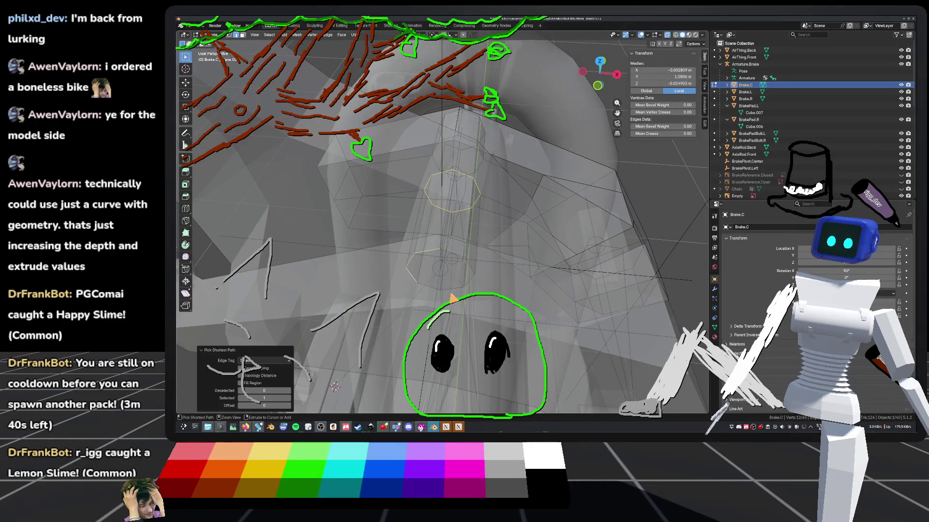
pyautogui.click(460, 261)
# Step: Add the remaining bolt cylinders' octagon edge loops to the selection
pyautogui.moveTo(508, 248); pyautogui.dragTo(447, 230)
pyautogui.click(409, 206)
pyautogui.click(446, 230)
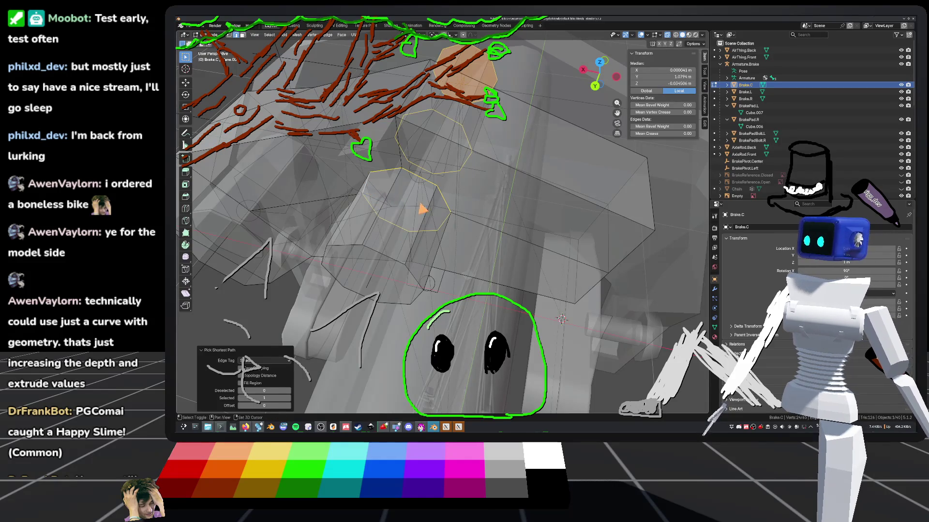
pyautogui.moveTo(422, 209); pyautogui.dragTo(485, 222)
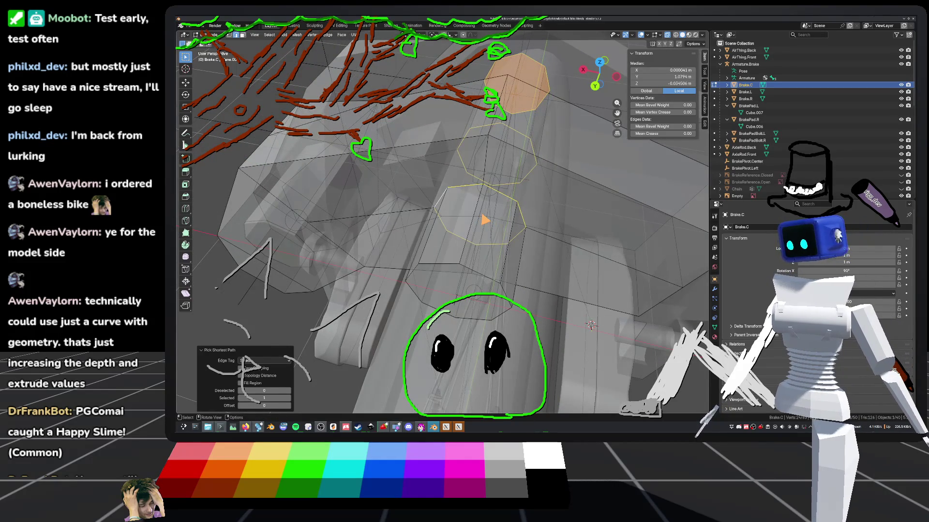
pyautogui.scroll(-3)
pyautogui.scroll(3)
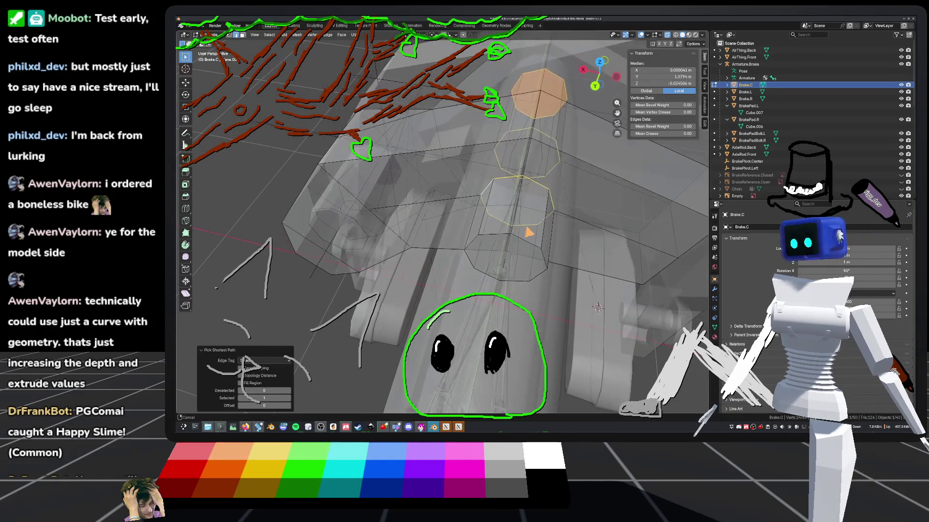
pyautogui.click(516, 238)
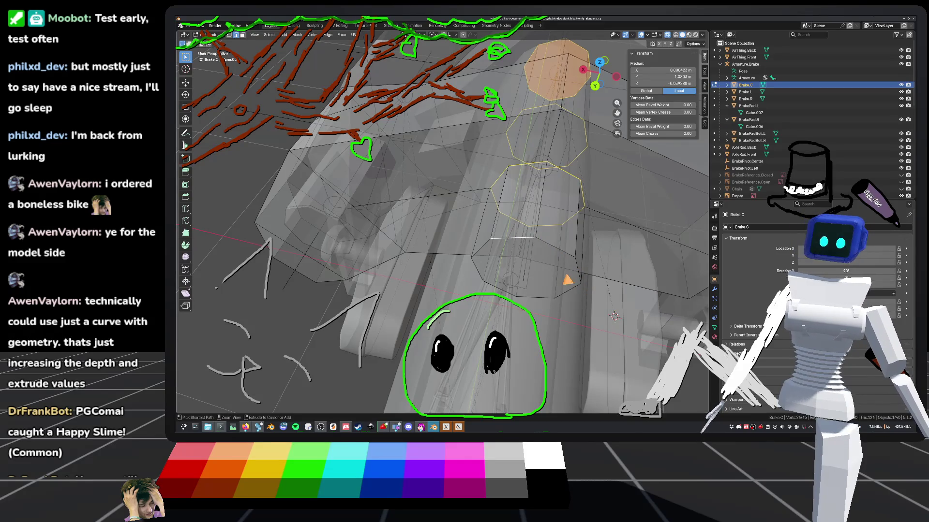
pyautogui.click(580, 273)
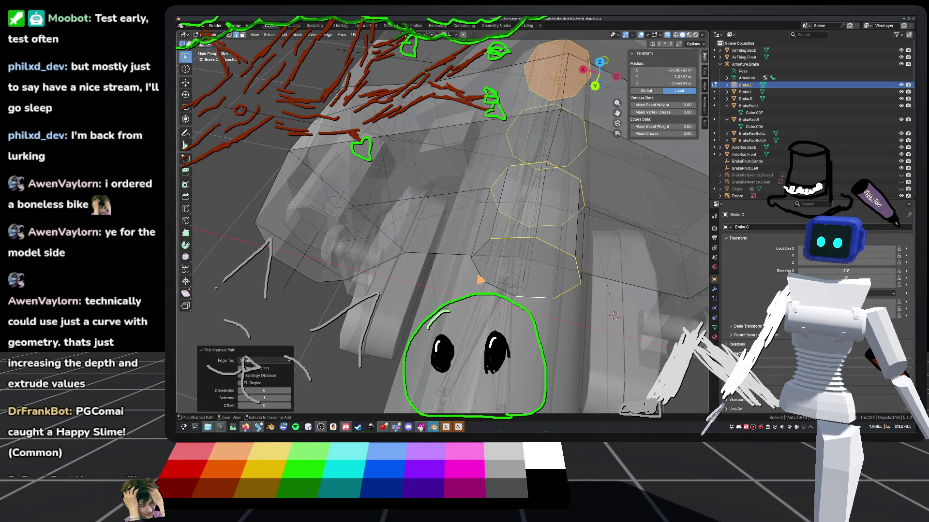
pyautogui.moveTo(486, 253); pyautogui.dragTo(561, 279)
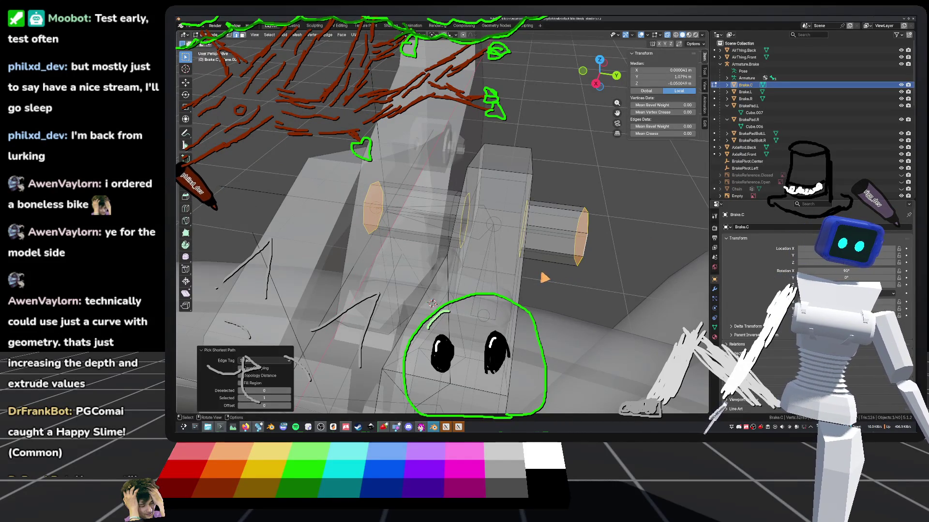
pyautogui.scroll(3)
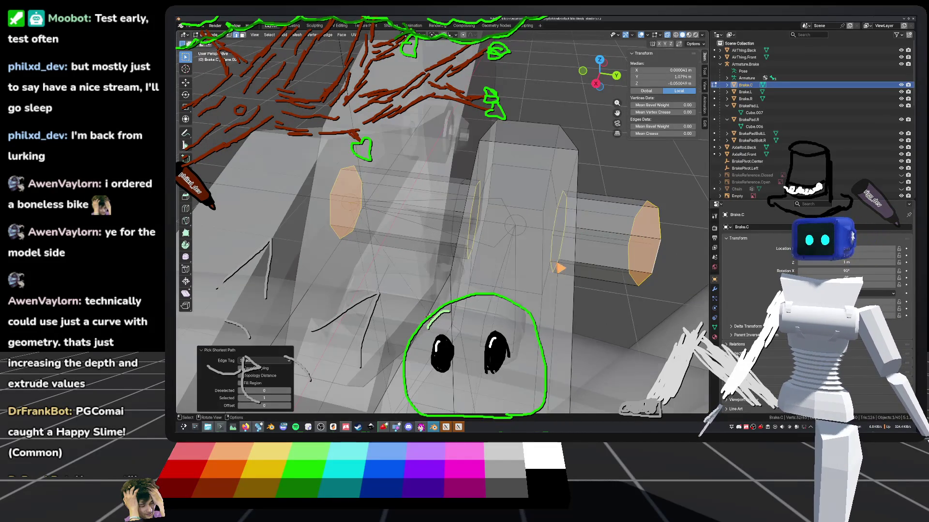
# Step: Mark the selected cylinder rings on Brake.C as sharp
pyautogui.scroll(-3)
pyautogui.hotkey('ctrl', 'e')
pyautogui.click(536, 239)
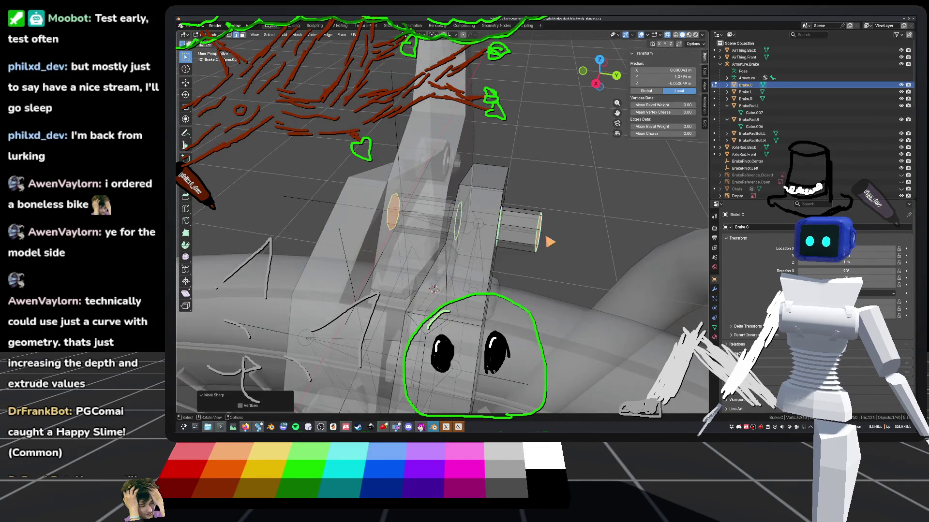
pyautogui.moveTo(535, 239); pyautogui.dragTo(509, 242)
pyautogui.moveTo(493, 298); pyautogui.dragTo(484, 348)
# Step: In Back Orthographic view, move the selected Brake.C vertices slightly
pyautogui.press('Tab')
pyautogui.press('Tab')
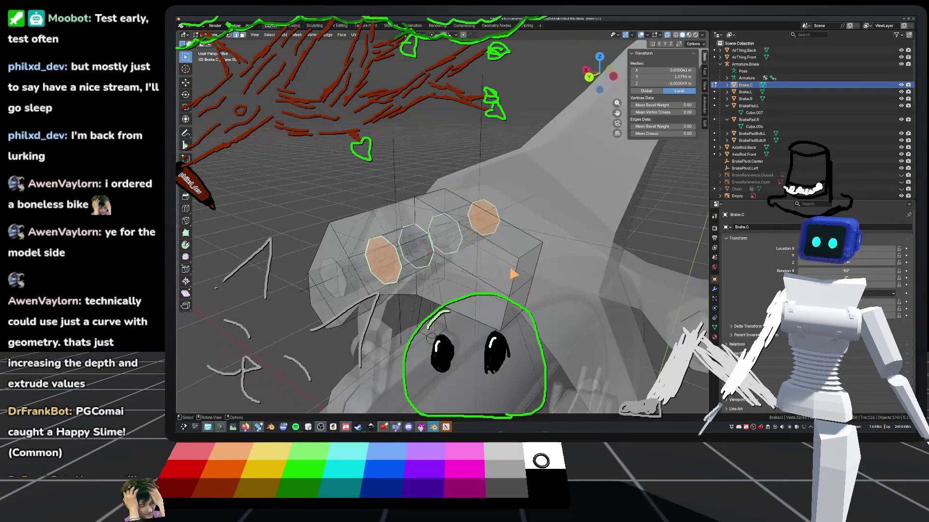
pyautogui.press('1')
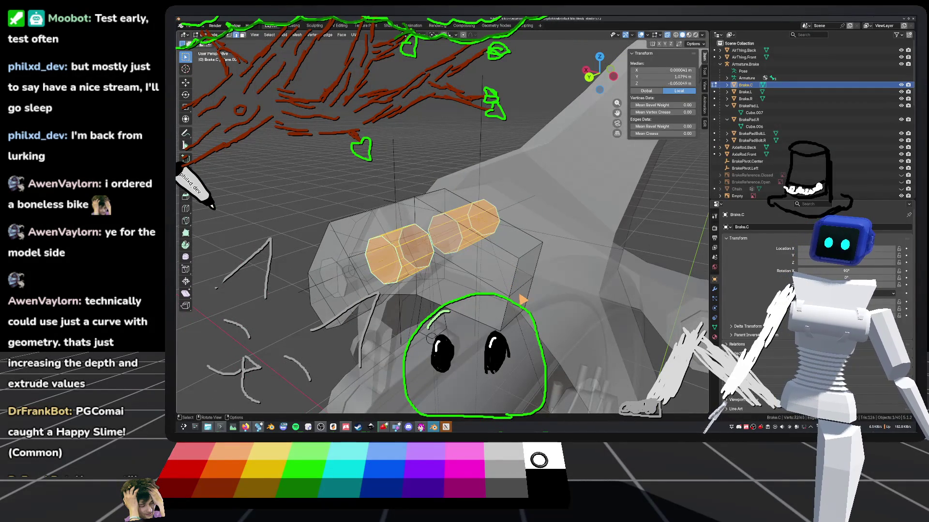
pyautogui.moveTo(525, 301); pyautogui.dragTo(559, 282)
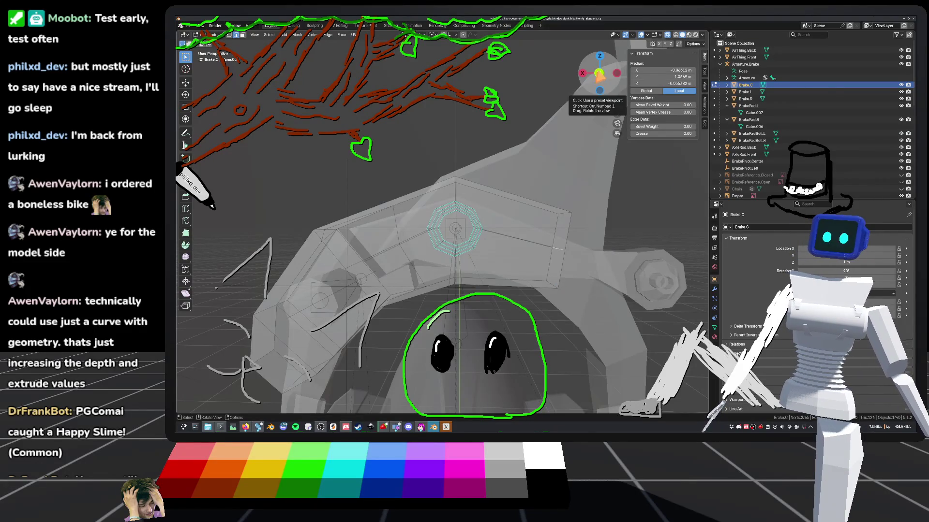
pyautogui.click(599, 73)
pyautogui.press('g')
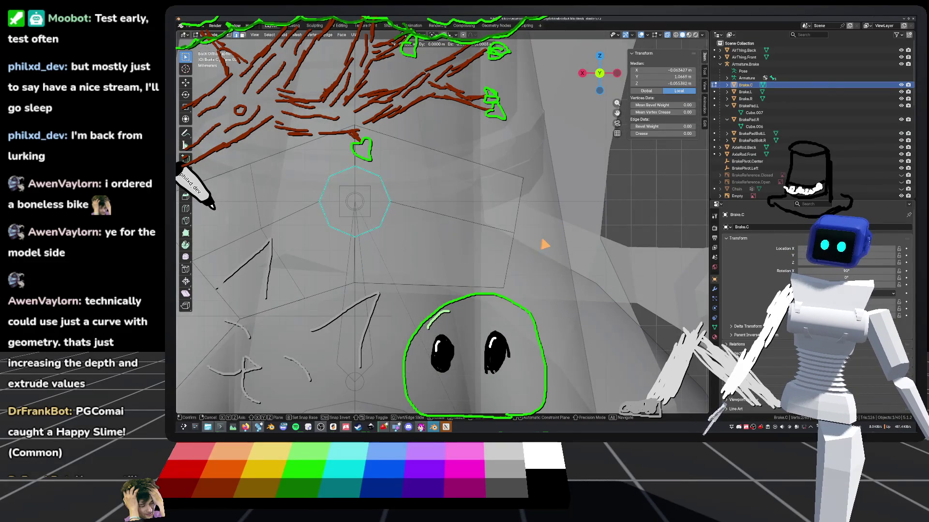
pyautogui.click(563, 254)
# Step: Return Brake.C to object mode and deselect it
pyautogui.moveTo(557, 265); pyautogui.dragTo(560, 269)
pyautogui.press('Tab')
pyautogui.click(336, 172)
pyautogui.moveTo(493, 261); pyautogui.dragTo(569, 261)
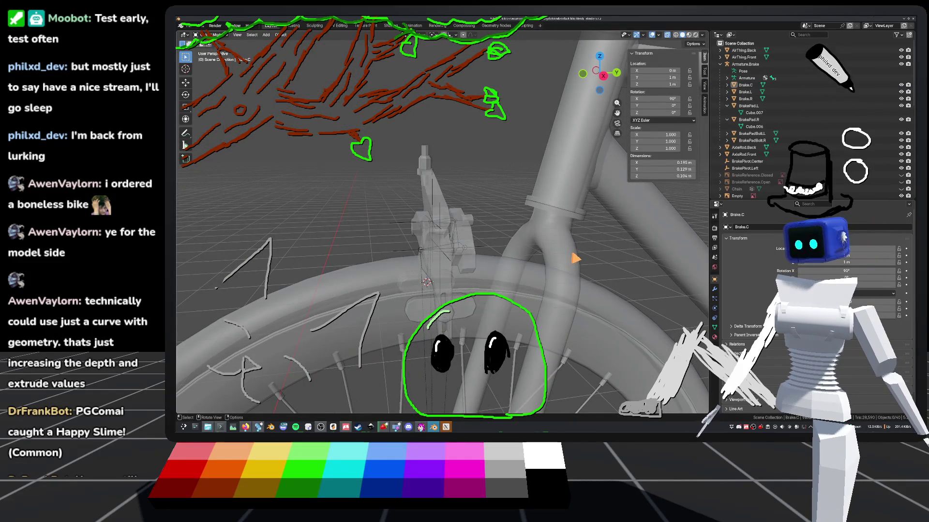
# Step: Save default_bike.blend and start editing the left brake arm Brake.L
pyautogui.moveTo(545, 264); pyautogui.dragTo(469, 273)
pyautogui.hotkey('ctrl', 's')
pyautogui.press('Tab')
pyautogui.click(774, 91)
# Step: Bevel an edge near Brake.L's lower end, clear the selection and save
pyautogui.click(463, 274)
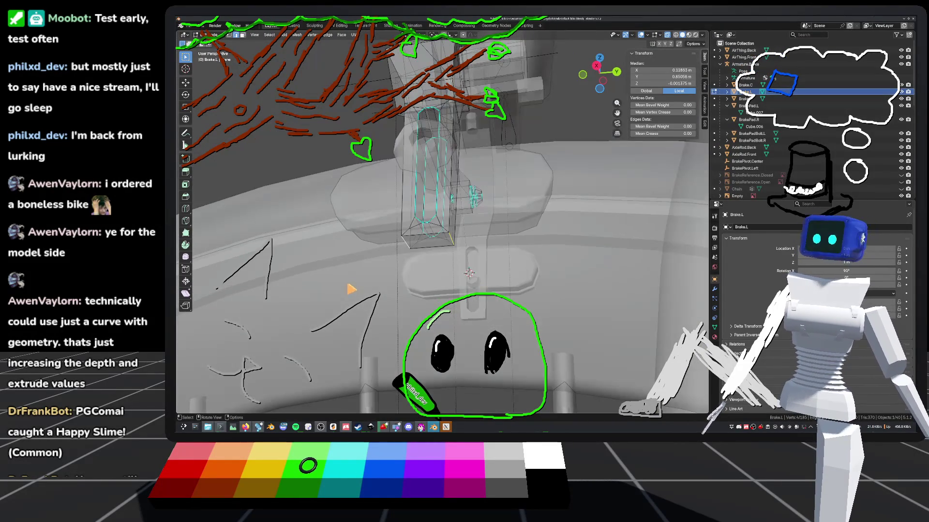
pyautogui.rightClick(409, 246)
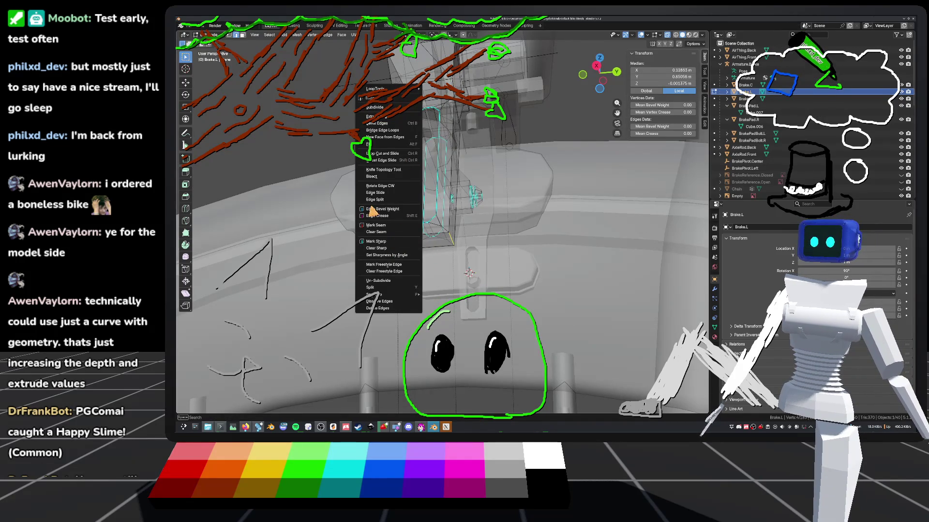
pyautogui.click(385, 123)
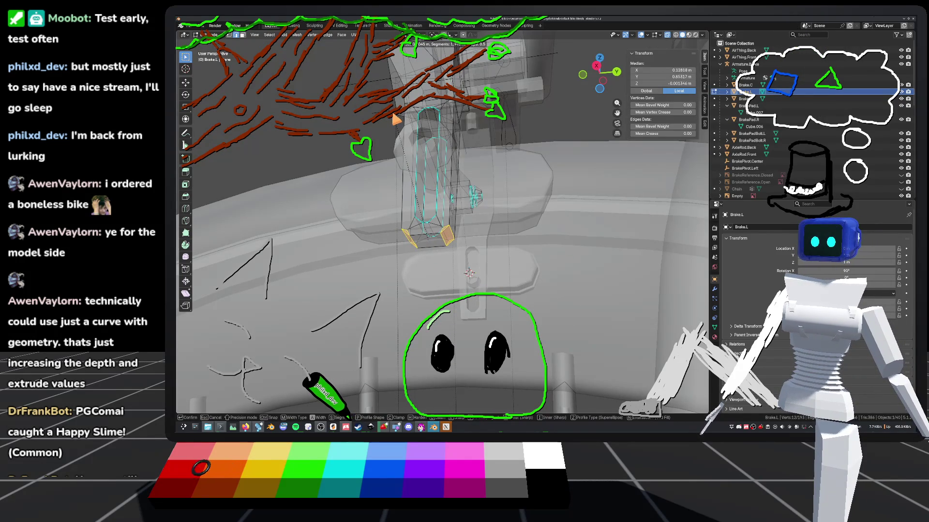
pyautogui.click(395, 119)
pyautogui.moveTo(395, 119); pyautogui.dragTo(485, 237)
pyautogui.hotkey('alt', 'a')
pyautogui.hotkey('ctrl', 's')
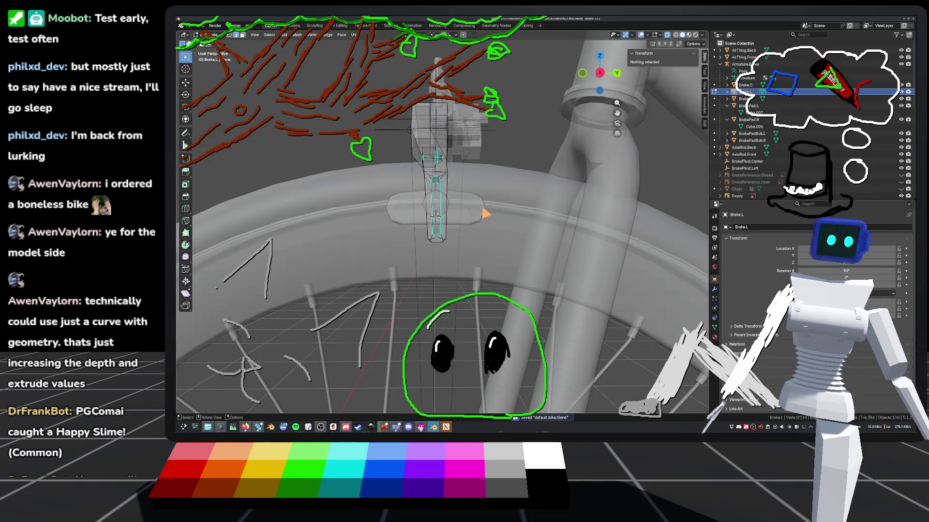
pyautogui.moveTo(484, 214); pyautogui.dragTo(494, 265)
# Step: Switch to editing the mesh of the right brake arm Brake.R
pyautogui.press('Tab')
pyautogui.click(438, 200)
pyautogui.moveTo(504, 234); pyautogui.dragTo(527, 219)
pyautogui.press('Tab')
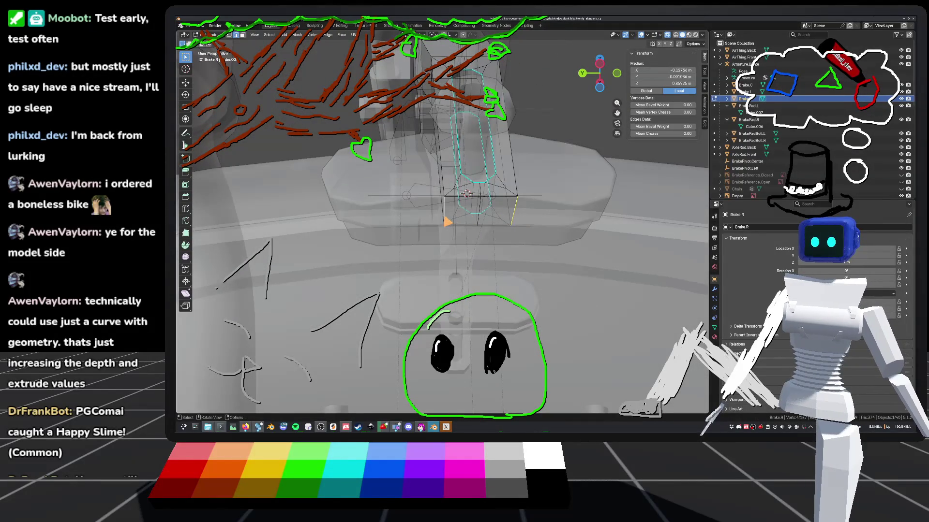
pyautogui.moveTo(446, 221); pyautogui.dragTo(438, 246)
# Step: Bevel Brake.R's lower edges, clear the selection and return to object mode
pyautogui.hotkey('ctrl', 'e')
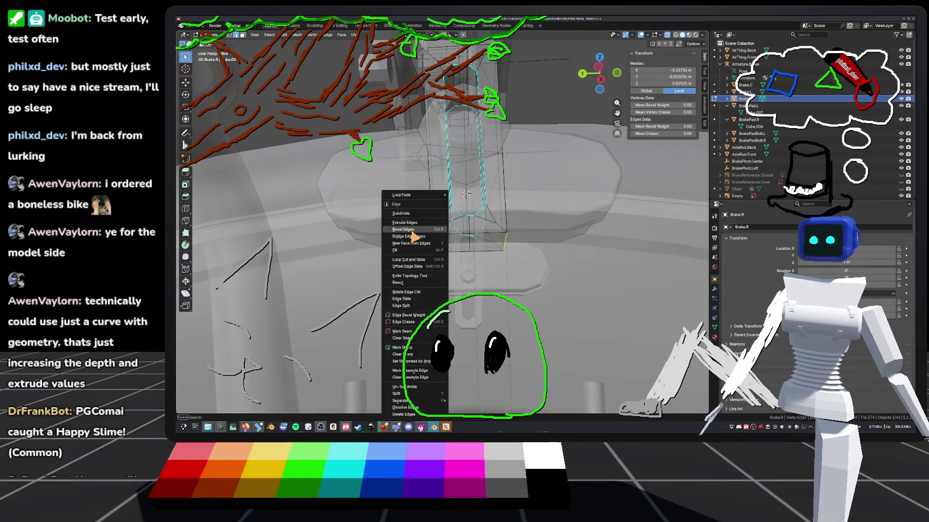
pyautogui.click(413, 231)
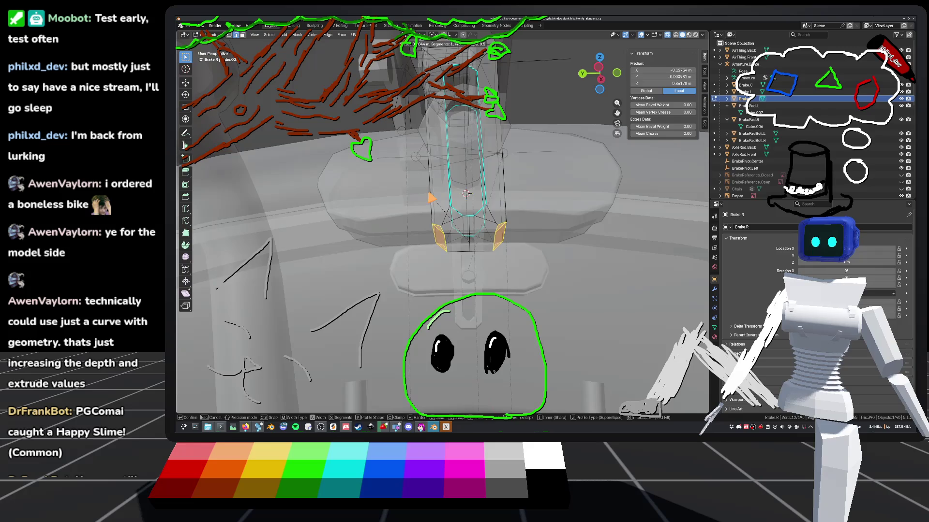
pyautogui.click(430, 198)
pyautogui.scroll(-3)
pyautogui.hotkey('alt', 'a')
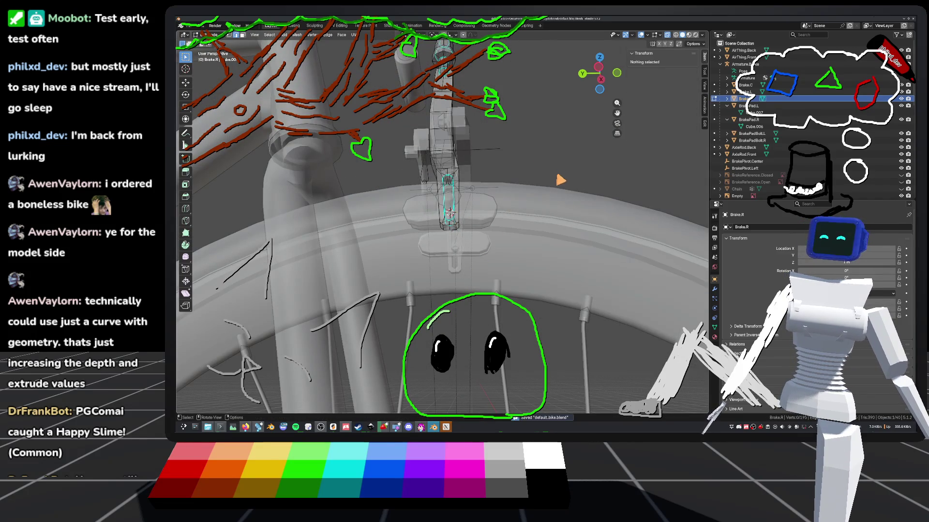
pyautogui.press('Tab')
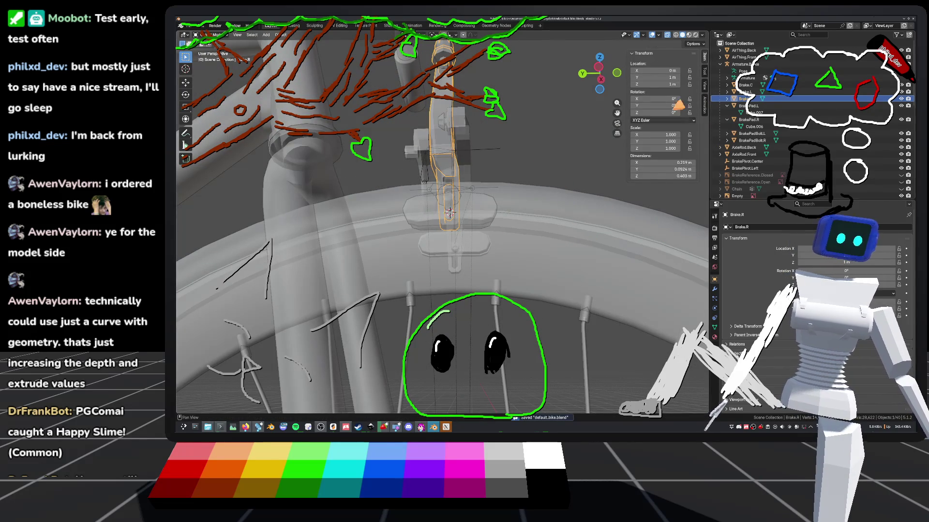
# Step: Save default_bike.blend and briefly toggle Edit Mode while orbiting around the brake
pyautogui.moveTo(522, 160); pyautogui.dragTo(558, 179)
pyautogui.click(560, 153)
pyautogui.hotkey('ctrl', 's')
pyautogui.press('Tab')
pyautogui.press('Tab')
pyautogui.scroll(3)
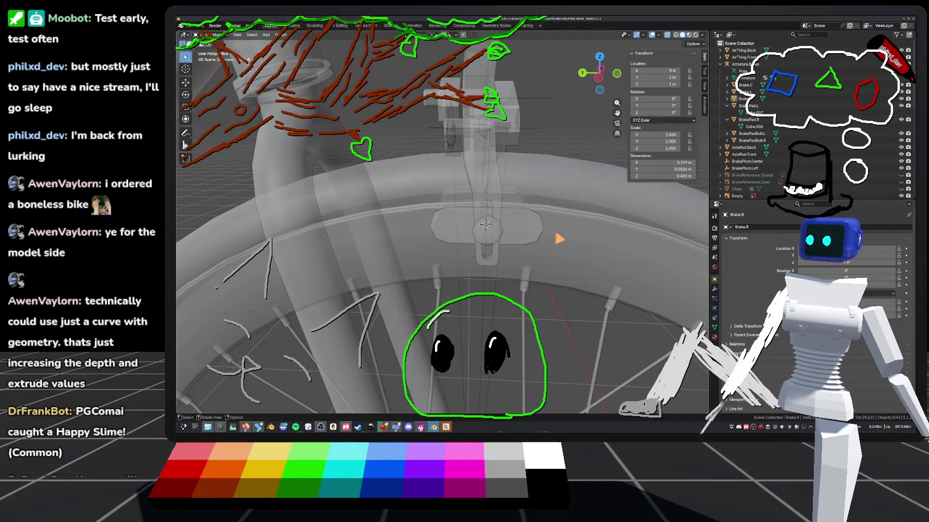
pyautogui.moveTo(595, 229); pyautogui.dragTo(589, 231)
pyautogui.press('Tab')
pyautogui.press('Tab')
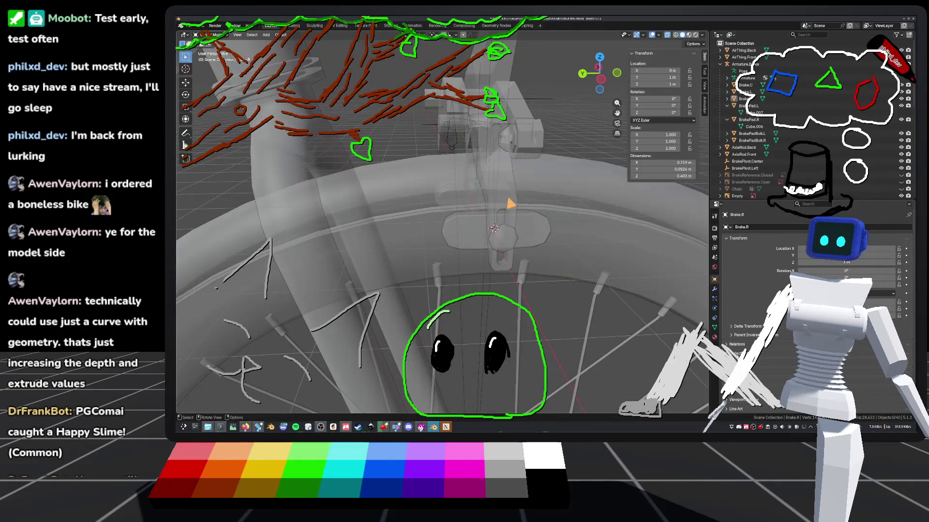
# Step: Frame Brake.R and check its fit against the wheel in Left Orthographic view
pyautogui.click(494, 228)
pyautogui.press('KP_Decimal')
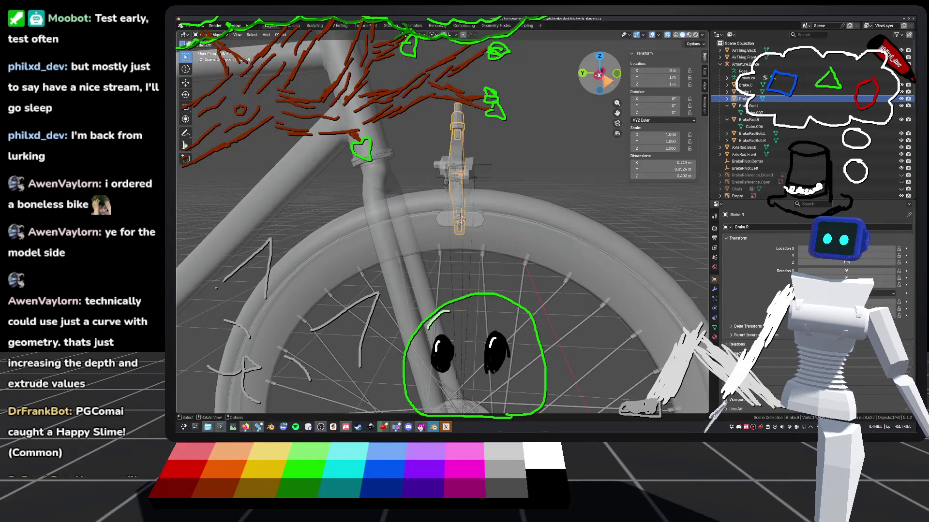
pyautogui.press('ctrl+KP_3')
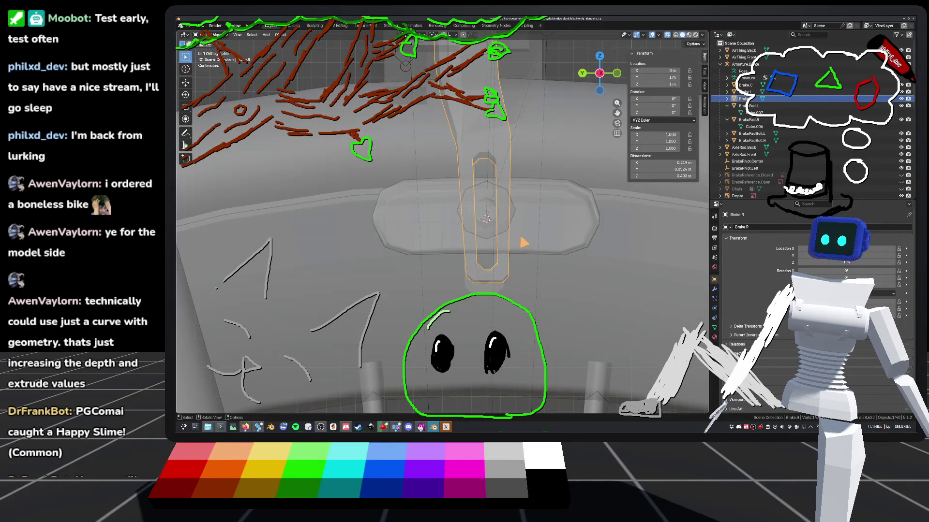
pyautogui.scroll(-3)
pyautogui.moveTo(526, 241); pyautogui.dragTo(520, 234)
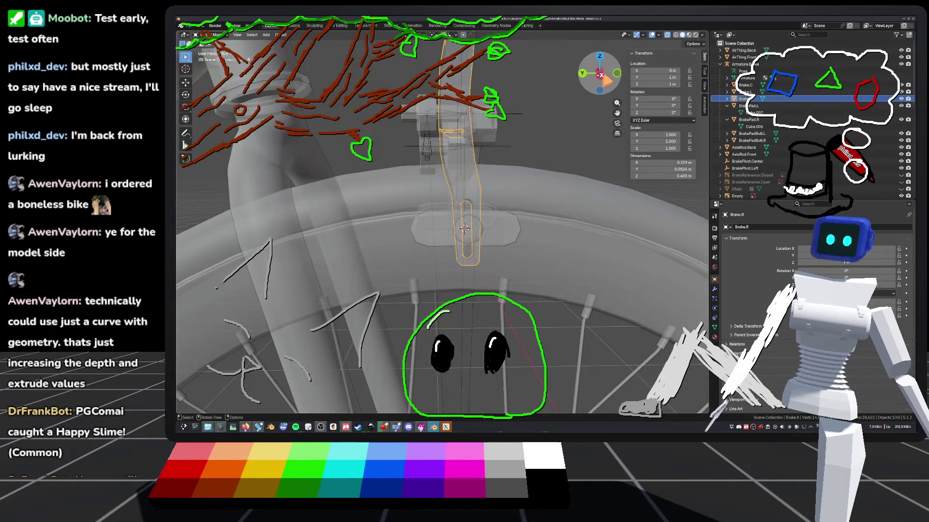
pyautogui.click(600, 75)
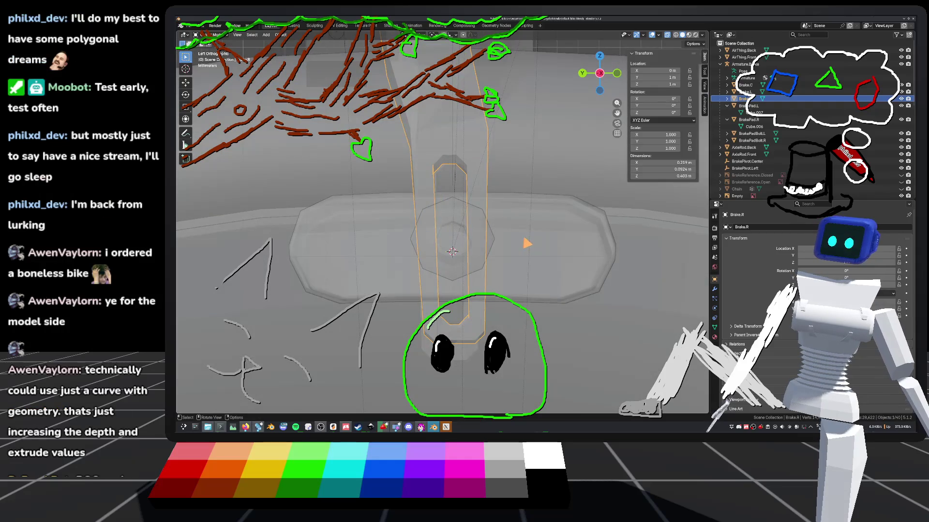
pyautogui.moveTo(522, 260); pyautogui.dragTo(543, 183)
pyautogui.scroll(-3)
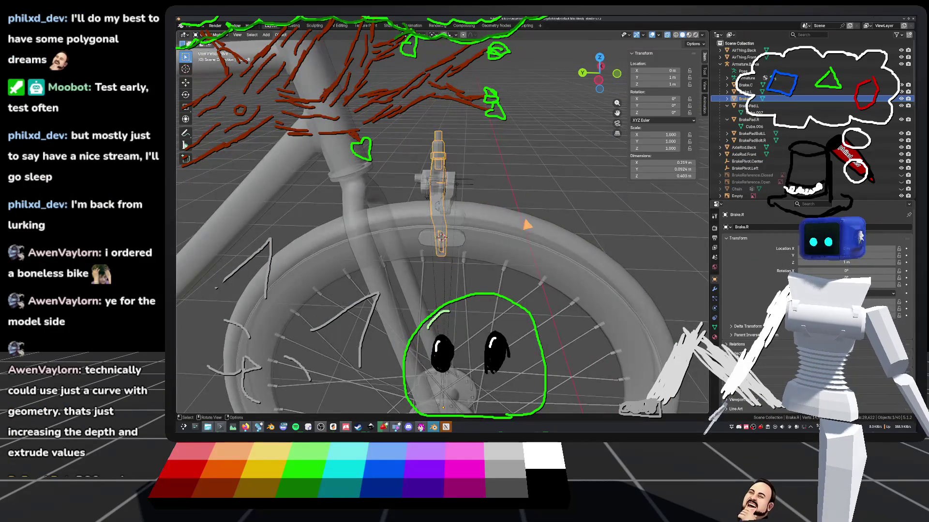
pyautogui.scroll(3)
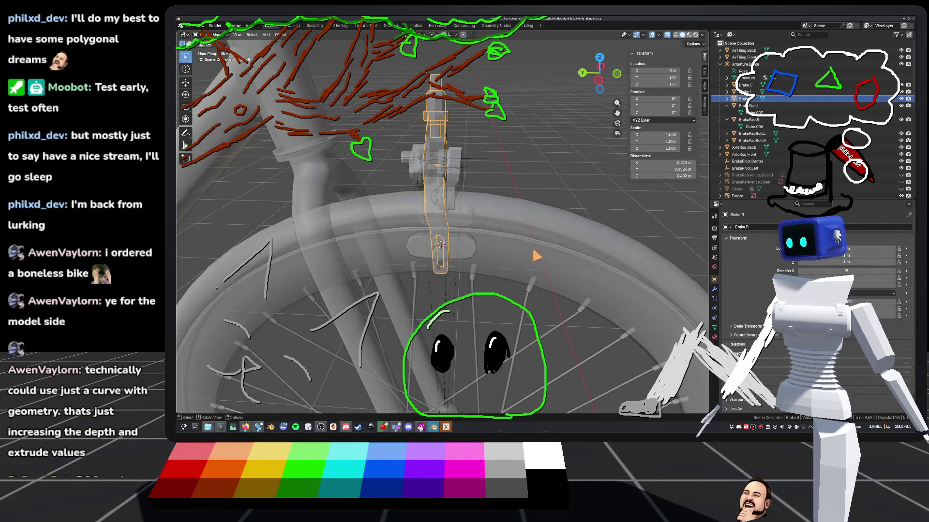
# Step: Enter Edit Mode on Brake.L and select an edge at the end of the arm
pyautogui.hotkey('alt', 'a')
pyautogui.moveTo(484, 242); pyautogui.dragTo(411, 228)
pyautogui.scroll(3)
pyautogui.press('Tab')
pyautogui.press('Tab')
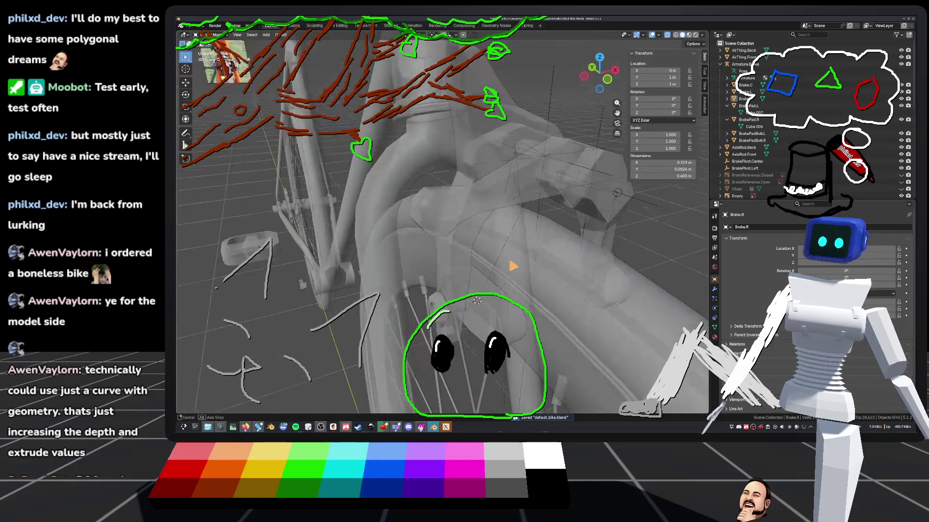
pyautogui.click(484, 203)
pyautogui.press('Tab')
pyautogui.moveTo(464, 241); pyautogui.dragTo(407, 230)
pyautogui.moveTo(419, 322); pyautogui.dragTo(514, 306)
pyautogui.click(480, 327)
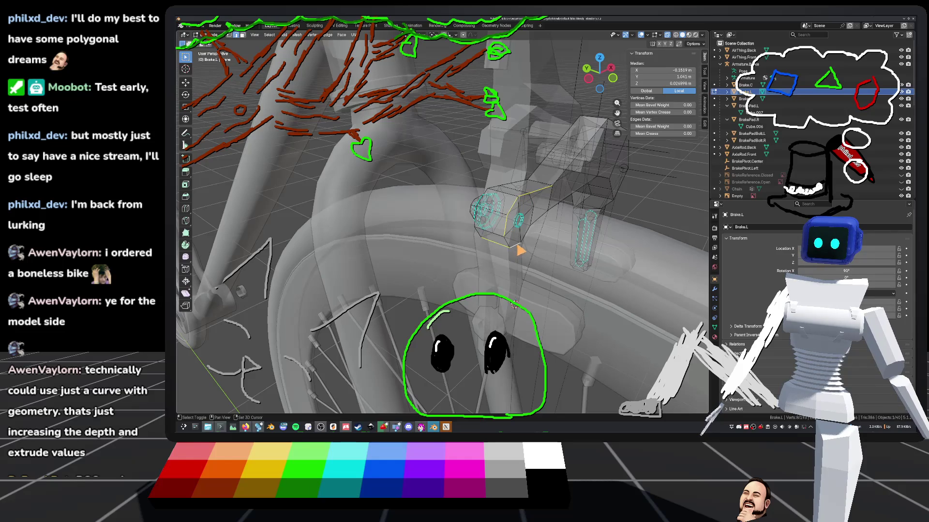
# Step: Turn off X-ray, save default_bike.blend, and zoom in on Brake.L's lower end
pyautogui.moveTo(515, 303); pyautogui.dragTo(315, 204)
pyautogui.hotkey('alt', 'z')
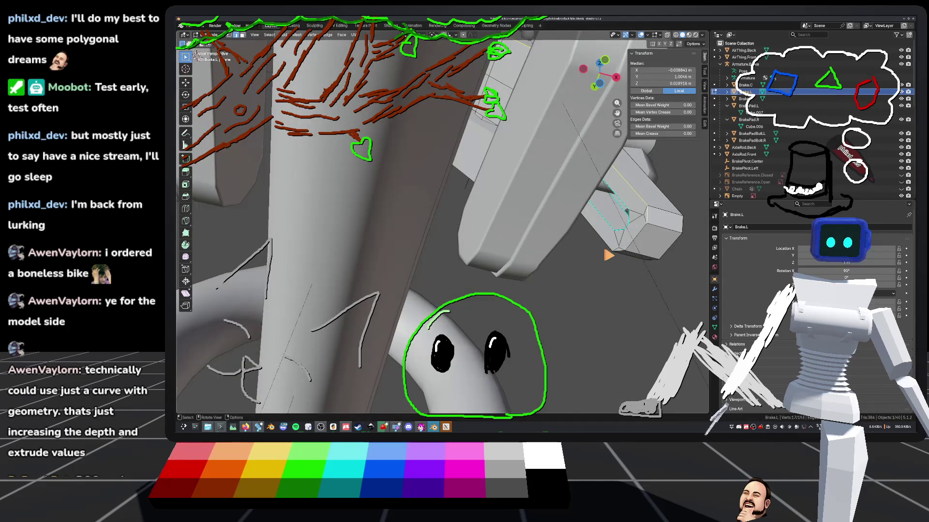
pyautogui.hotkey('ctrl', 's')
pyautogui.press('Tab')
pyautogui.press('Tab')
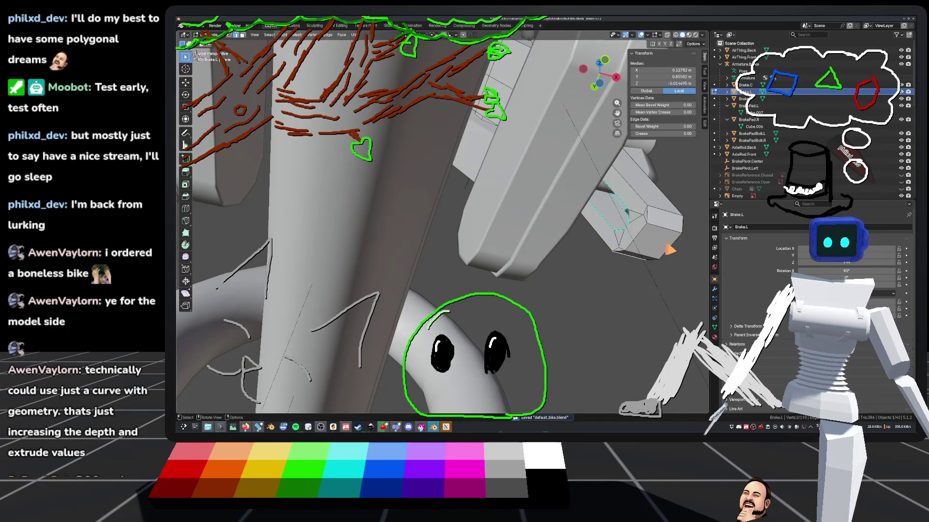
pyautogui.moveTo(532, 310); pyautogui.dragTo(520, 265)
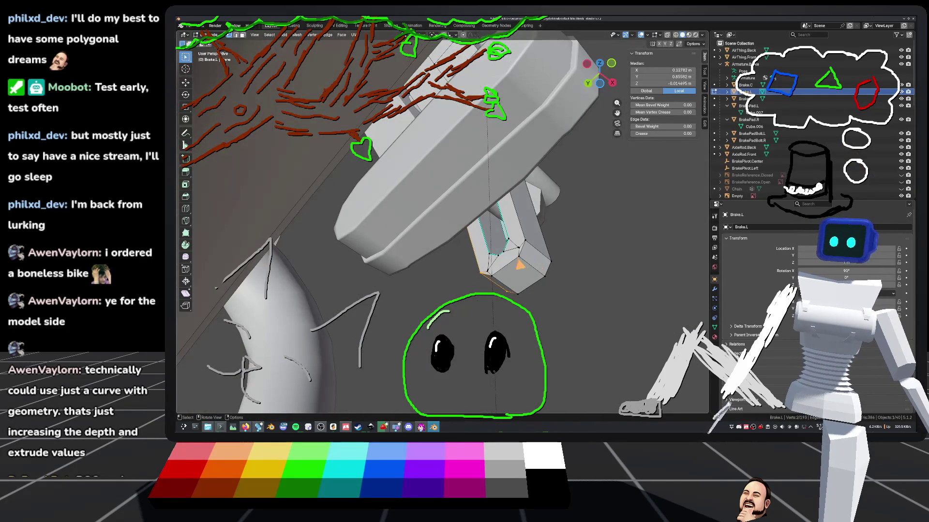
pyautogui.scroll(3)
pyautogui.scroll(3)
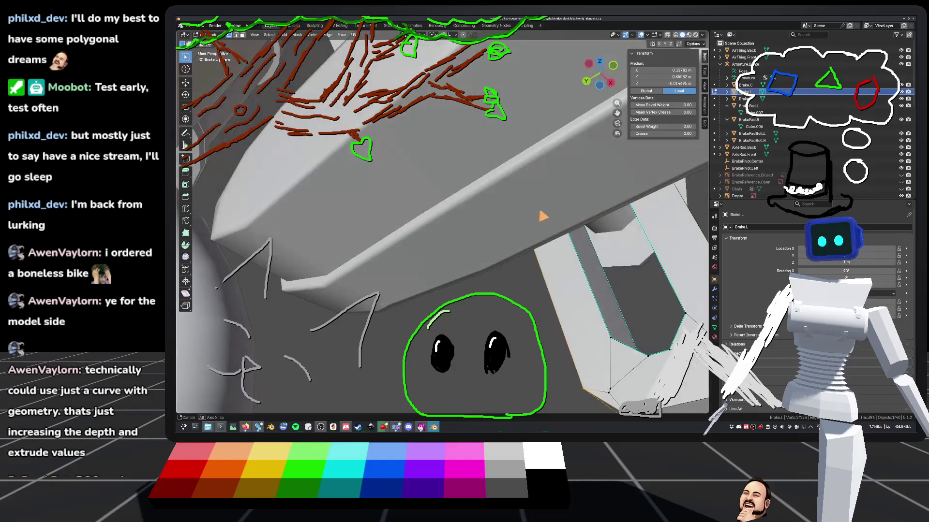
# Step: Select the four corner vertices at the bevelled end and dissolve them
pyautogui.click(584, 361)
pyautogui.moveTo(616, 316); pyautogui.dragTo(575, 306)
pyautogui.click(491, 286)
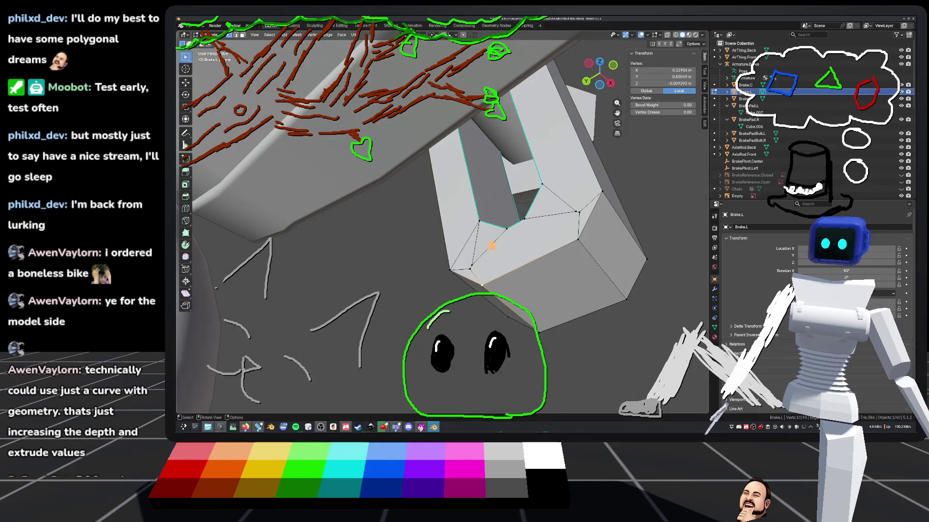
pyautogui.click(546, 226)
pyautogui.click(554, 188)
pyautogui.click(580, 213)
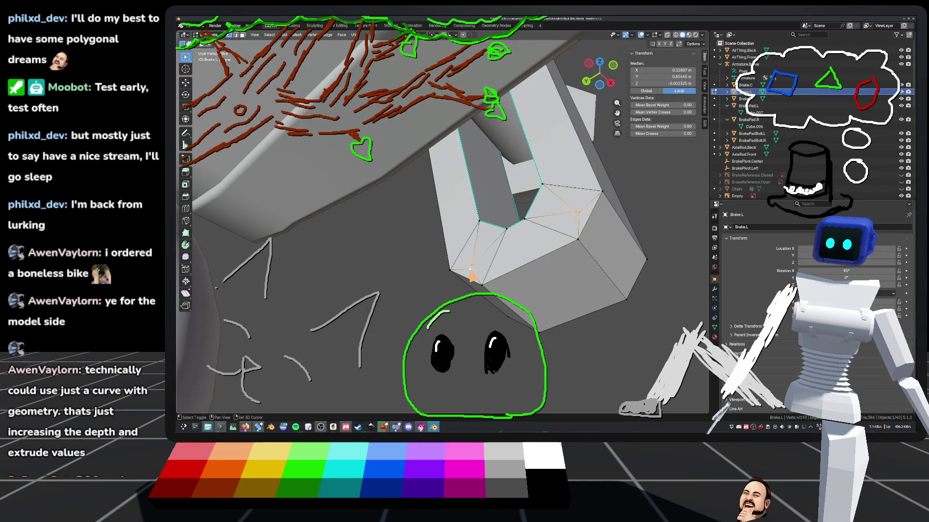
pyautogui.rightClick(470, 274)
pyautogui.click(442, 408)
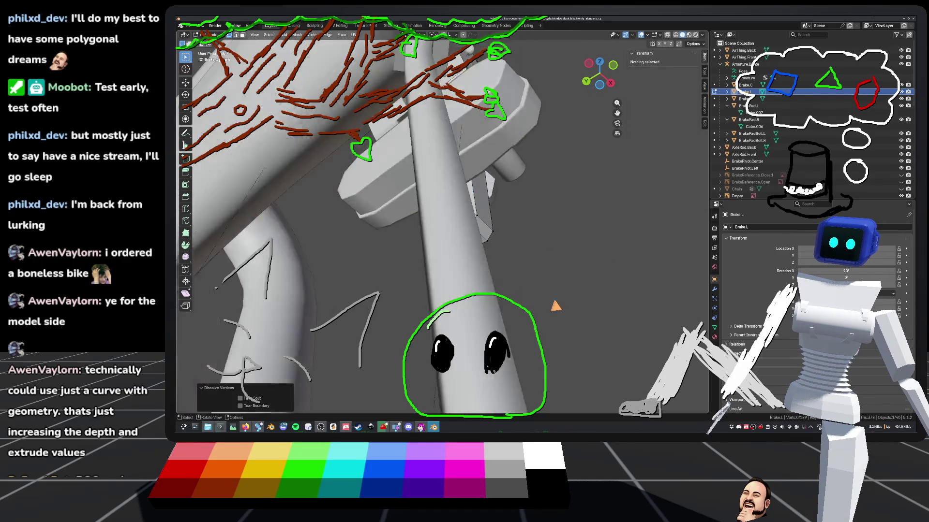